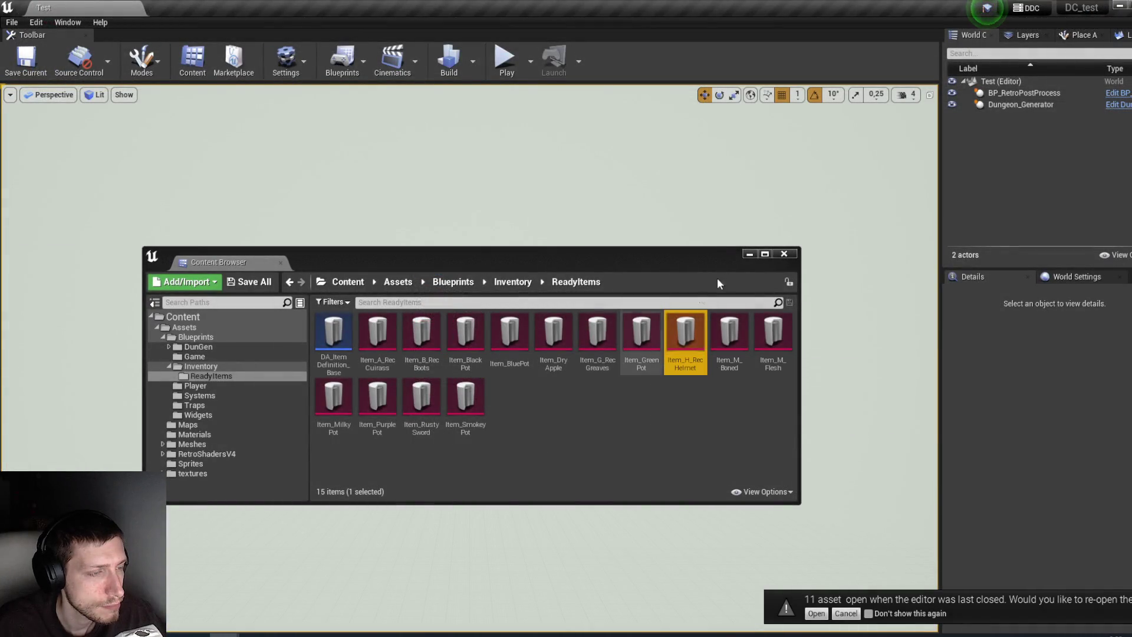
Step: Tuck away the Content Browser, start a play-test and walk the player to the chest
{"action": "left_click", "coordinate": [748, 254]}
{"action": "left_click", "coordinate": [505, 59]}
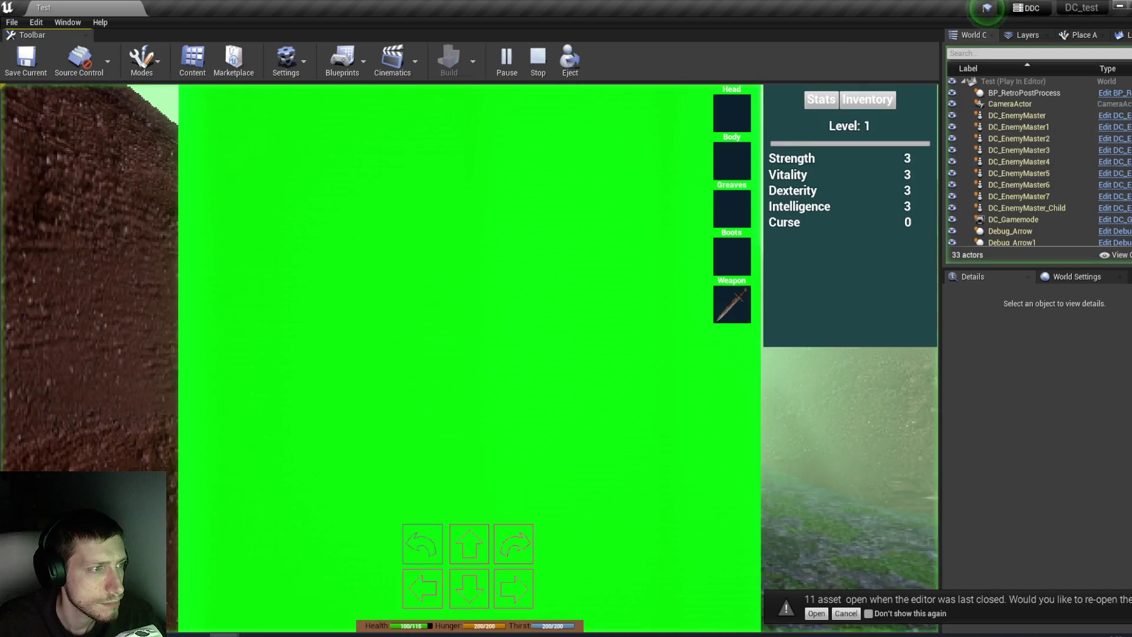
{"action": "key", "text": "e"}
{"action": "key", "text": "w"}
{"action": "key", "text": "w"}
{"action": "key", "text": "w"}
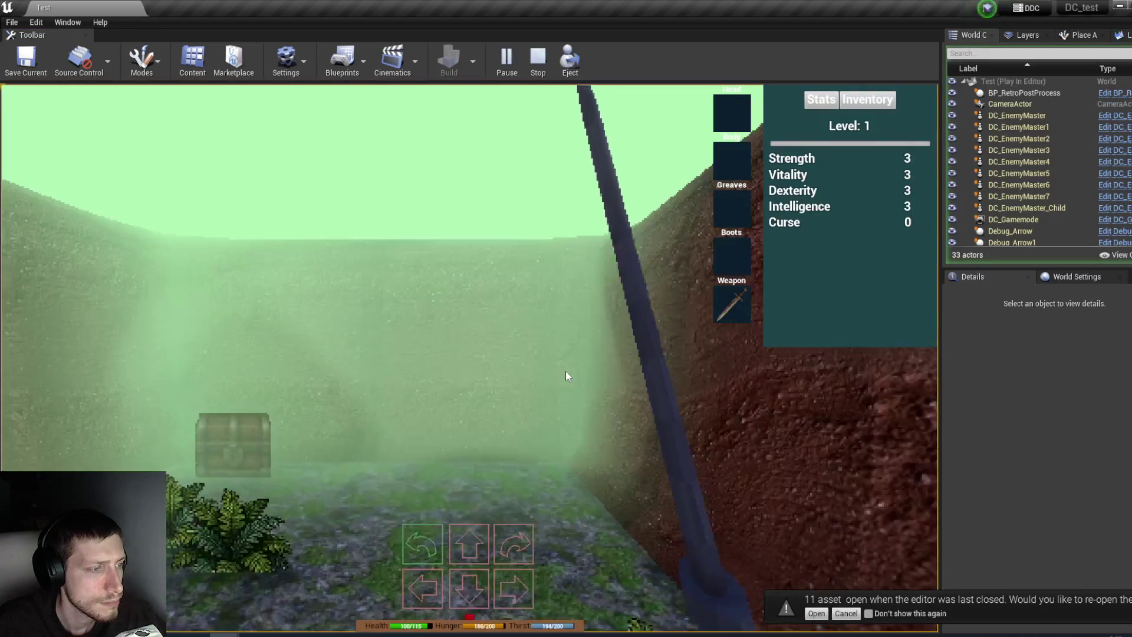
{"action": "key", "text": "a"}
Step: Move the potion from the chest into the Inventory grid and confirm the chest is empty
{"action": "left_click", "coordinate": [771, 386]}
{"action": "mouse_move", "coordinate": [849, 469]}
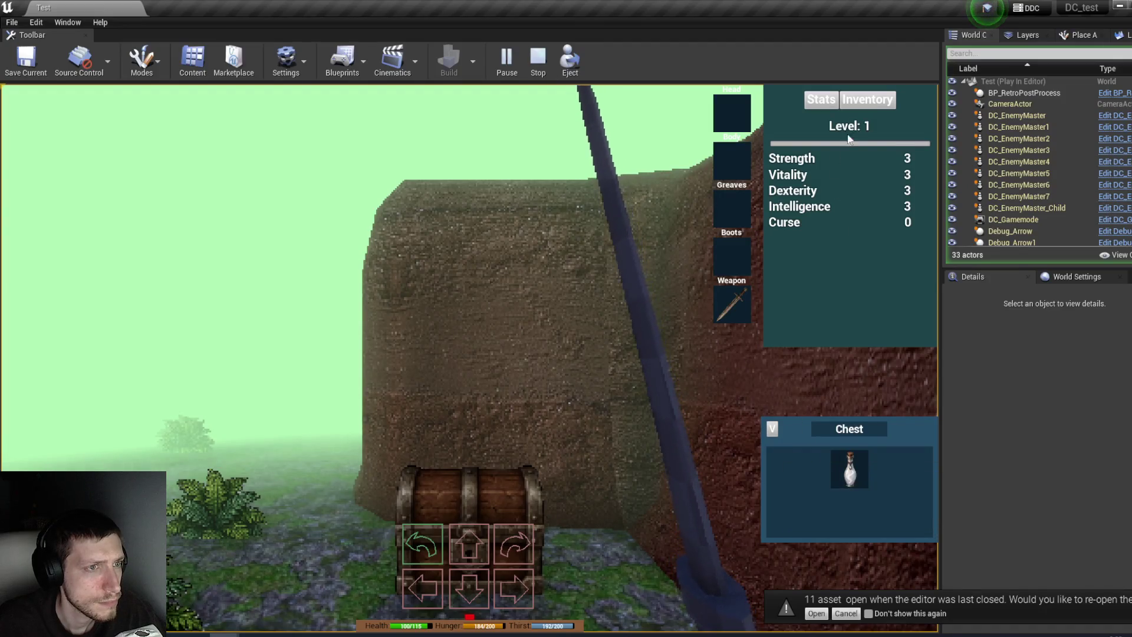
{"action": "left_click", "coordinate": [869, 100]}
{"action": "mouse_move", "coordinate": [800, 470]}
{"action": "left_mouse_down"}
{"action": "mouse_move", "coordinate": [798, 164]}
{"action": "mouse_move", "coordinate": [813, 216]}
{"action": "left_mouse_up"}
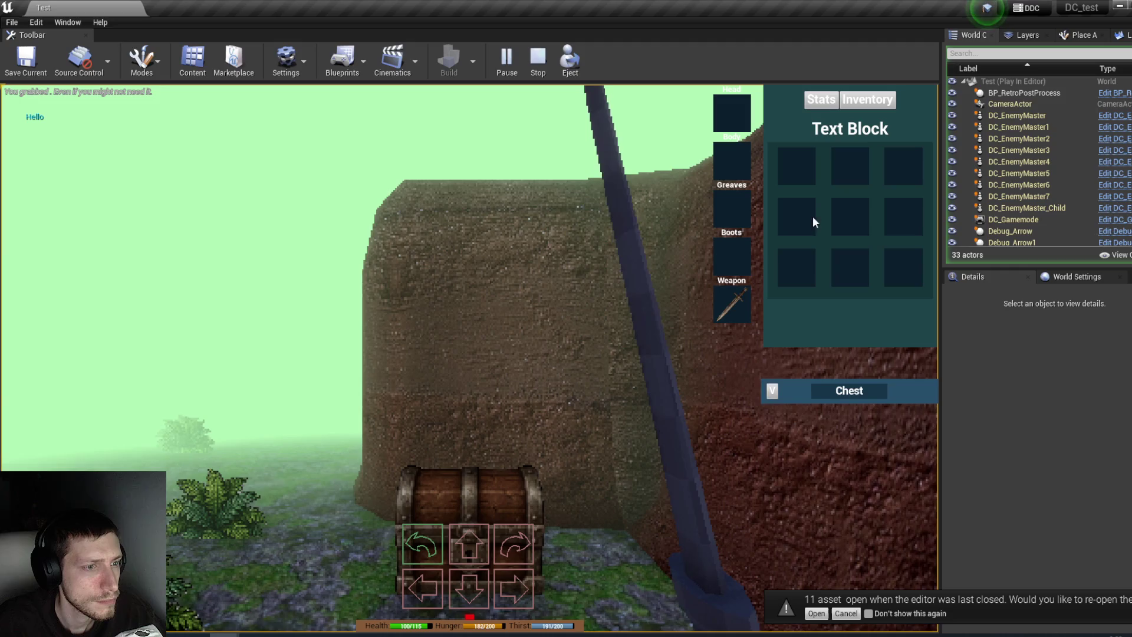
{"action": "left_click", "coordinate": [773, 389]}
{"action": "left_click", "coordinate": [773, 430]}
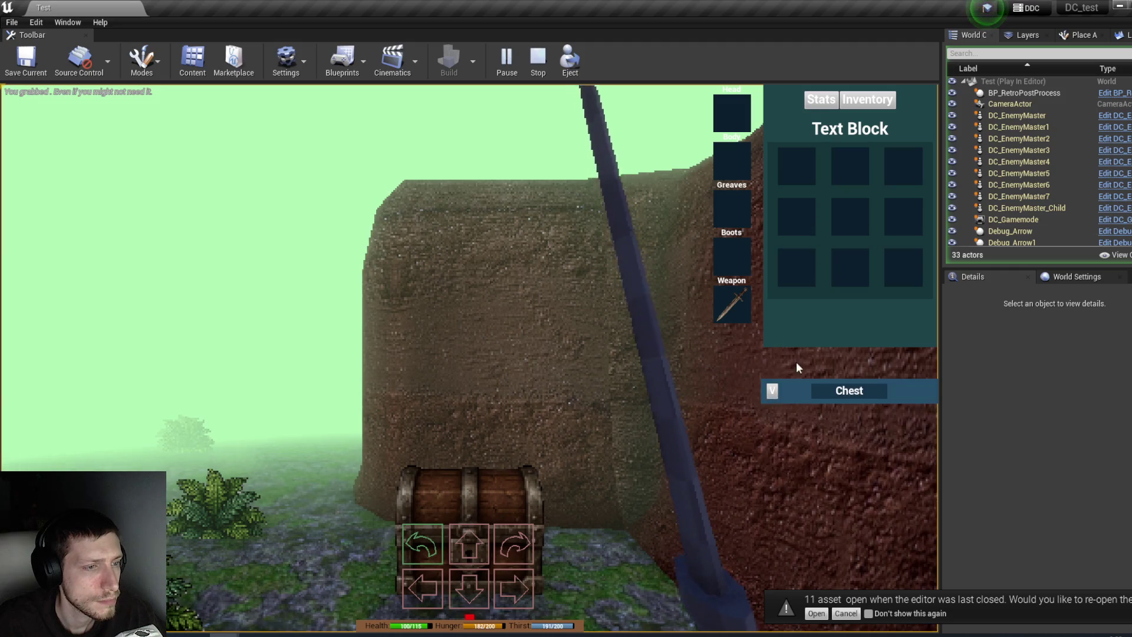
Step: Walk the player around the level toward the open foggy terrain
{"action": "key", "text": "e"}
{"action": "left_click", "coordinate": [867, 101]}
{"action": "left_click", "coordinate": [867, 102]}
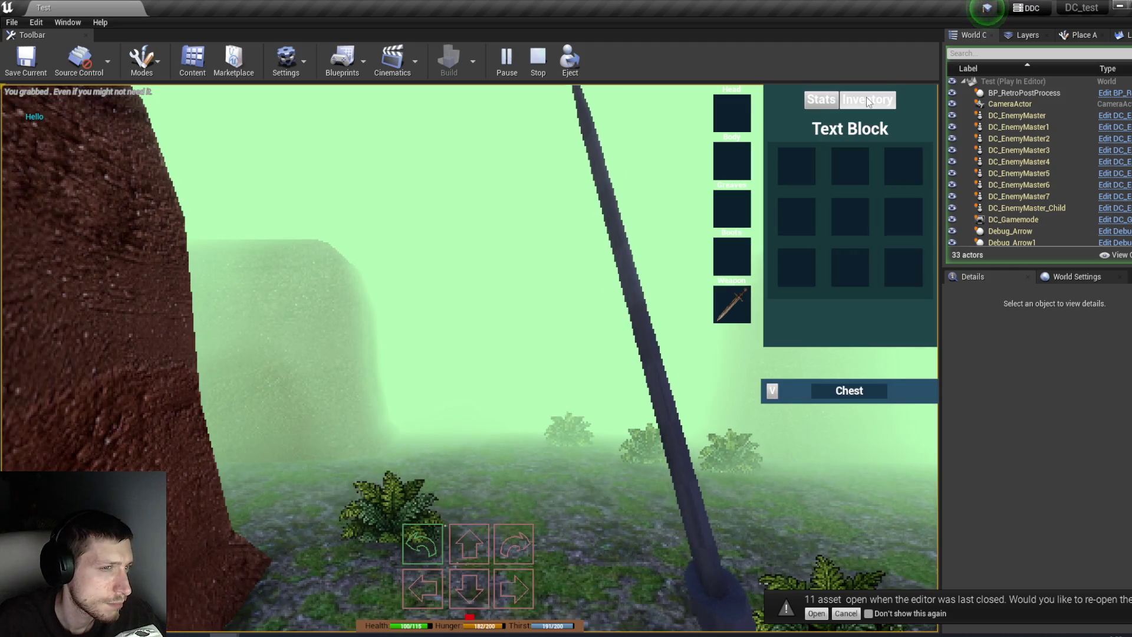
{"action": "key", "text": "e"}
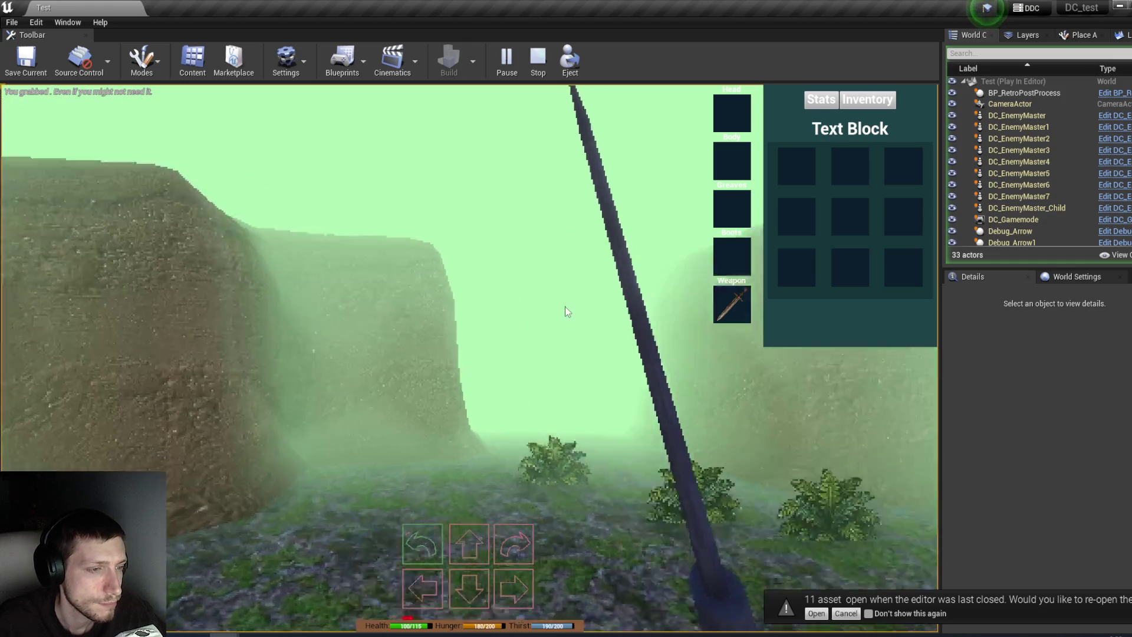
{"action": "key", "text": "s"}
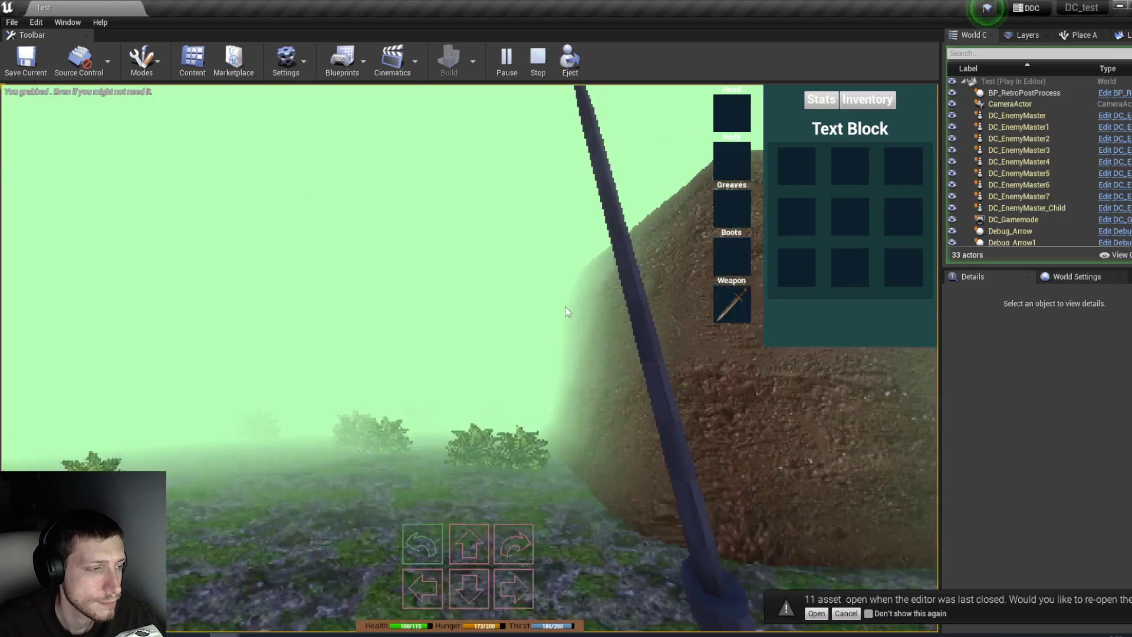
{"action": "key", "text": "q"}
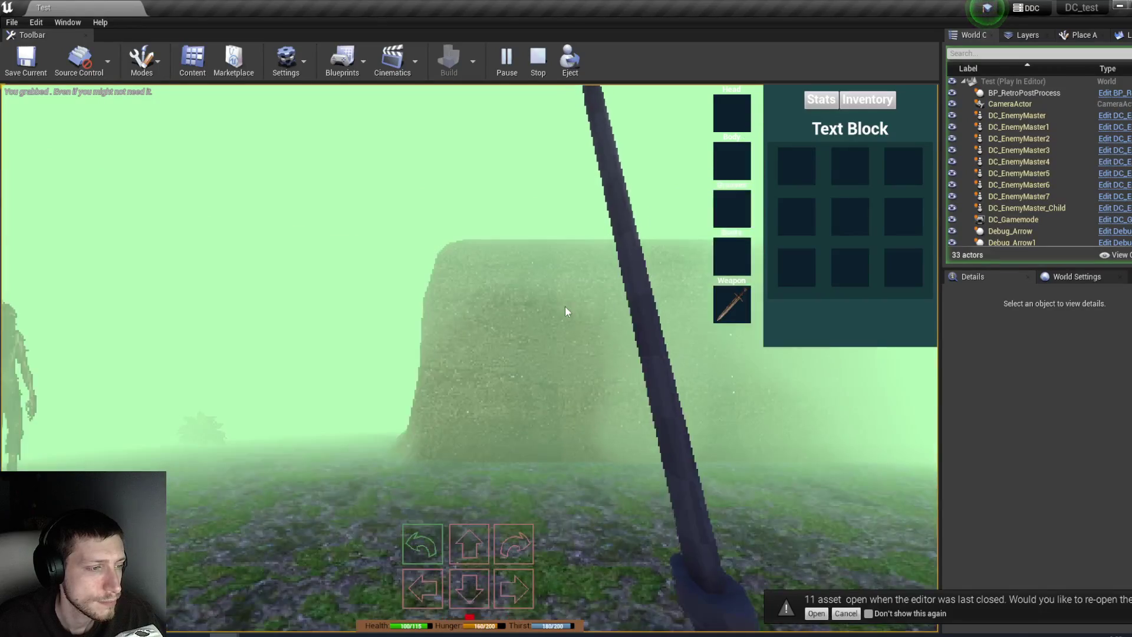
{"action": "scroll", "coordinate": [1002, 200], "scroll_direction": "down", "scroll_amount": 5}
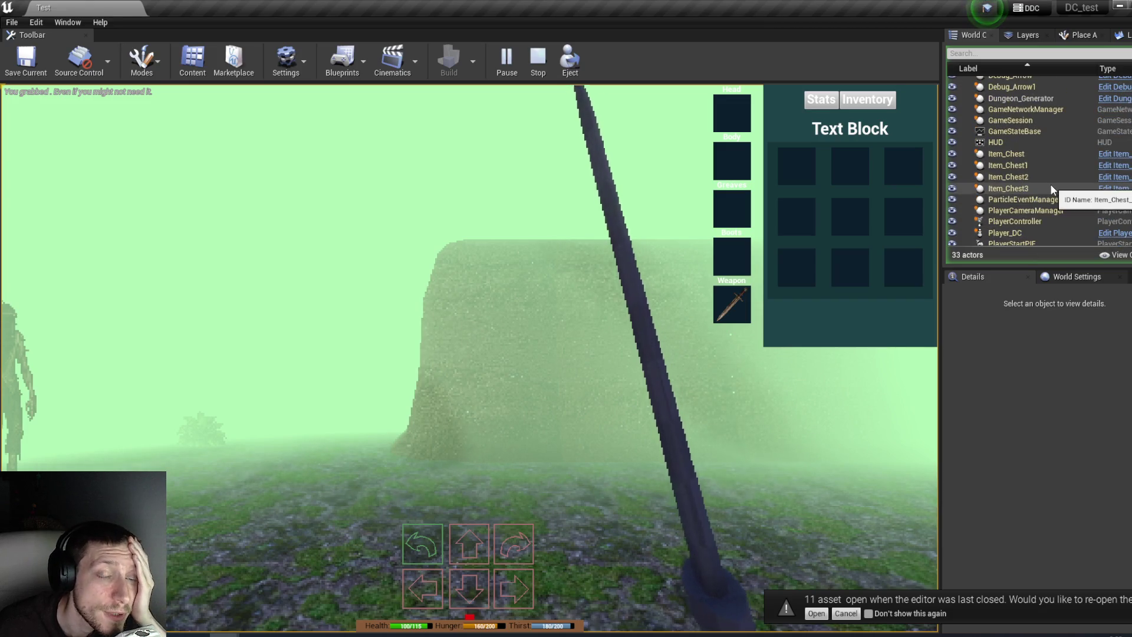
{"action": "scroll", "coordinate": [1040, 218], "scroll_direction": "down", "scroll_amount": 2}
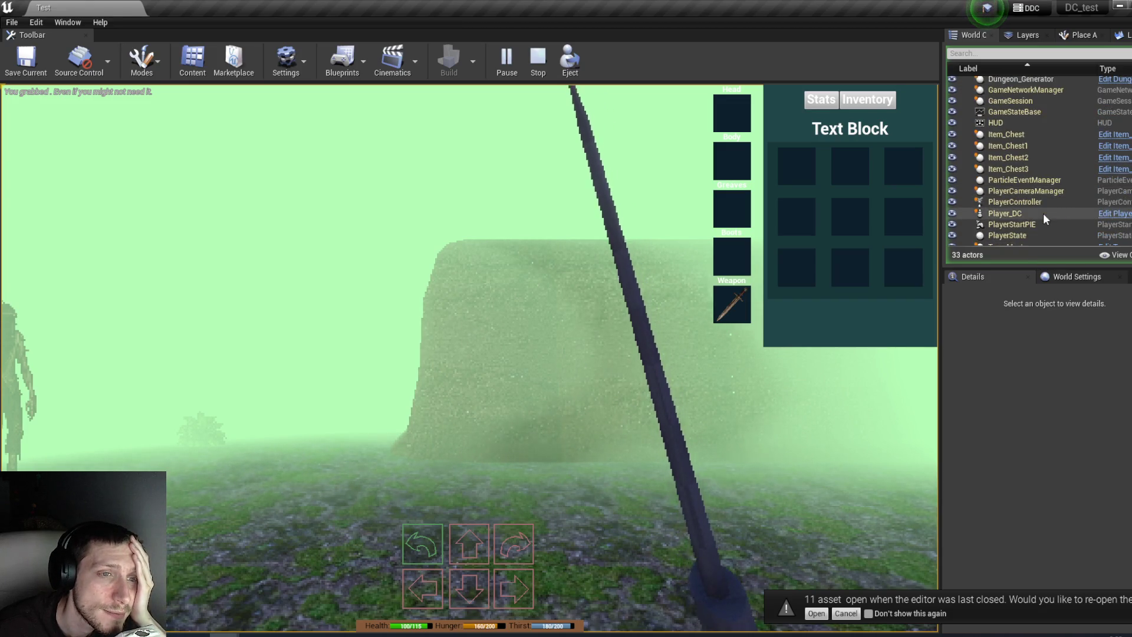
{"action": "scroll", "coordinate": [1042, 232], "scroll_direction": "down", "scroll_amount": 3}
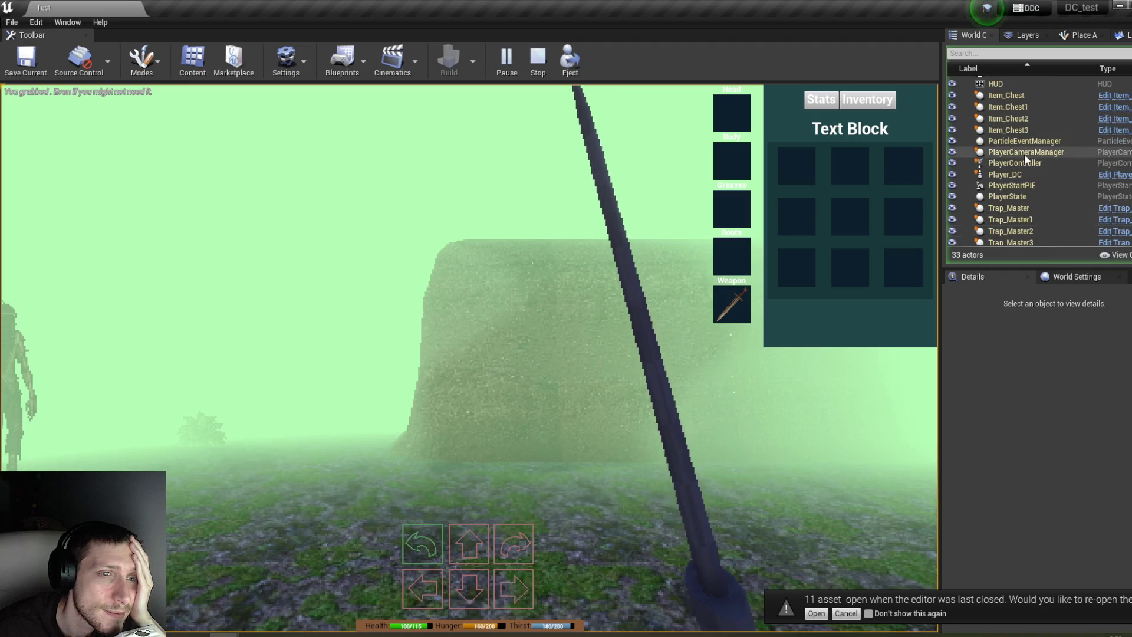
Step: Select Player_DC and its AC_Stats component, expanding Inventory and element 0
{"action": "left_click", "coordinate": [1027, 177]}
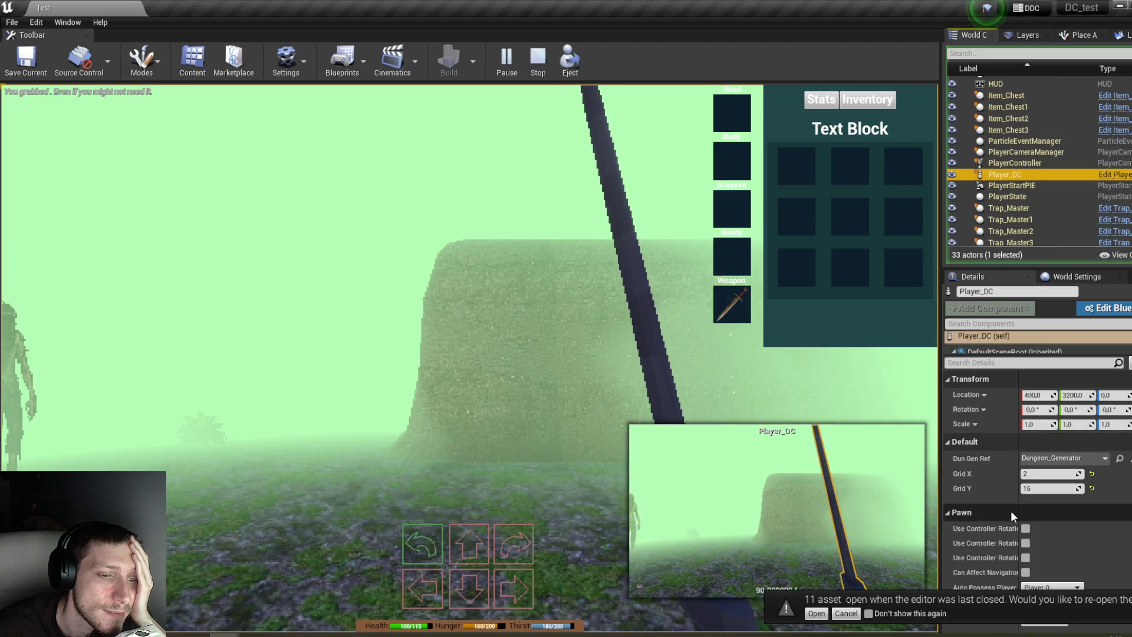
{"action": "scroll", "coordinate": [991, 483], "scroll_direction": "down", "scroll_amount": 5}
{"action": "left_click_drag", "start_coordinate": [1016, 356], "coordinate": [1019, 448]}
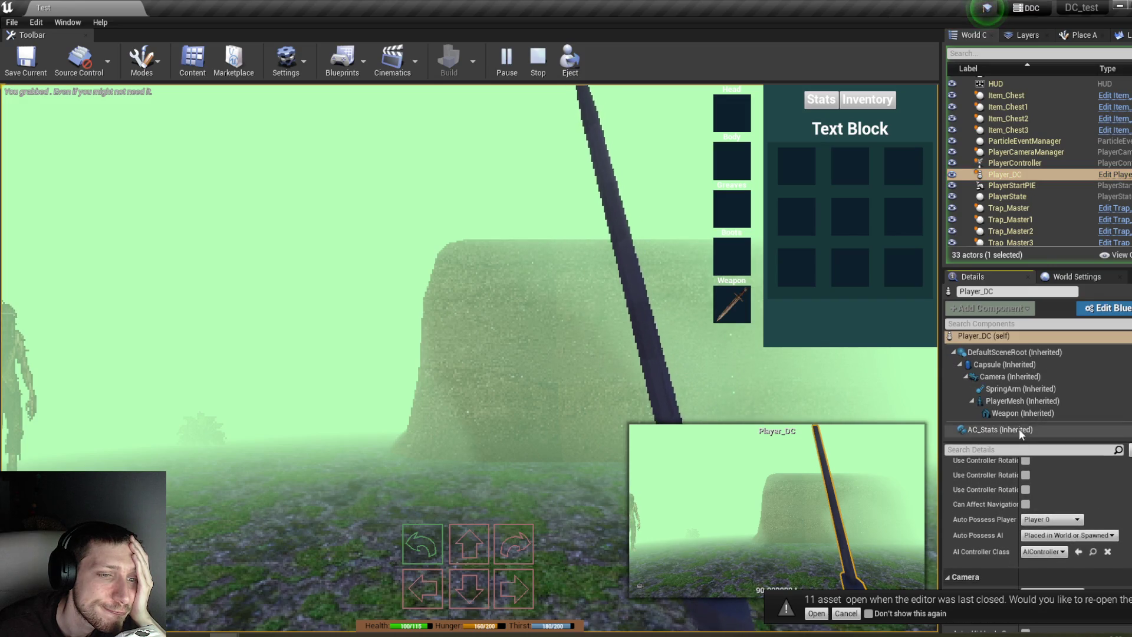
{"action": "left_click", "coordinate": [1019, 429]}
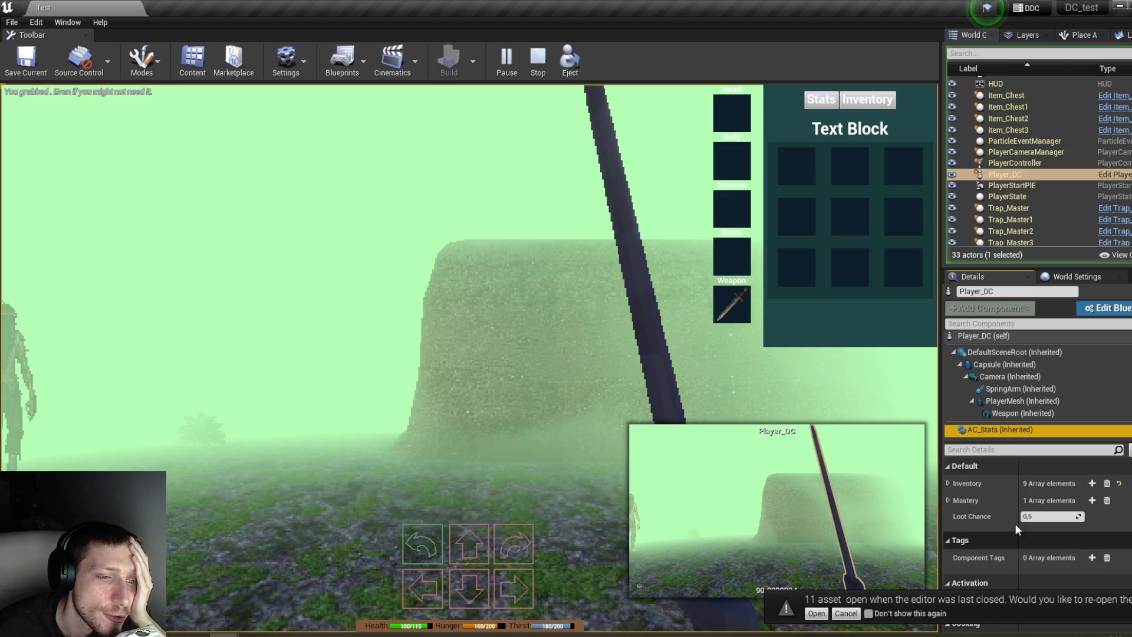
{"action": "left_click", "coordinate": [948, 484]}
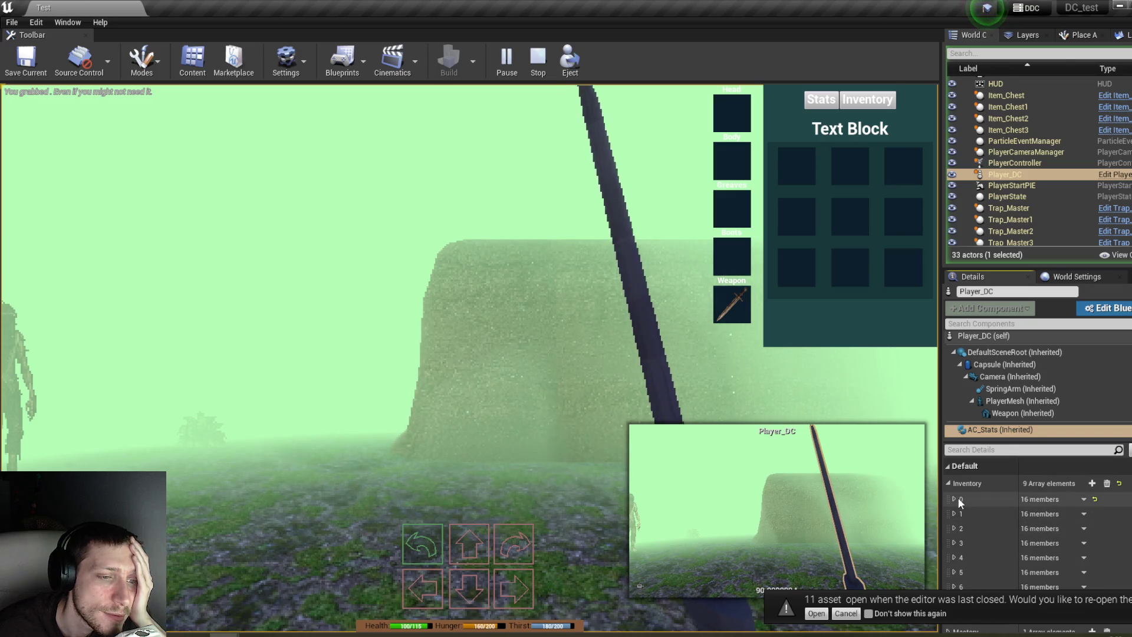
{"action": "left_click", "coordinate": [956, 499]}
Step: Scroll through the first inventory entry's stats, then stop the play-test
{"action": "scroll", "coordinate": [1038, 530], "scroll_direction": "down", "scroll_amount": 5}
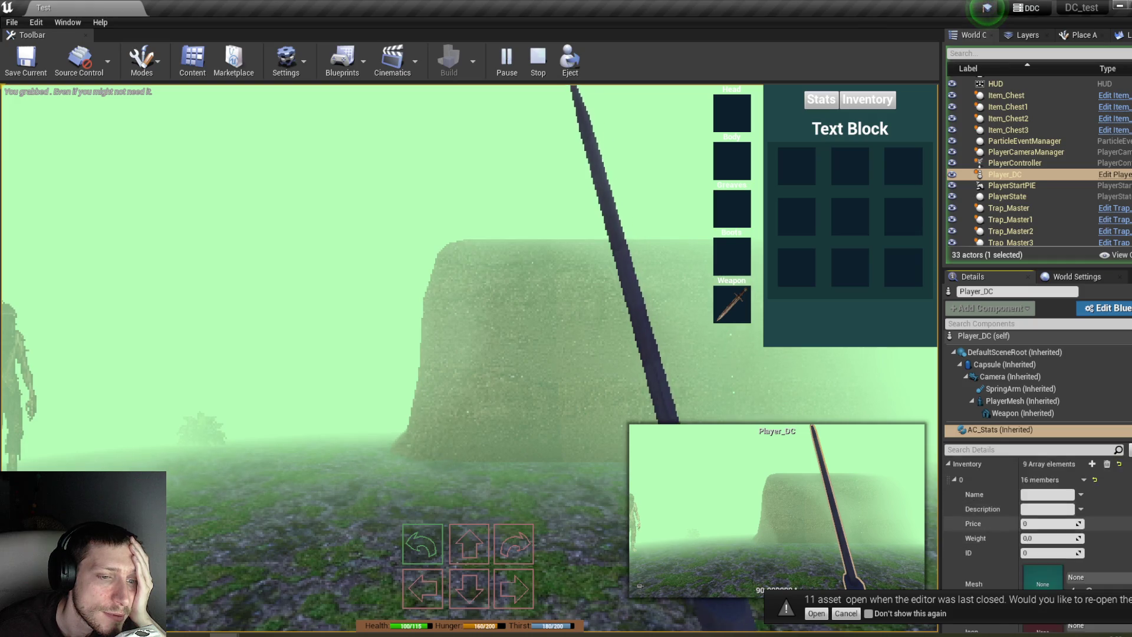
{"action": "scroll", "coordinate": [1037, 530], "scroll_direction": "down", "scroll_amount": 2}
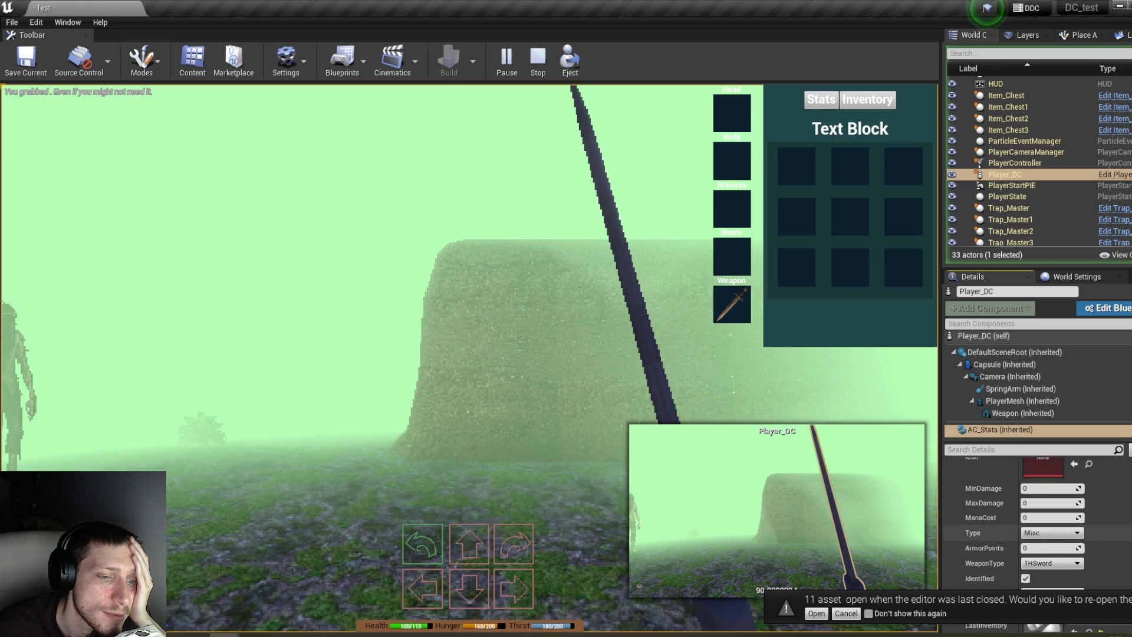
{"action": "scroll", "coordinate": [1038, 531], "scroll_direction": "down", "scroll_amount": 2}
{"action": "scroll", "coordinate": [1038, 519], "scroll_direction": "down", "scroll_amount": 1}
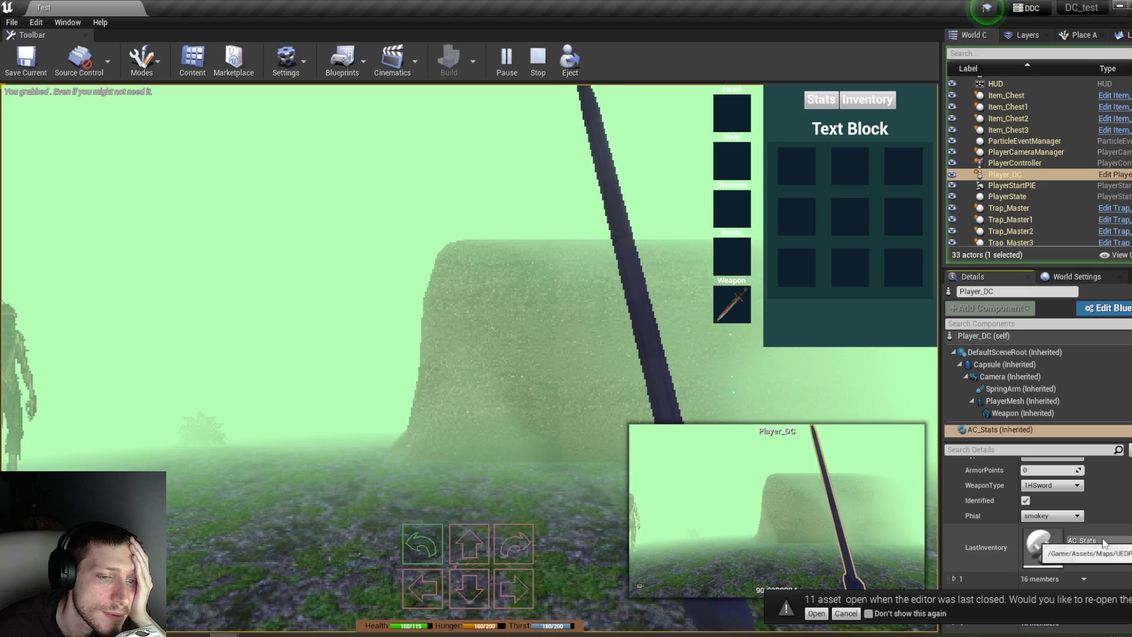
{"action": "scroll", "coordinate": [1104, 543], "scroll_direction": "up", "scroll_amount": 3}
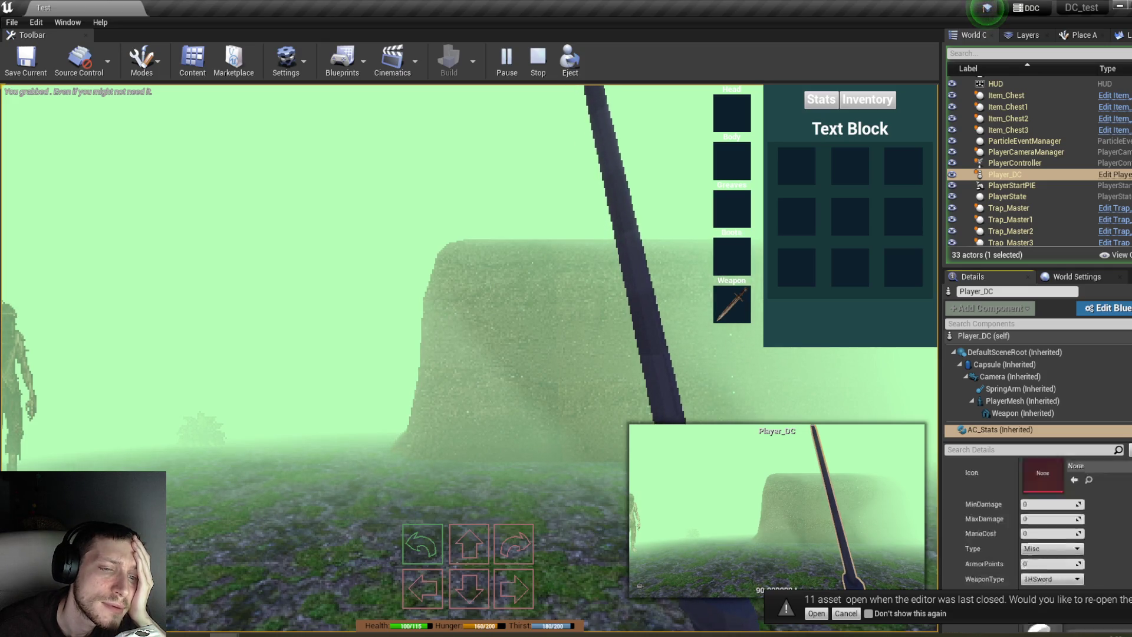
{"action": "left_click", "coordinate": [538, 58]}
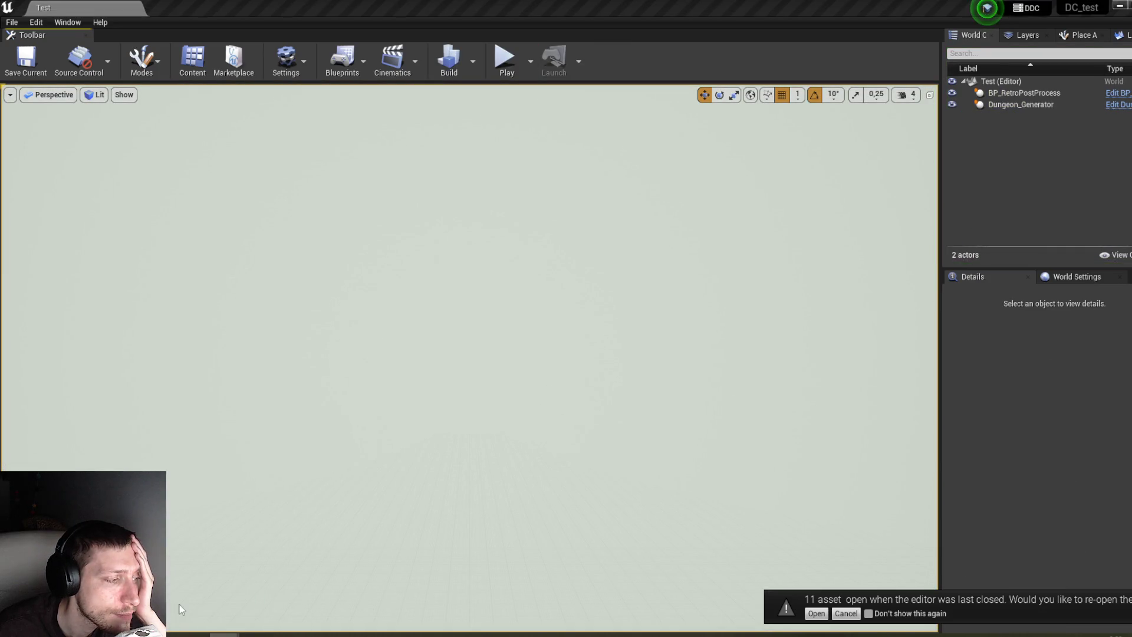
Step: Open the InventorySlot widget blueprint from the Inventory folder and pan to the branch and cast nodes
{"action": "left_click", "coordinate": [225, 365]}
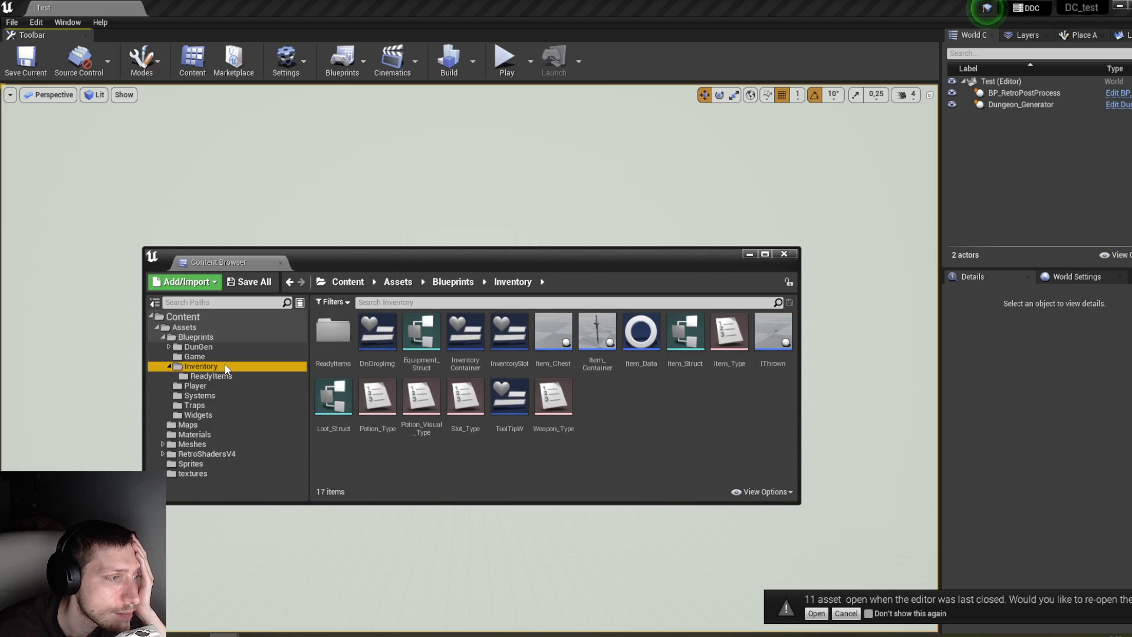
{"action": "double_click", "coordinate": [508, 339]}
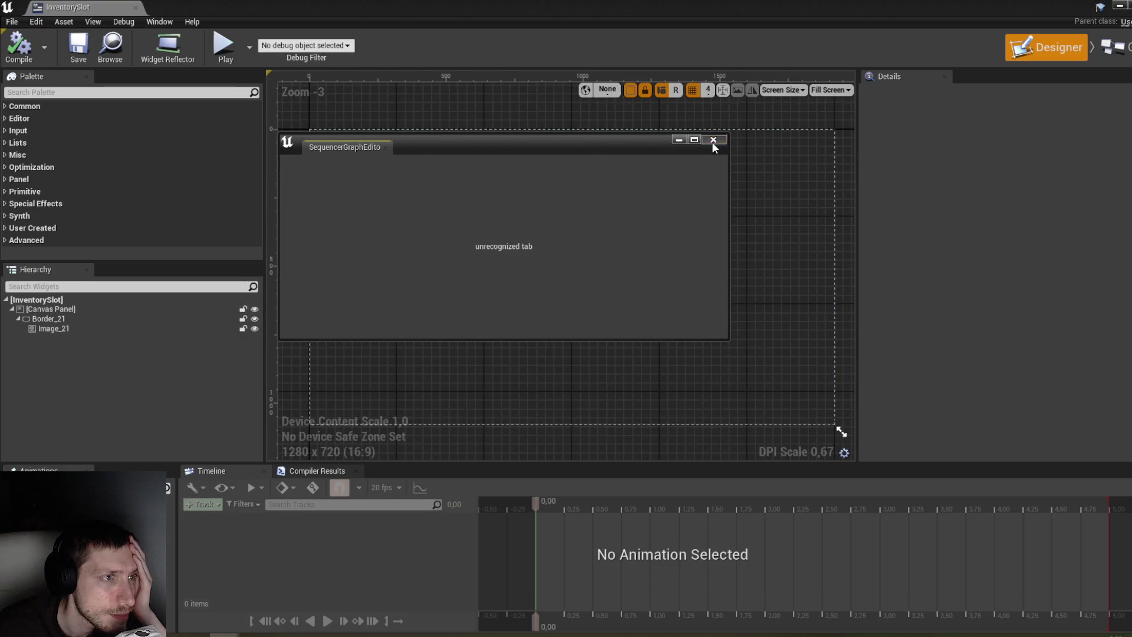
{"action": "left_click", "coordinate": [713, 140]}
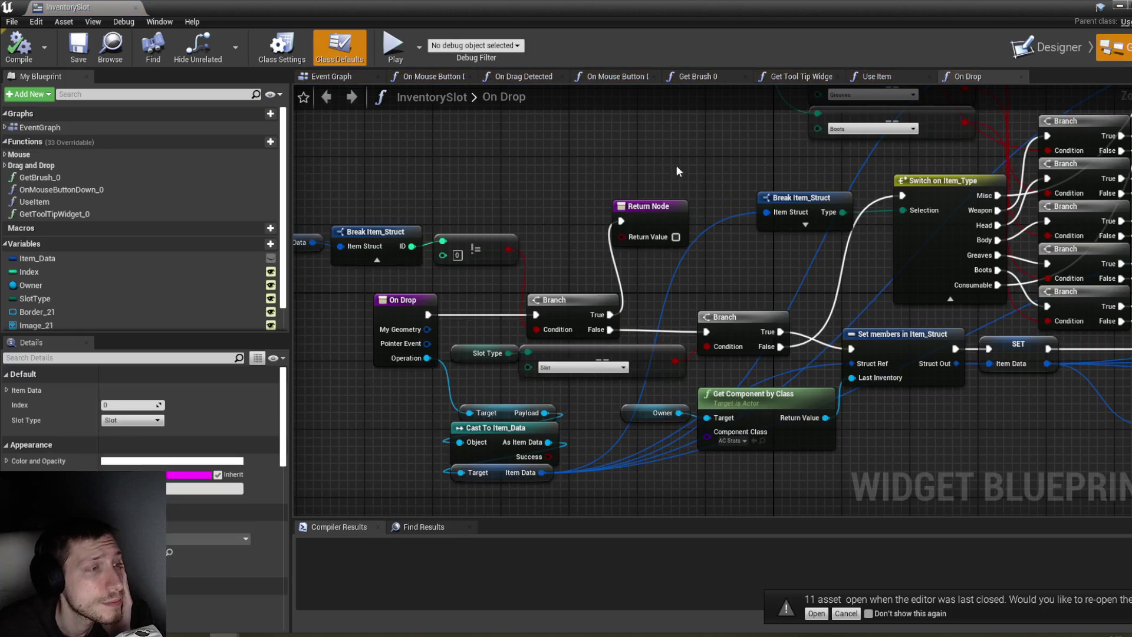
{"action": "scroll", "coordinate": [572, 161], "scroll_direction": "down", "scroll_amount": 5}
{"action": "scroll", "coordinate": [556, 378], "scroll_direction": "up", "scroll_amount": 1}
{"action": "scroll", "coordinate": [728, 397], "scroll_direction": "up", "scroll_amount": 5}
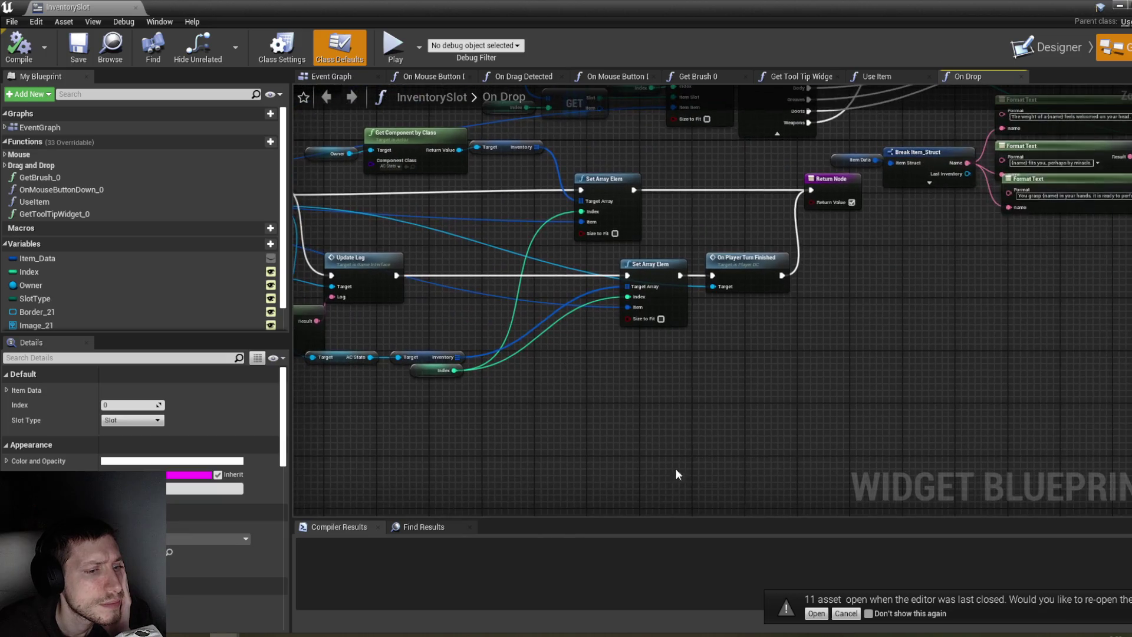
{"action": "left_click_drag", "start_coordinate": [383, 283], "coordinate": [611, 288]}
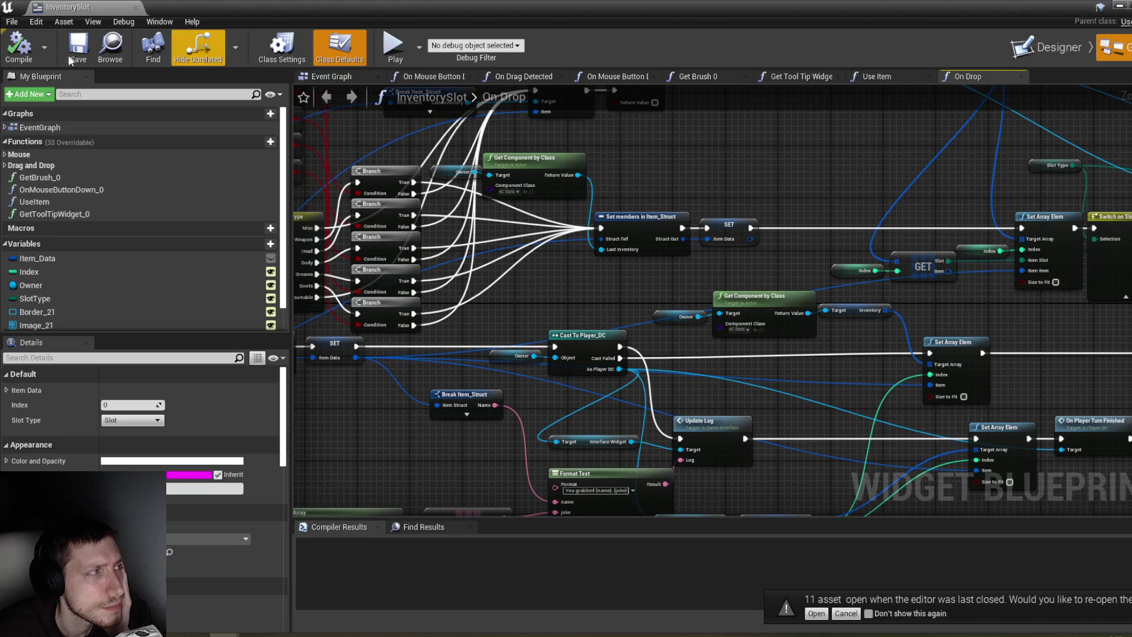
Step: Refresh the nodes in the On Drop graph, then recompile and save InventorySlot
{"action": "left_click", "coordinate": [16, 56]}
{"action": "scroll", "coordinate": [744, 195], "scroll_direction": "down", "scroll_amount": 4}
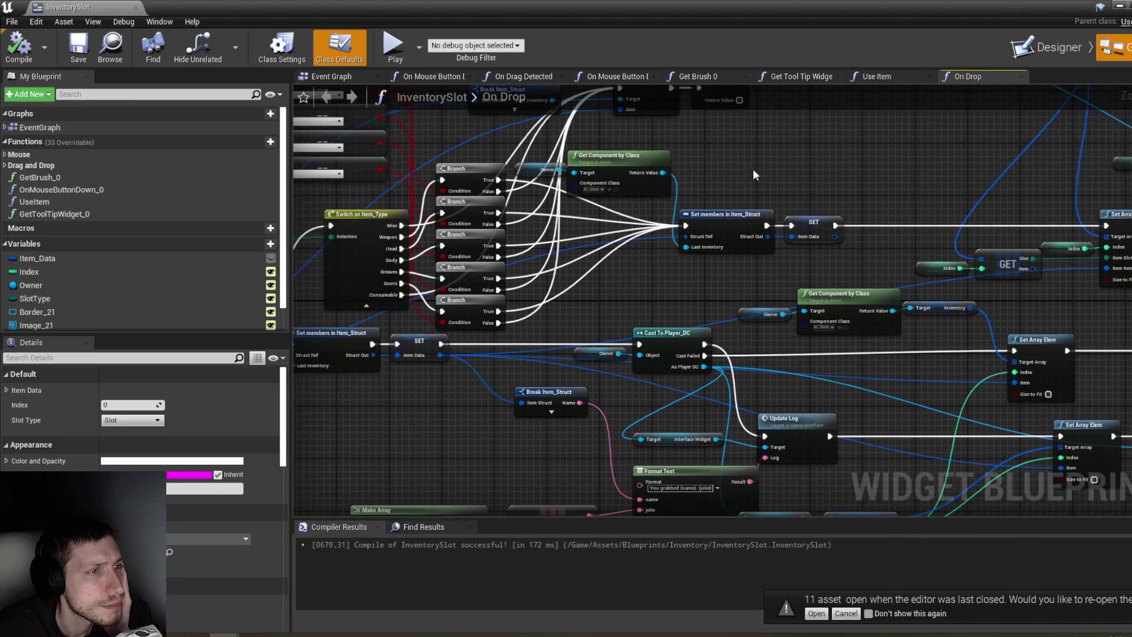
{"action": "scroll", "coordinate": [744, 194], "scroll_direction": "up", "scroll_amount": 4}
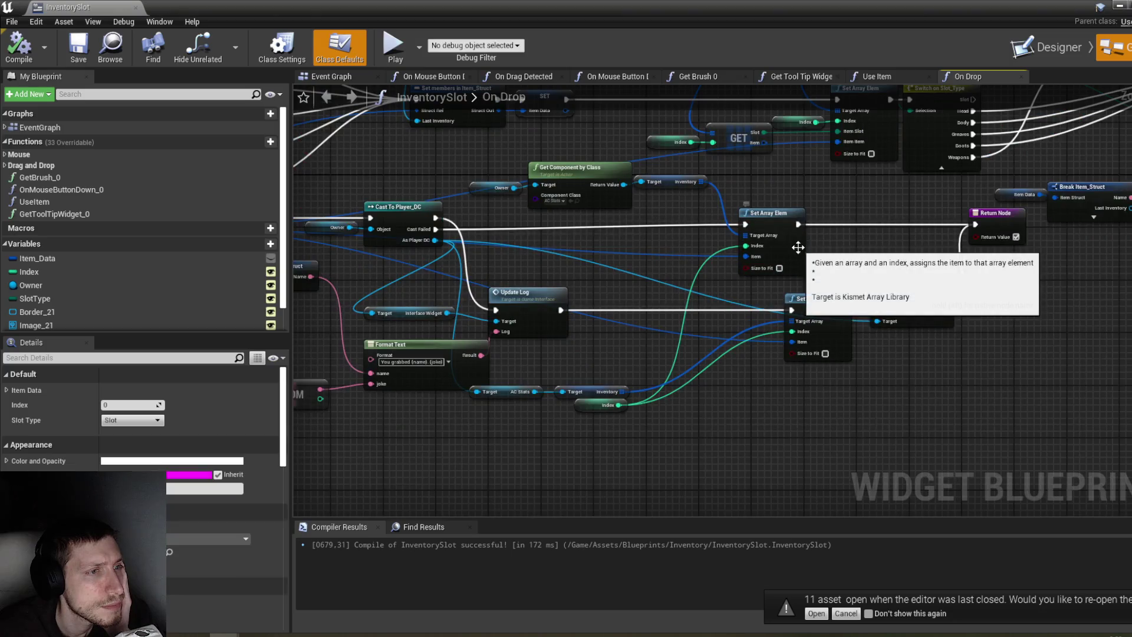
{"action": "right_click", "coordinate": [799, 252]}
{"action": "left_click", "coordinate": [749, 410]}
{"action": "scroll", "coordinate": [890, 448], "scroll_direction": "down", "scroll_amount": 6}
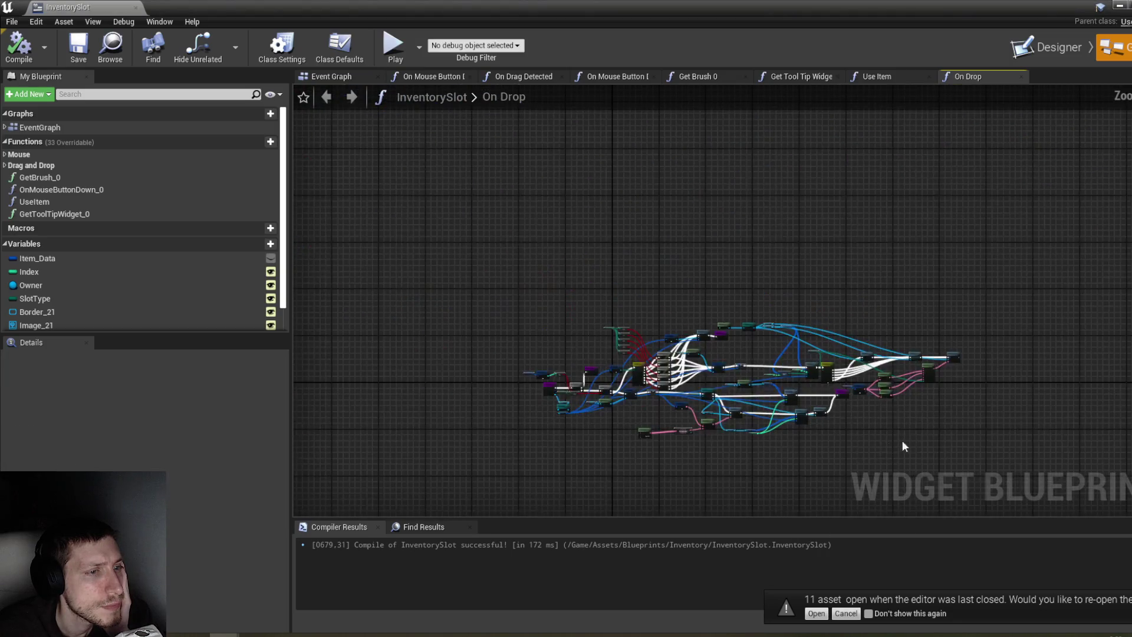
{"action": "scroll", "coordinate": [614, 354], "scroll_direction": "up", "scroll_amount": 6}
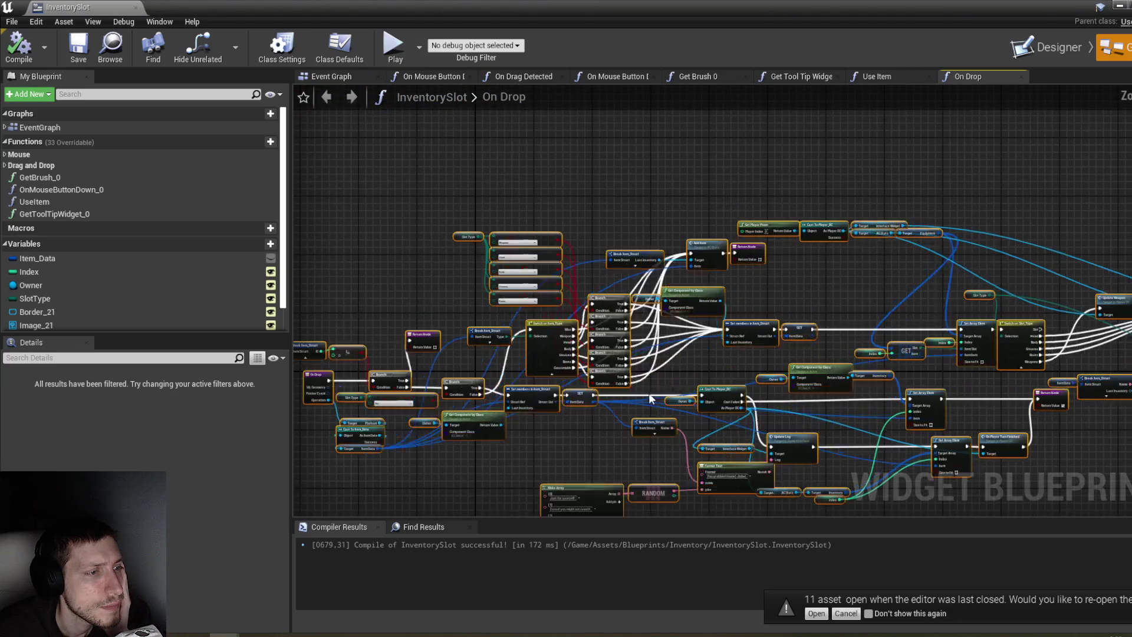
{"action": "right_click", "coordinate": [610, 355]}
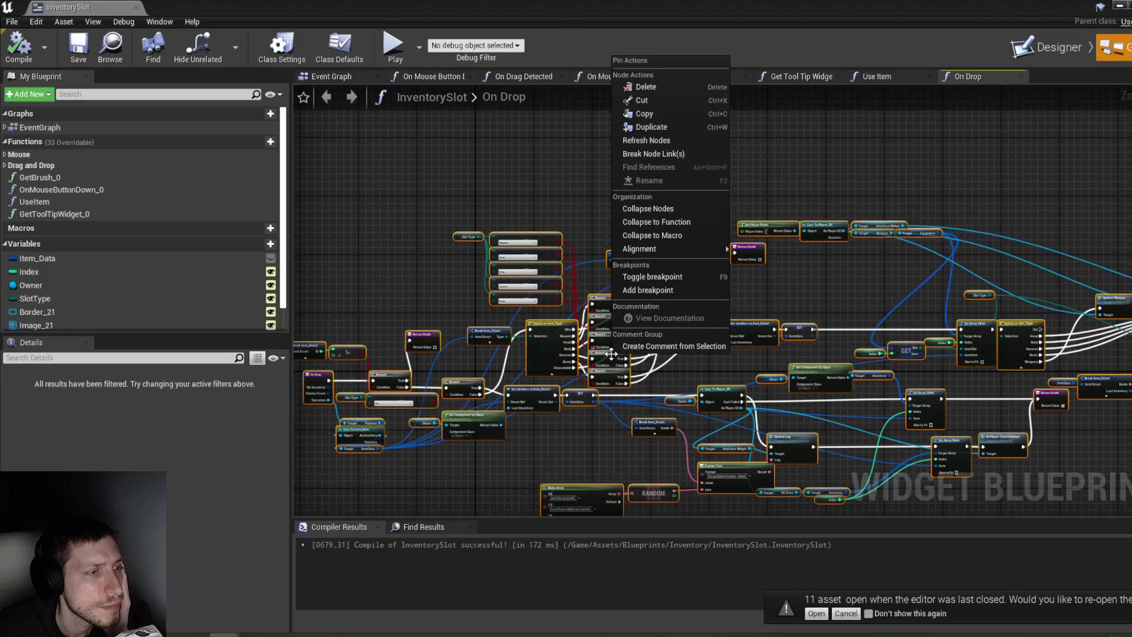
{"action": "left_click", "coordinate": [659, 145]}
{"action": "left_click", "coordinate": [19, 46]}
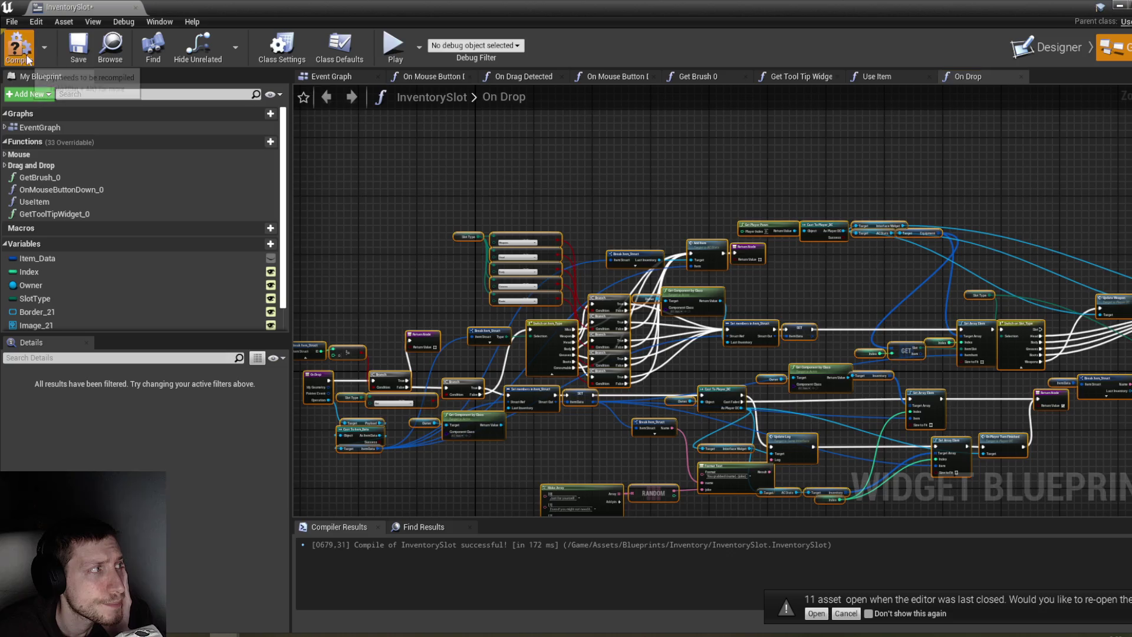
{"action": "key", "text": "ctrl+s"}
Step: Select all nodes in On Drag Detected, refresh them and save the blueprint
{"action": "left_click", "coordinate": [528, 77]}
{"action": "scroll", "coordinate": [594, 238], "scroll_direction": "down", "scroll_amount": 5}
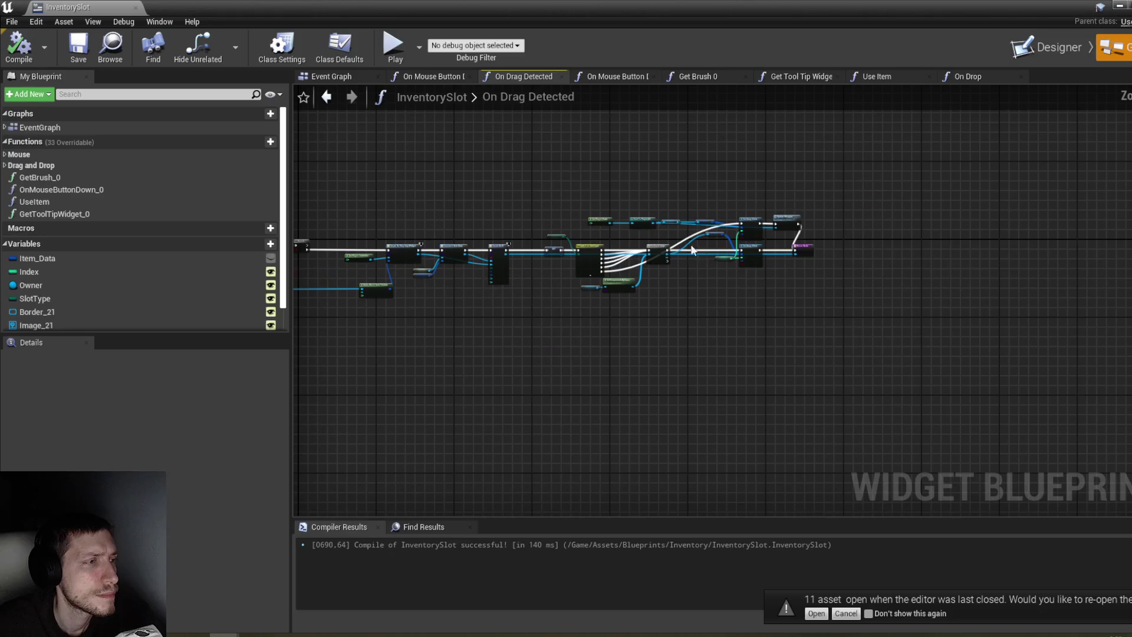
{"action": "key", "text": "Home"}
{"action": "left_click_drag", "start_coordinate": [986, 379], "coordinate": [367, 144]}
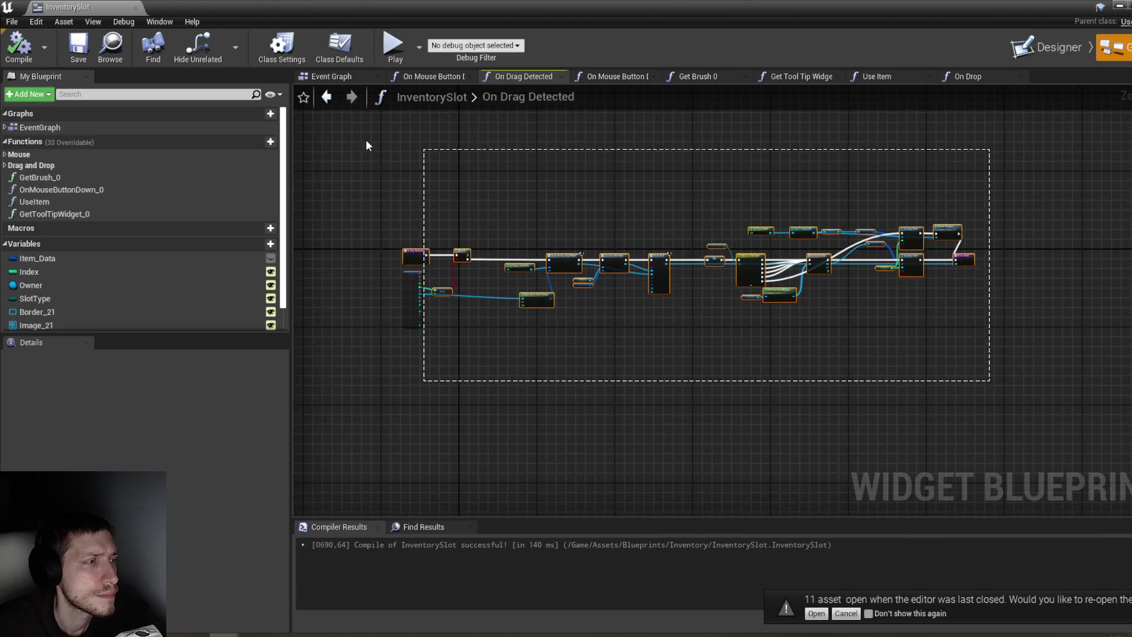
{"action": "right_click", "coordinate": [417, 255]}
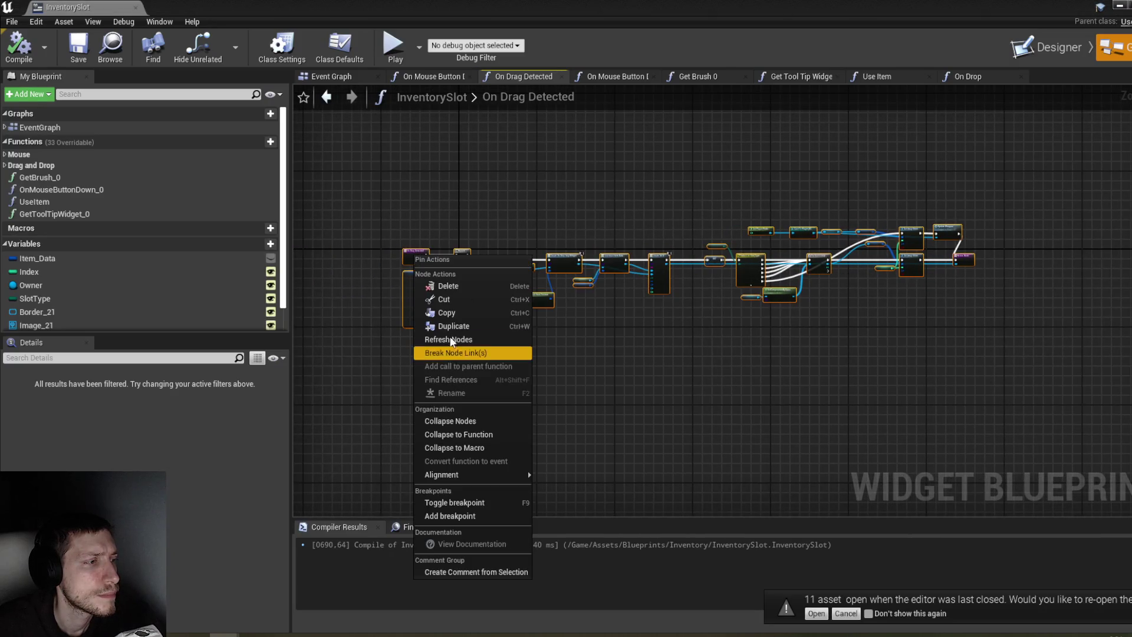
{"action": "left_click", "coordinate": [451, 340]}
{"action": "key", "text": "ctrl+s"}
Step: Close the blueprint and the Content Browser, then start a play-test of the level
{"action": "left_click", "coordinate": [1119, 5]}
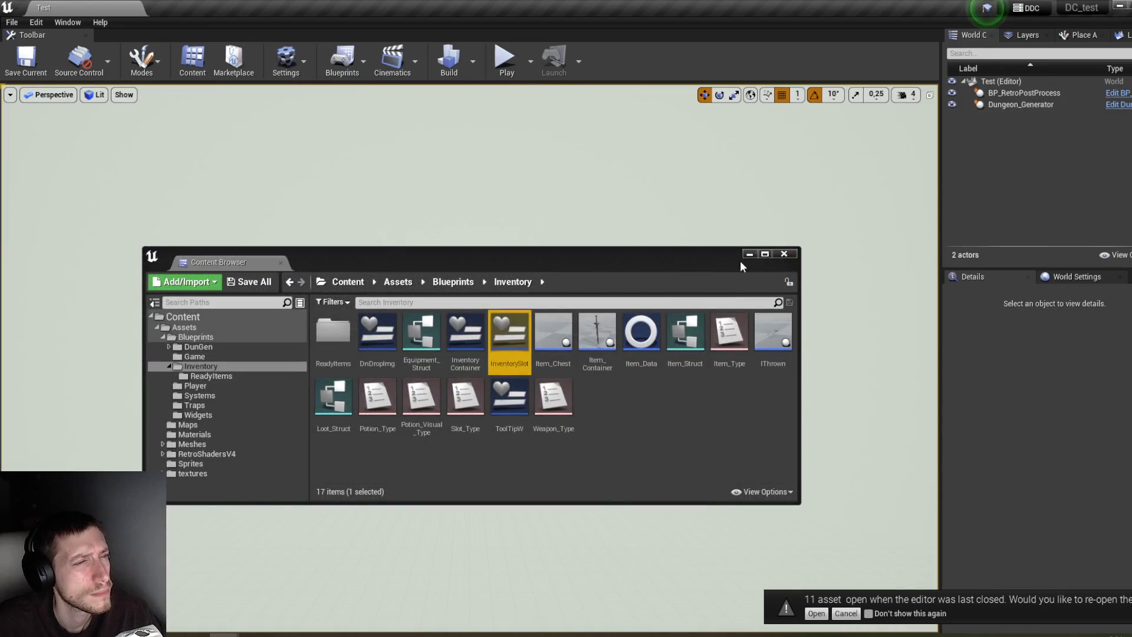
{"action": "left_click", "coordinate": [748, 254]}
{"action": "left_click", "coordinate": [517, 78]}
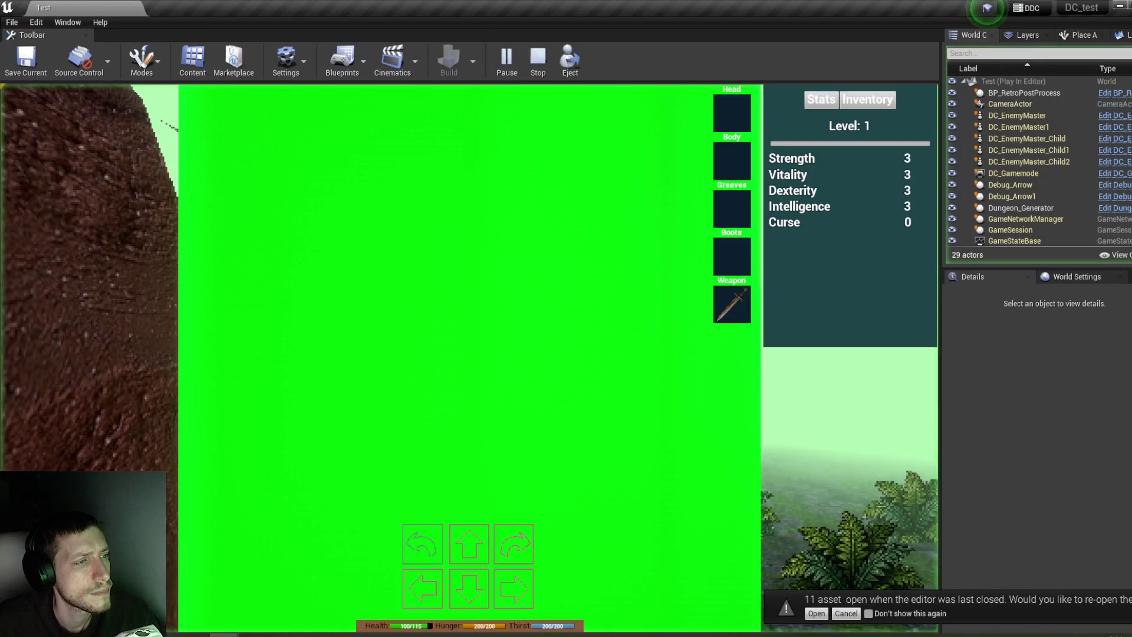
Step: Equip the Rusty Sword in the Weapon slot from the inventory grid
{"action": "left_click", "coordinate": [858, 100]}
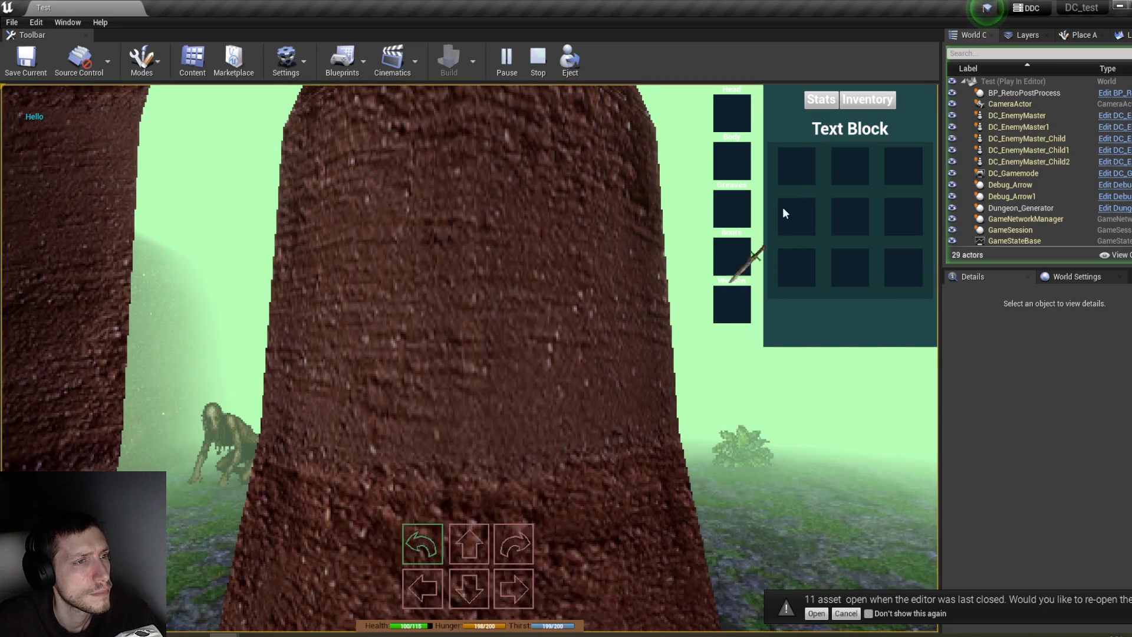
{"action": "mouse_move", "coordinate": [798, 172]}
{"action": "left_mouse_down"}
{"action": "mouse_move", "coordinate": [848, 175]}
{"action": "mouse_move", "coordinate": [753, 125]}
{"action": "left_mouse_up"}
{"action": "left_click", "coordinate": [821, 99]}
{"action": "left_click", "coordinate": [866, 99]}
{"action": "left_click", "coordinate": [821, 99]}
{"action": "left_click", "coordinate": [849, 99]}
{"action": "left_click_drag", "start_coordinate": [746, 317], "coordinate": [744, 314]}
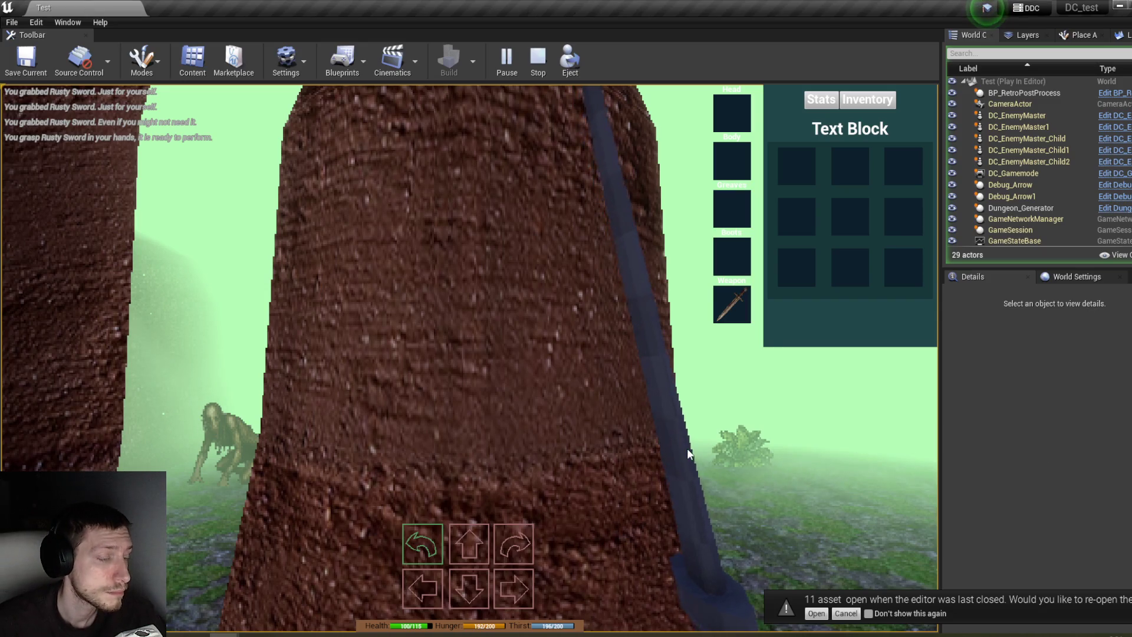
Step: Walk toward the corridor creature and kill the Hround with the sword
{"action": "key", "text": "q"}
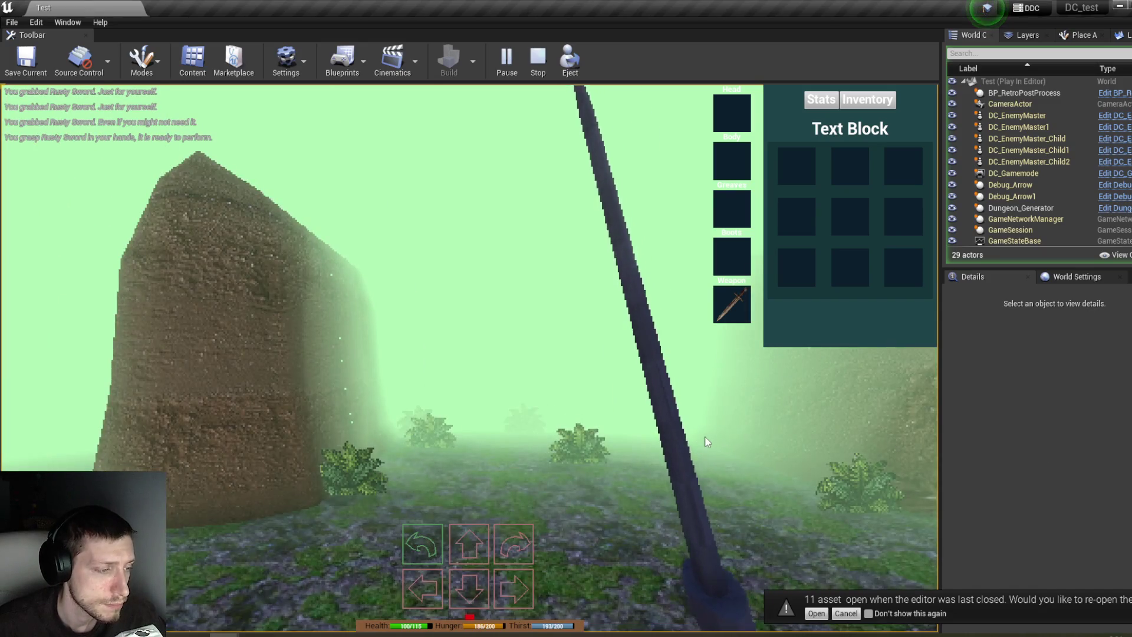
{"action": "key", "text": "q"}
{"action": "key", "text": "e"}
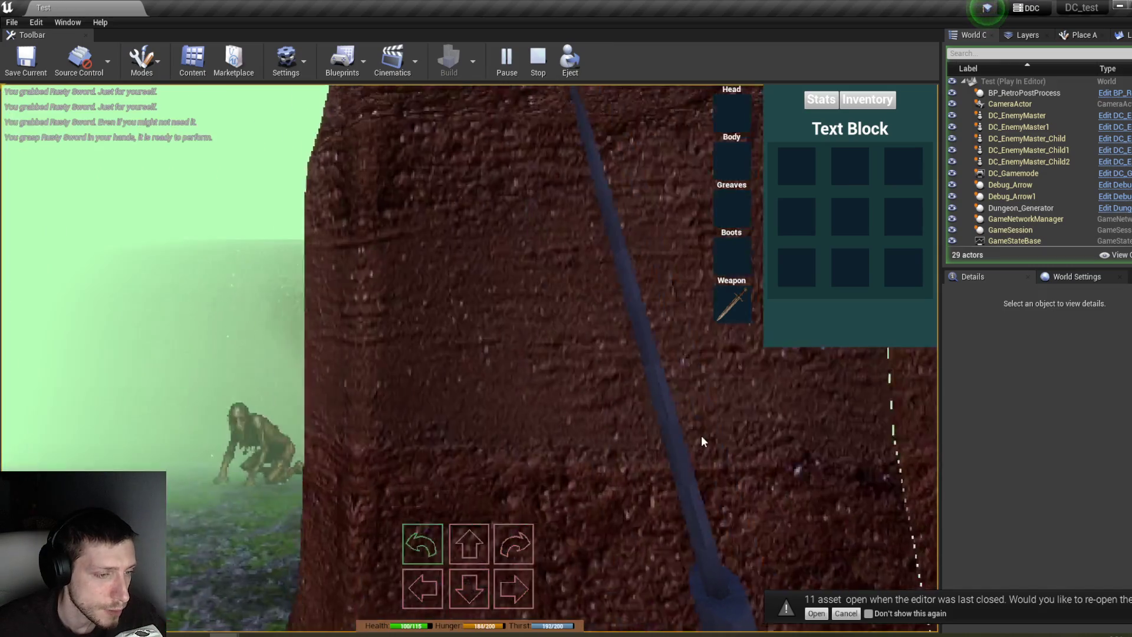
{"action": "key", "text": "w"}
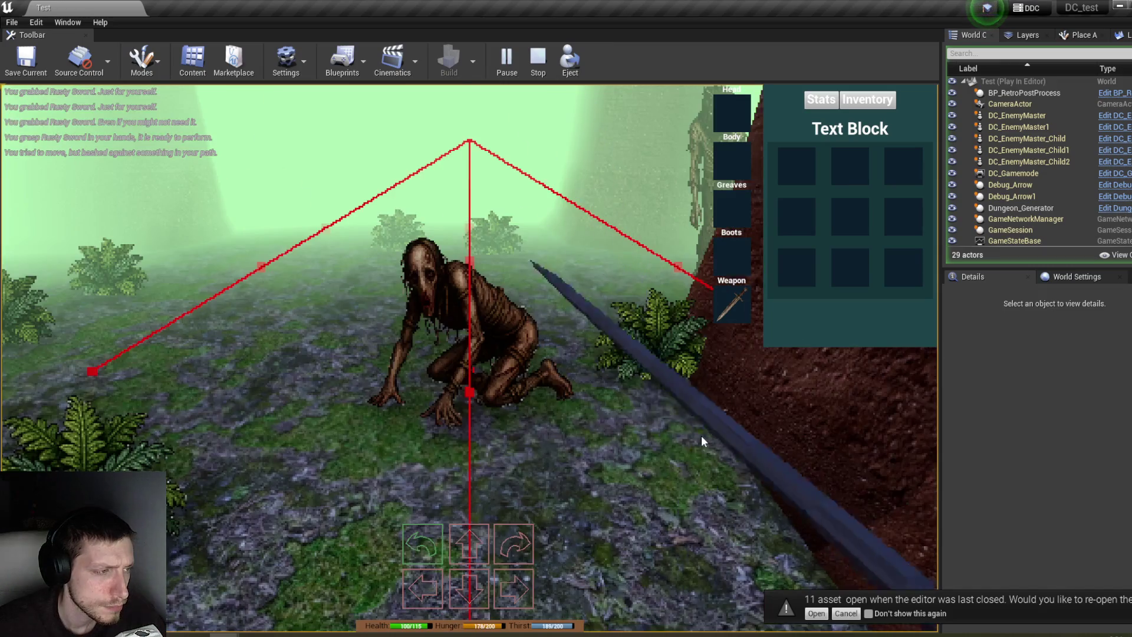
{"action": "left_click", "coordinate": [702, 435]}
{"action": "left_click", "coordinate": [702, 436]}
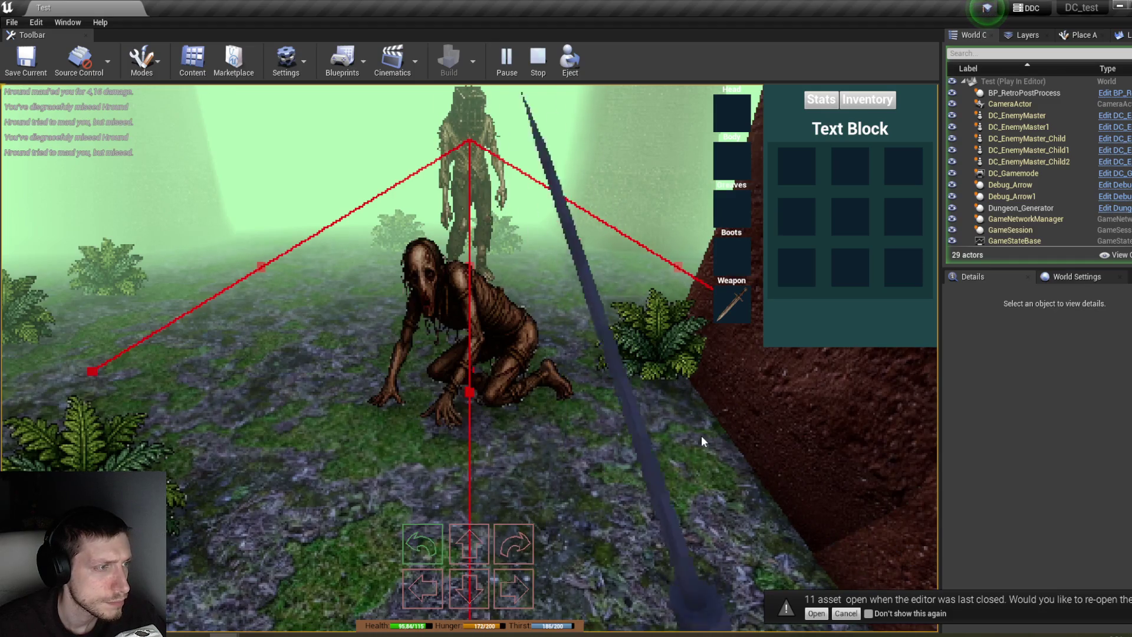
{"action": "left_click", "coordinate": [701, 435]}
{"action": "left_click", "coordinate": [702, 435]}
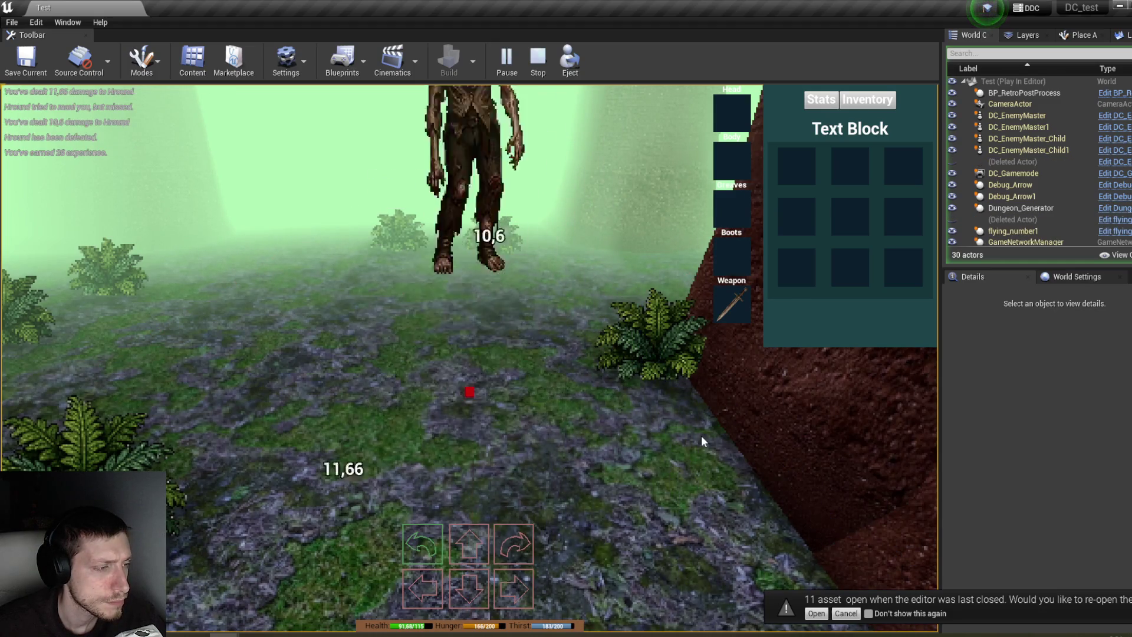
Step: Kill the Condemned, then advance down the corridor and view the stats page
{"action": "key", "text": "w"}
{"action": "left_click", "coordinate": [702, 436]}
{"action": "left_click", "coordinate": [702, 436]}
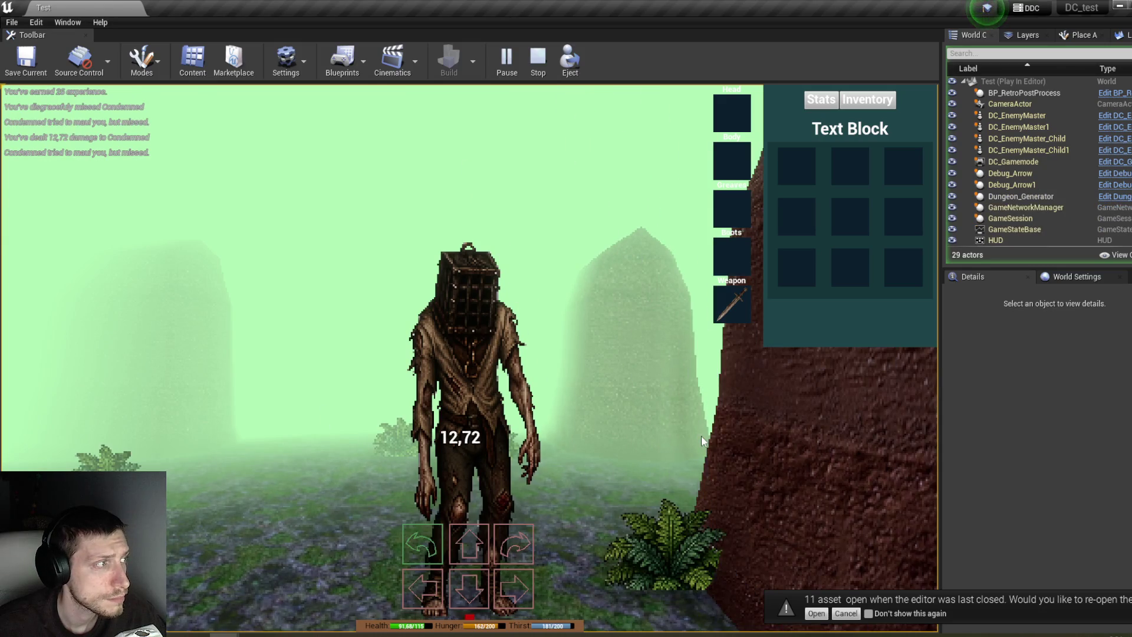
{"action": "left_click", "coordinate": [702, 436]}
{"action": "left_click", "coordinate": [702, 436]}
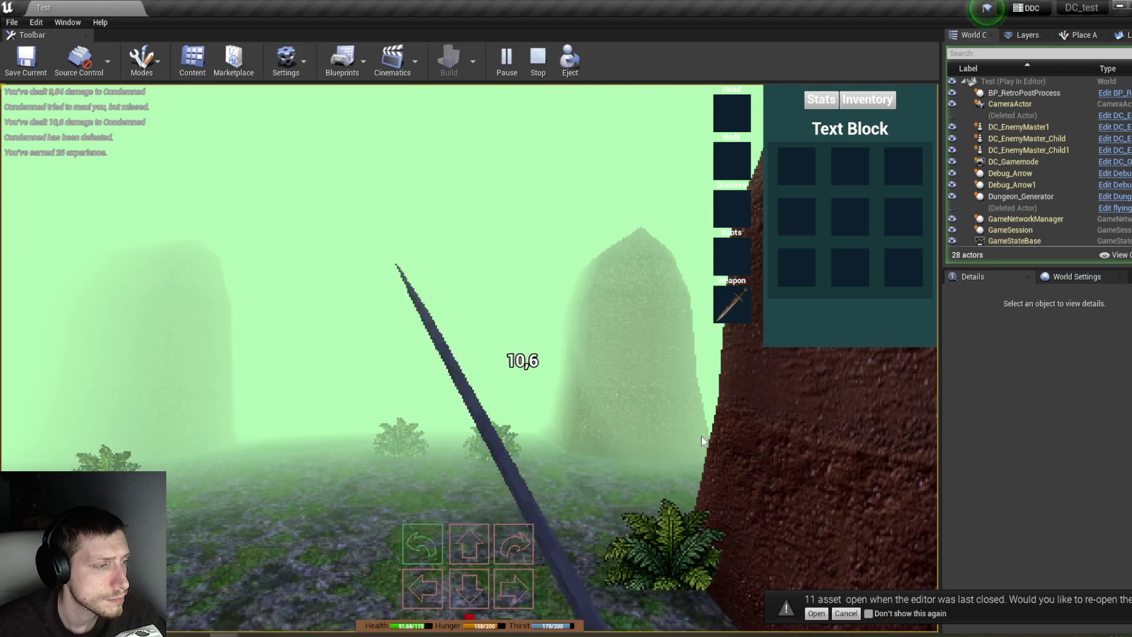
{"action": "key", "text": "w"}
{"action": "key", "text": "w"}
{"action": "key", "text": "e"}
{"action": "key", "text": "w"}
{"action": "key", "text": "w"}
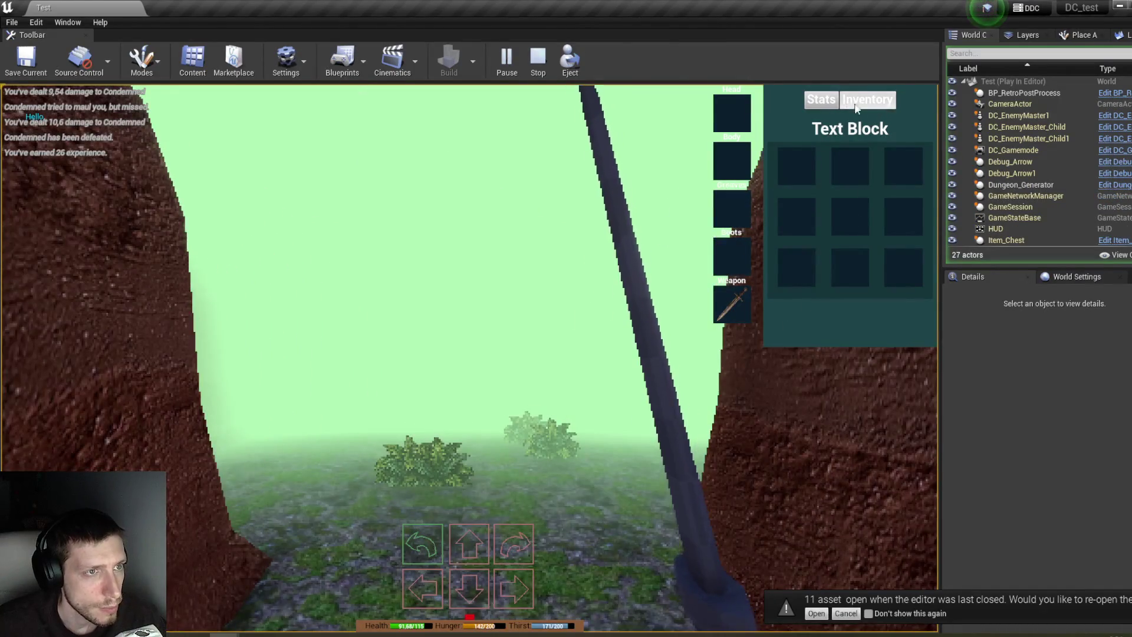
{"action": "left_click", "coordinate": [823, 100]}
Step: Step out of the corridor and walk up to the chest
{"action": "key", "text": "w"}
{"action": "key", "text": "q"}
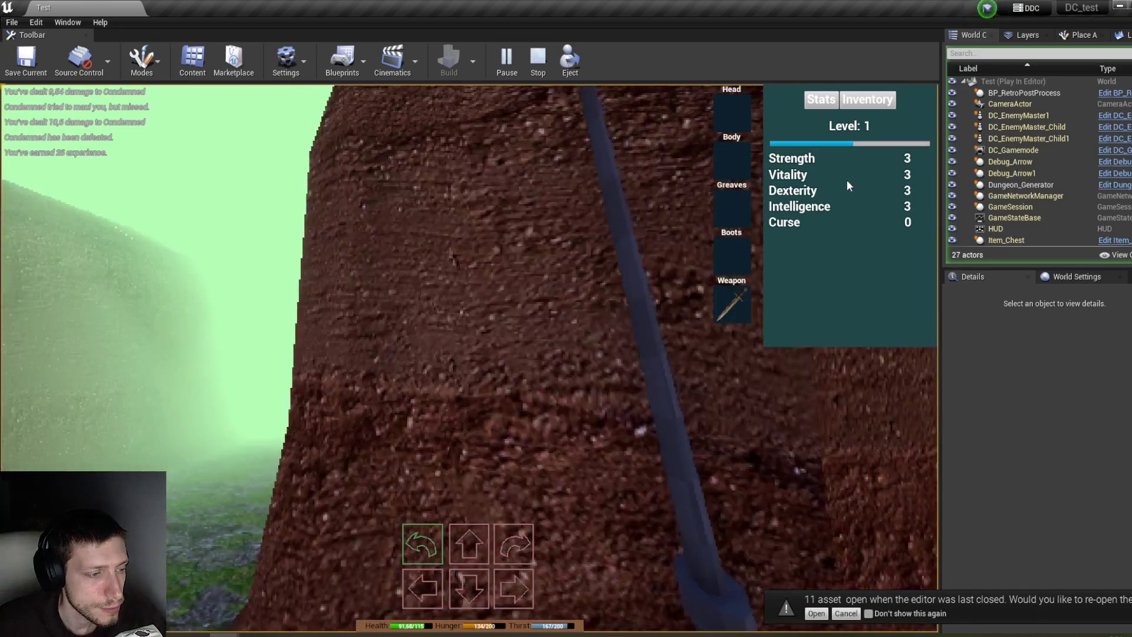
{"action": "key", "text": "q"}
{"action": "key", "text": "e"}
{"action": "key", "text": "w"}
Step: Loot two apples and the blue potion from the chest into the inventory slots
{"action": "left_click", "coordinate": [773, 391]}
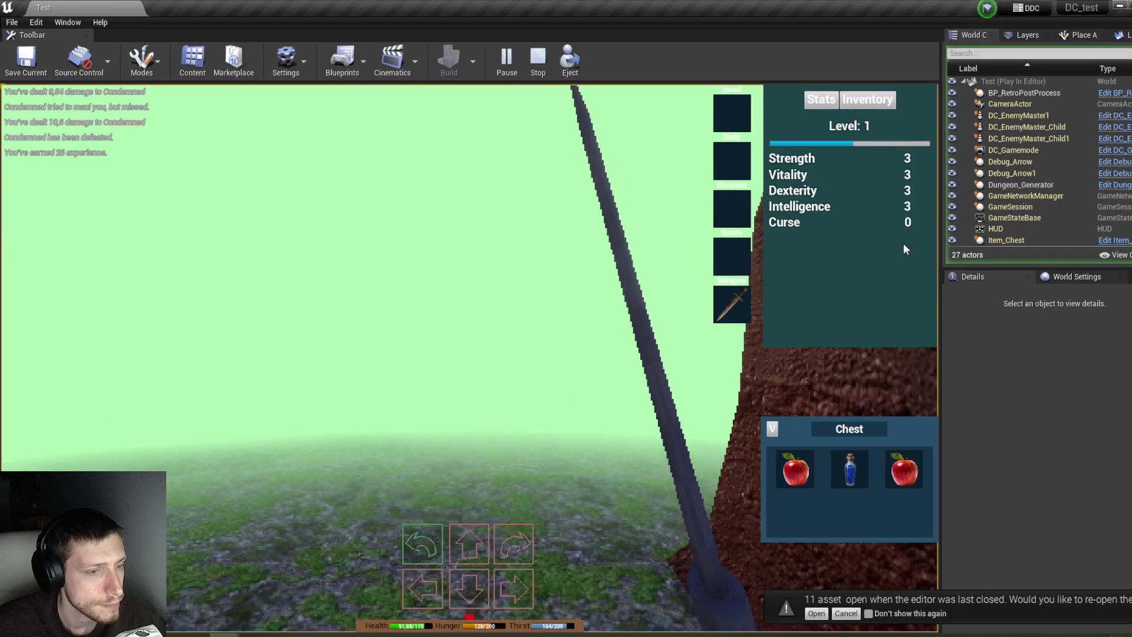
{"action": "left_click", "coordinate": [877, 105]}
{"action": "left_click_drag", "start_coordinate": [796, 469], "coordinate": [797, 168]}
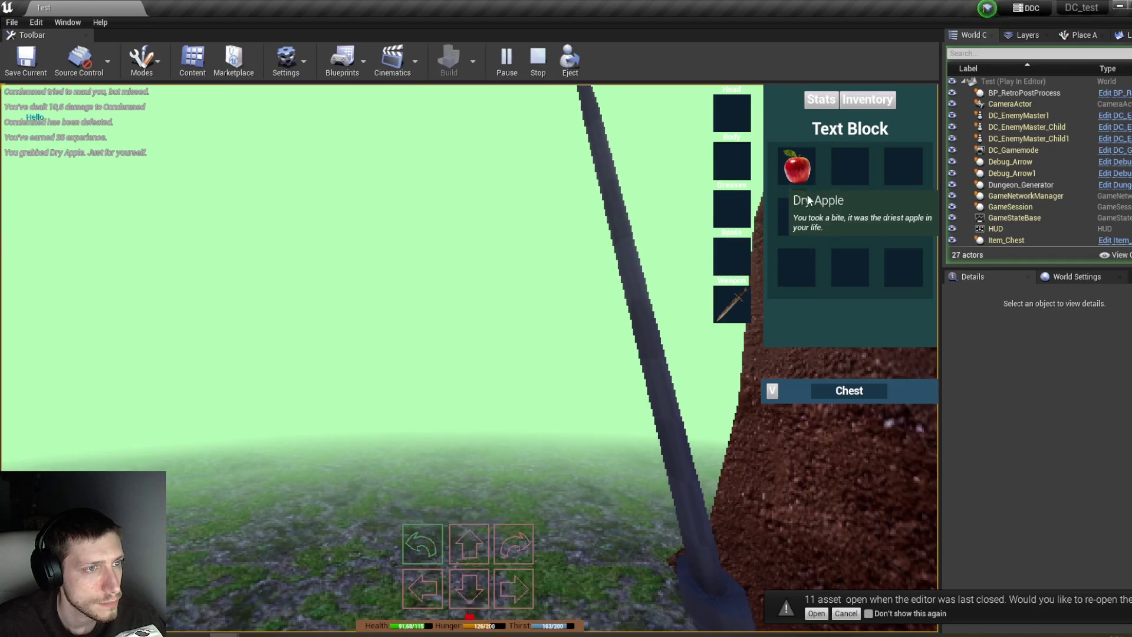
{"action": "left_click", "coordinate": [771, 392]}
{"action": "left_click_drag", "start_coordinate": [837, 213], "coordinate": [832, 224]}
{"action": "left_click", "coordinate": [772, 392]}
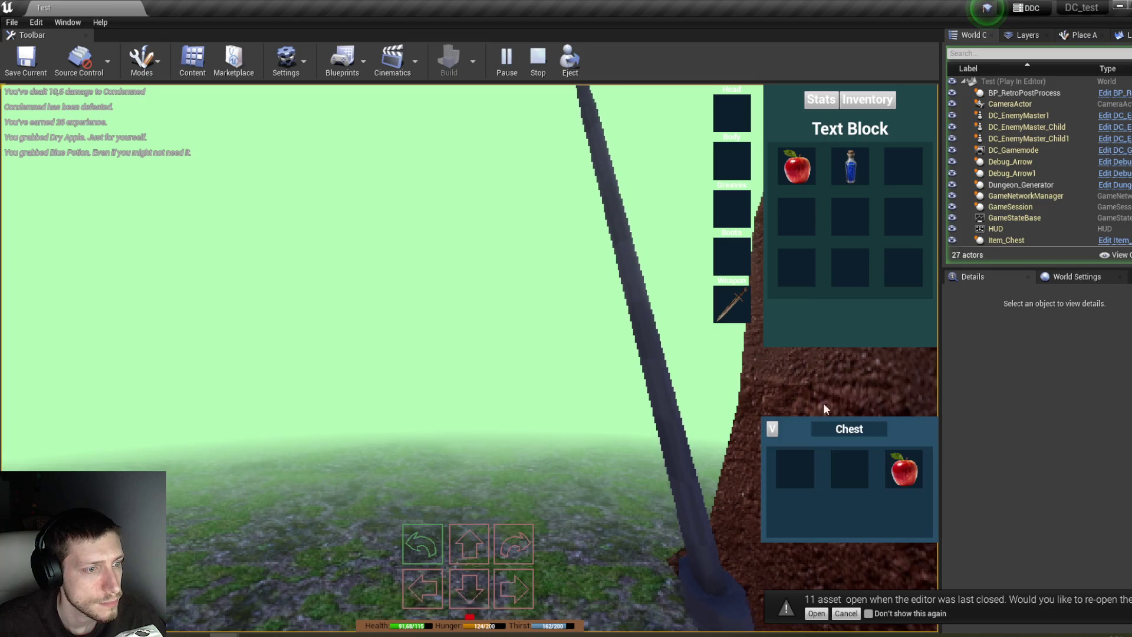
{"action": "left_click_drag", "start_coordinate": [903, 470], "coordinate": [894, 171]}
Step: Walk to the Hround in the corridor, defeat it and eat the first apple
{"action": "key", "text": "s"}
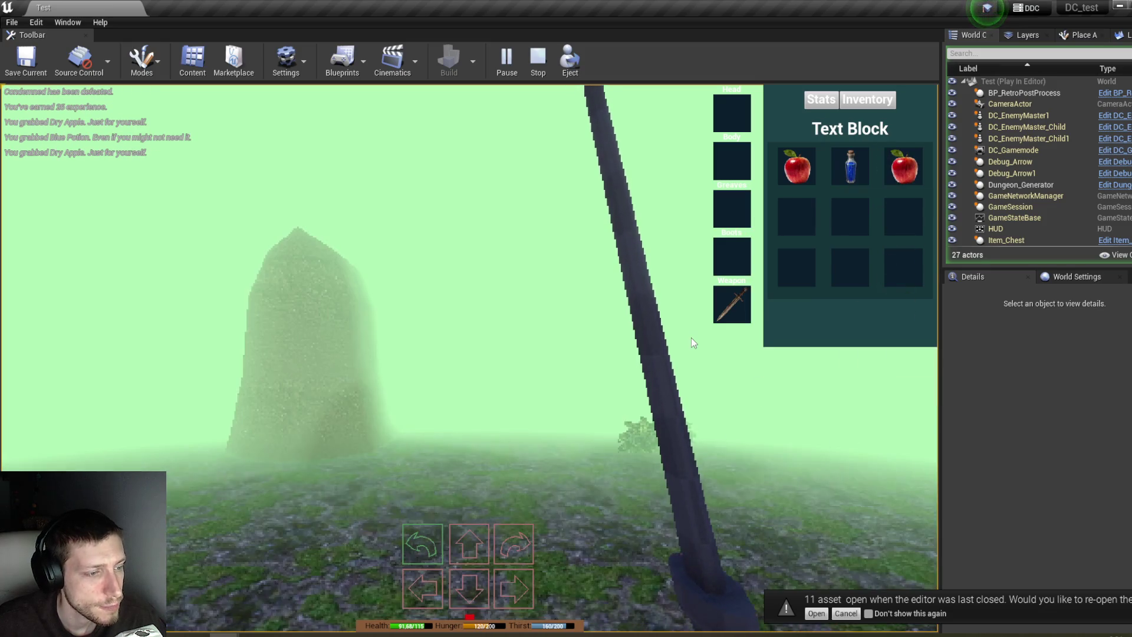
{"action": "key", "text": "q"}
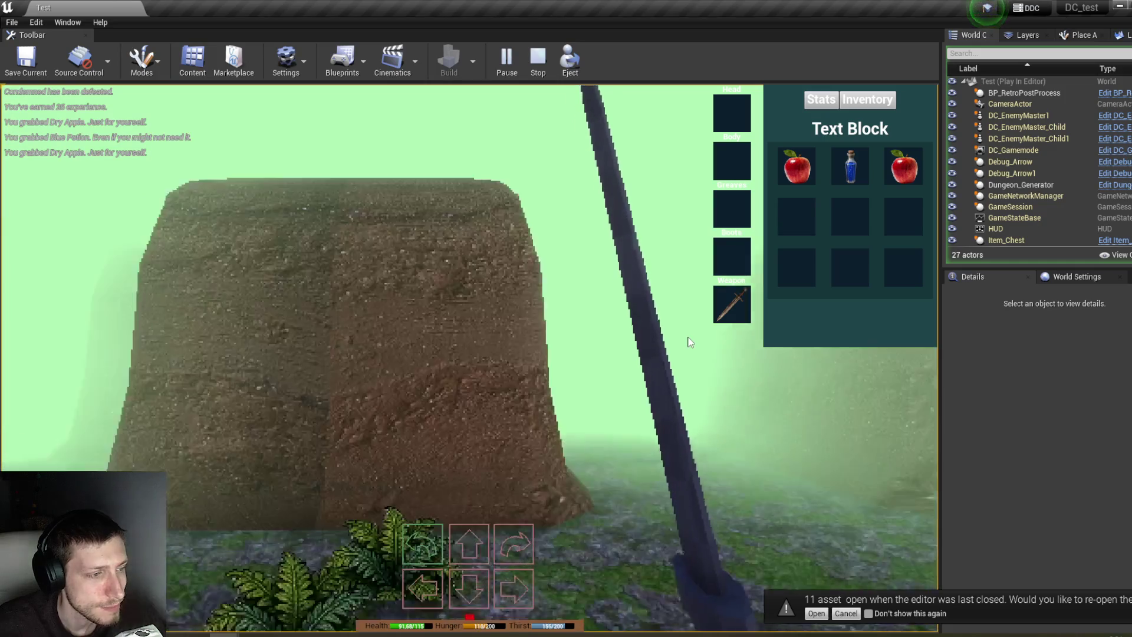
{"action": "key", "text": "w"}
{"action": "key", "text": "q"}
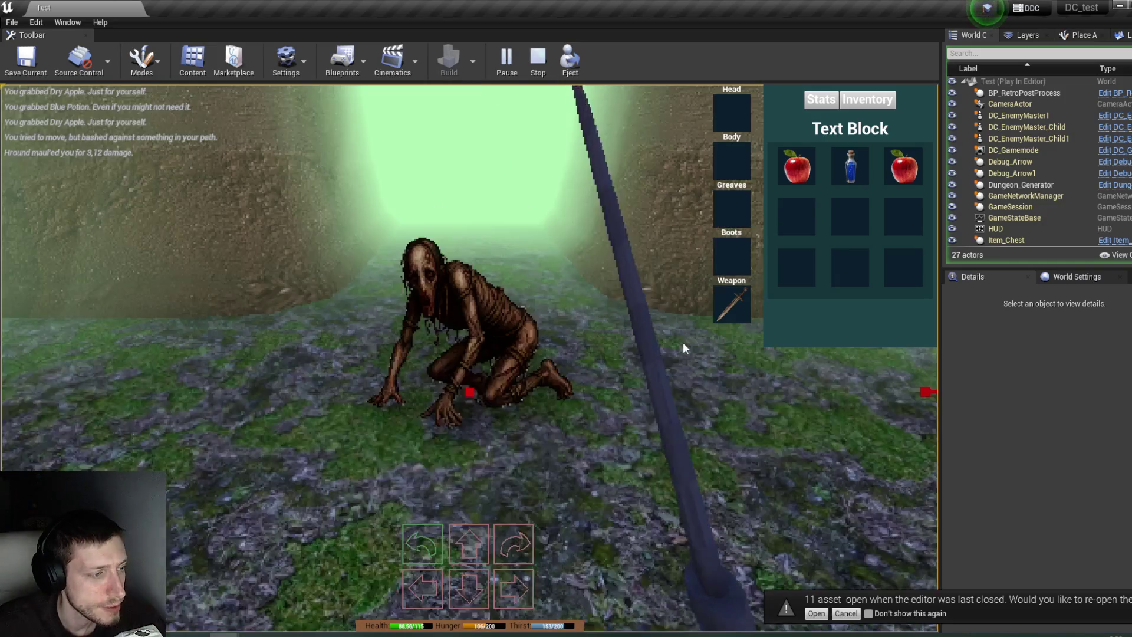
{"action": "key", "text": "w"}
{"action": "key", "text": "w"}
{"action": "key", "text": "w"}
{"action": "key", "text": "w"}
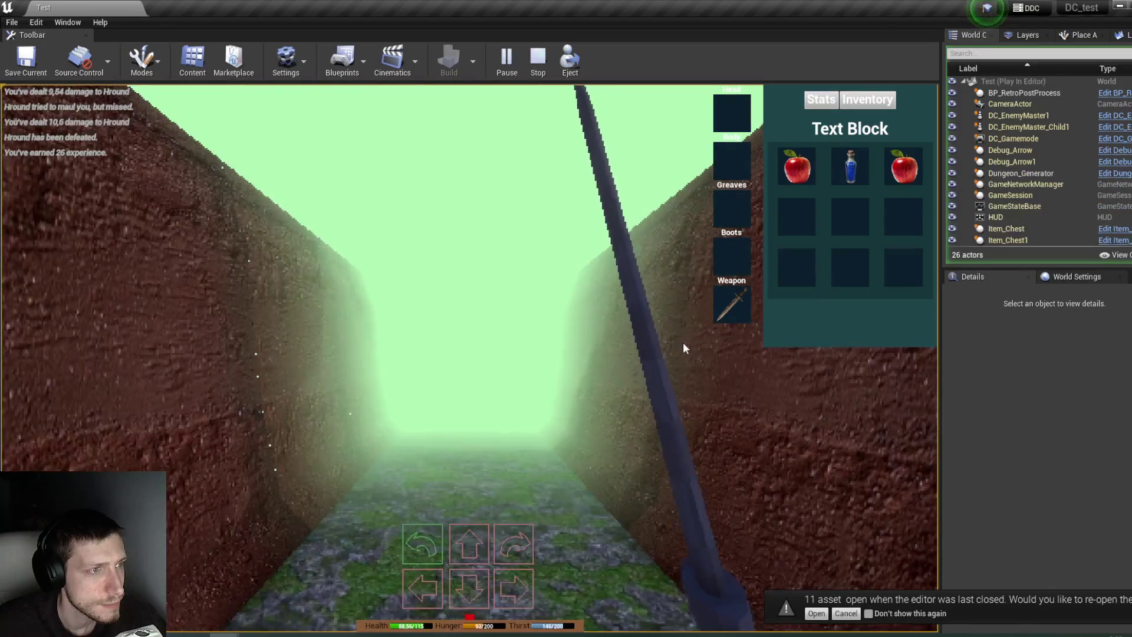
{"action": "key", "text": "w"}
{"action": "left_click", "coordinate": [802, 165]}
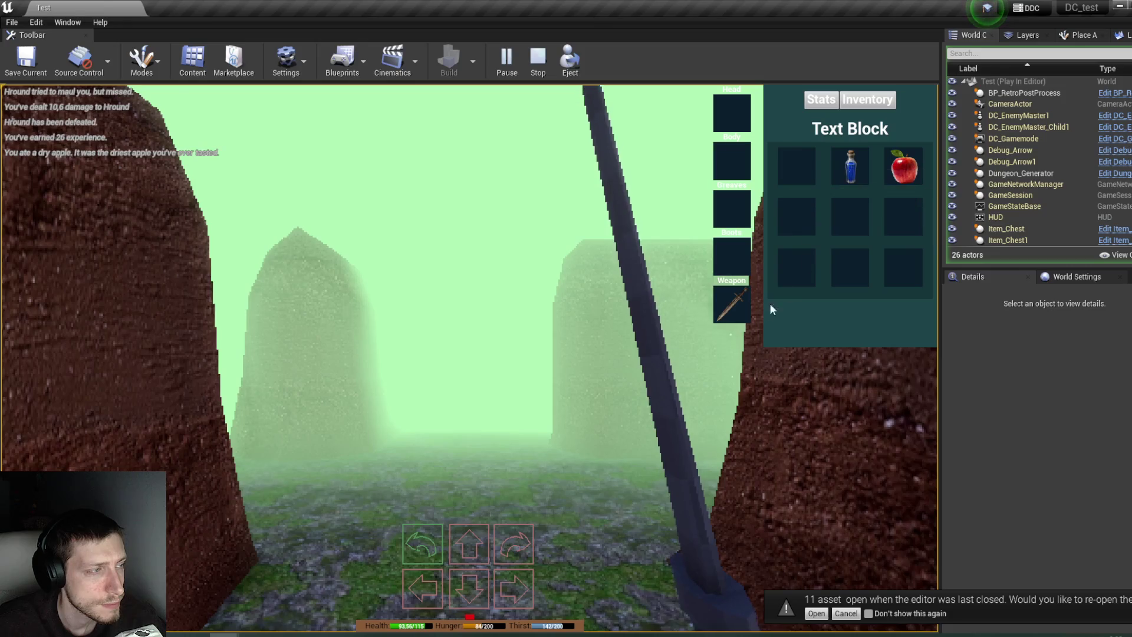
Step: Turn around and walk from the open area into the corridor
{"action": "key", "text": "q"}
{"action": "key", "text": "w"}
{"action": "key", "text": "q"}
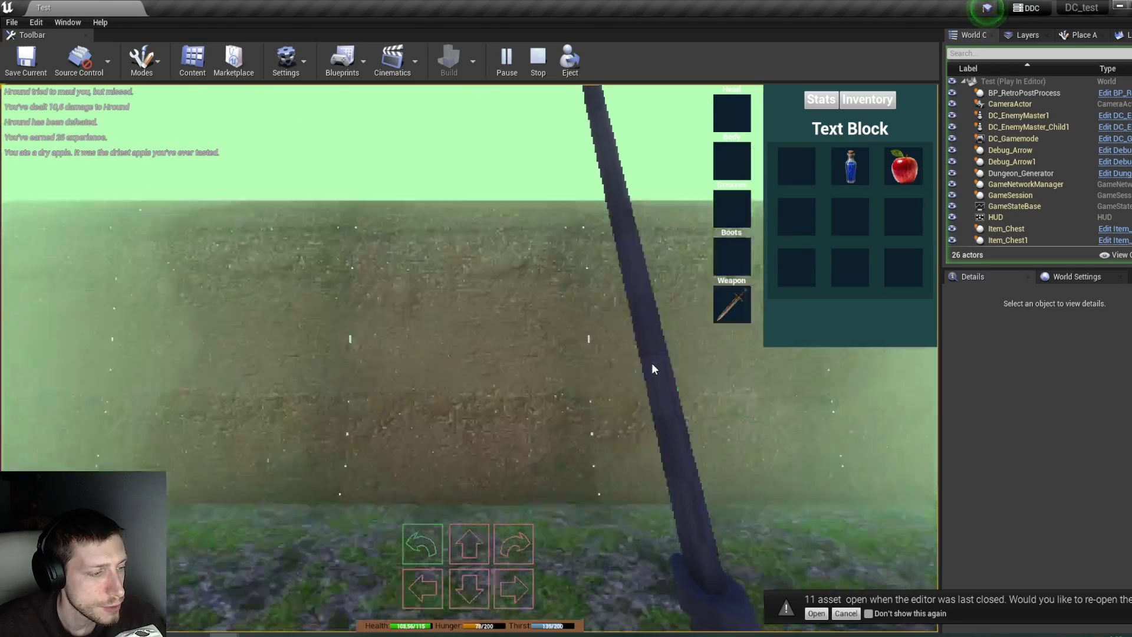
{"action": "key", "text": "q"}
{"action": "key", "text": "q"}
{"action": "key", "text": "q"}
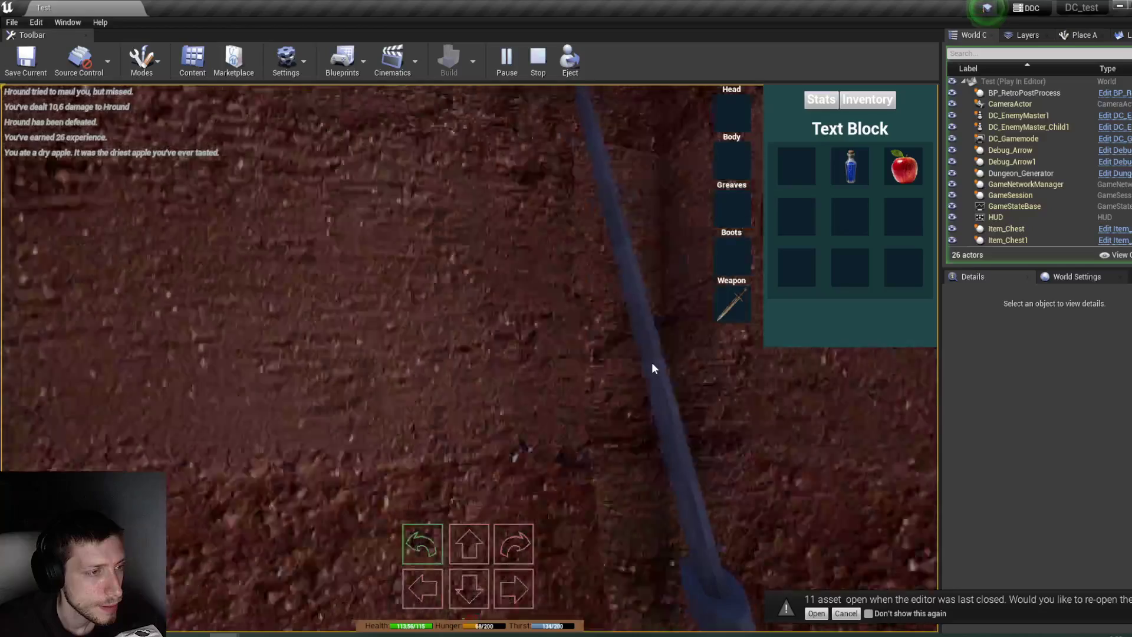
{"action": "key", "text": "w"}
{"action": "key", "text": "q"}
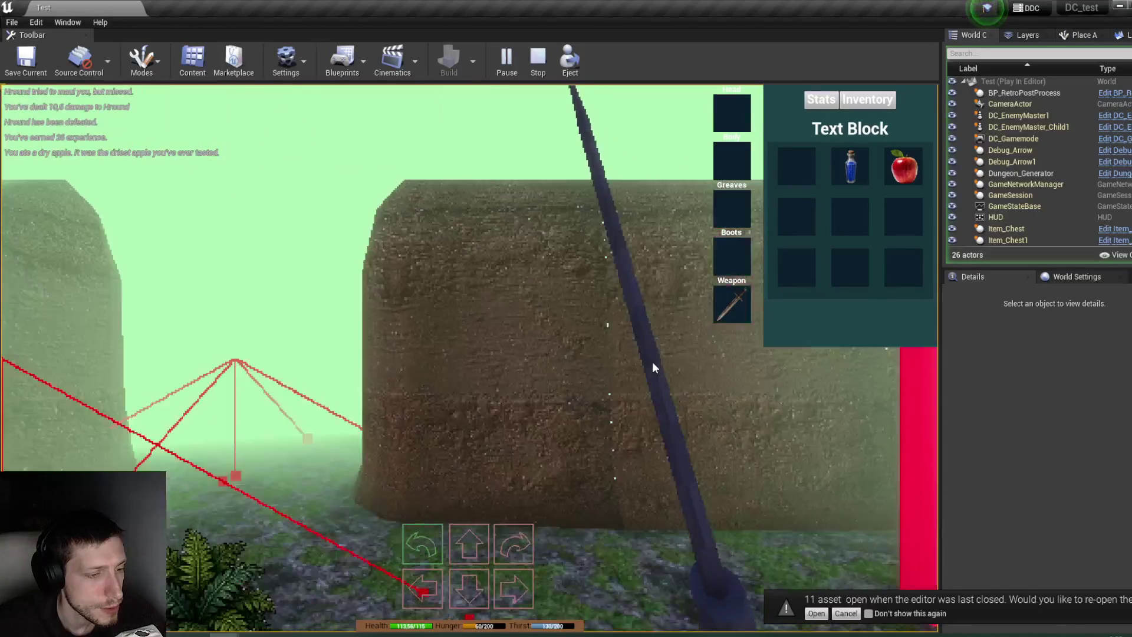
{"action": "key", "text": "w"}
Step: Continue through the corridor until facing down the long passage between dirt walls
{"action": "key", "text": "w"}
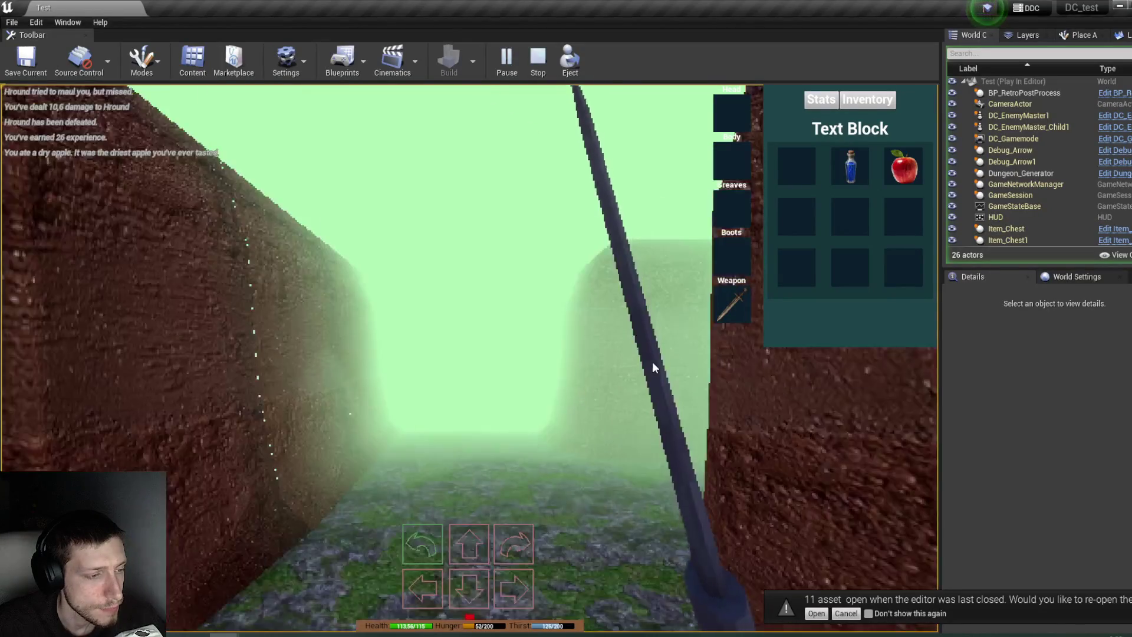
{"action": "key", "text": "q"}
{"action": "key", "text": "w"}
{"action": "key", "text": "q"}
{"action": "key", "text": "q"}
{"action": "key", "text": "w"}
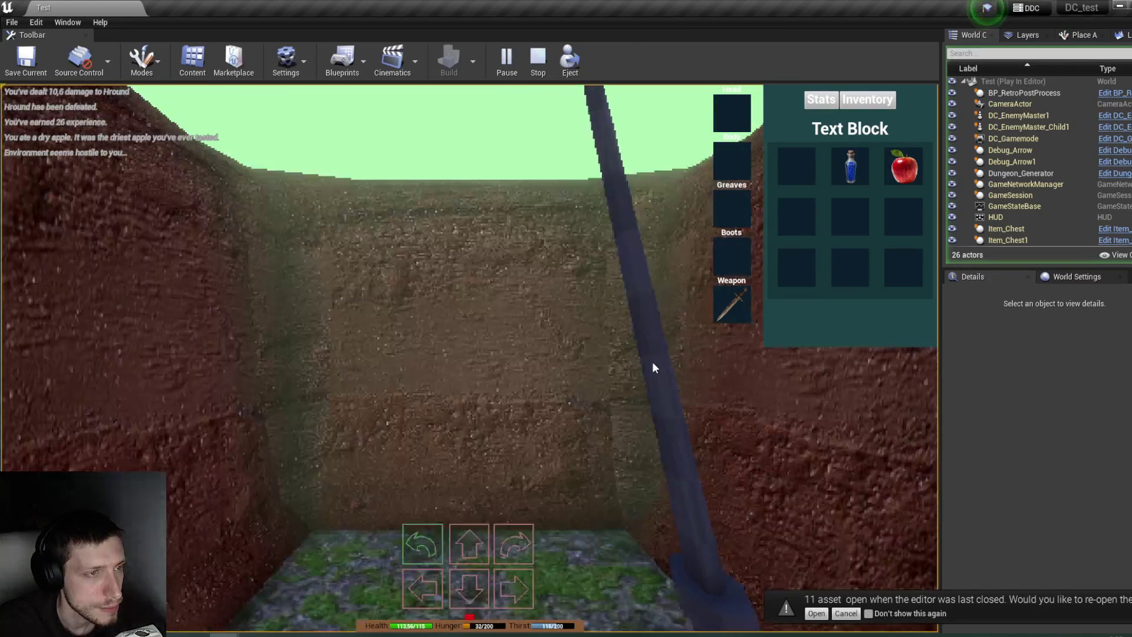
{"action": "key", "text": "w"}
{"action": "key", "text": "s"}
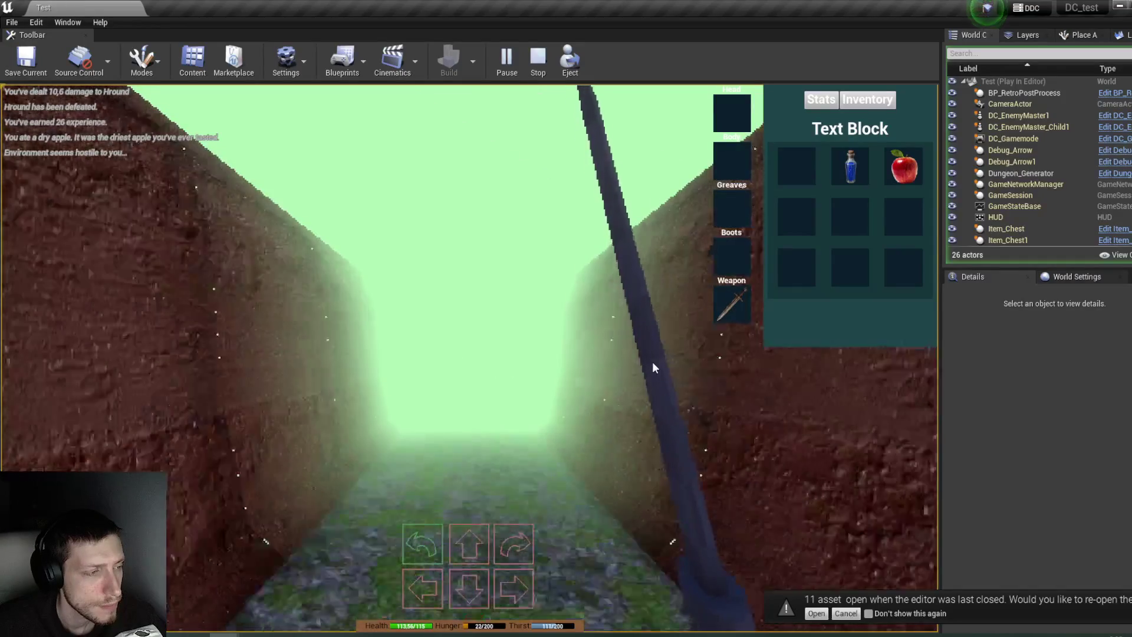
{"action": "key", "text": "w"}
{"action": "key", "text": "s"}
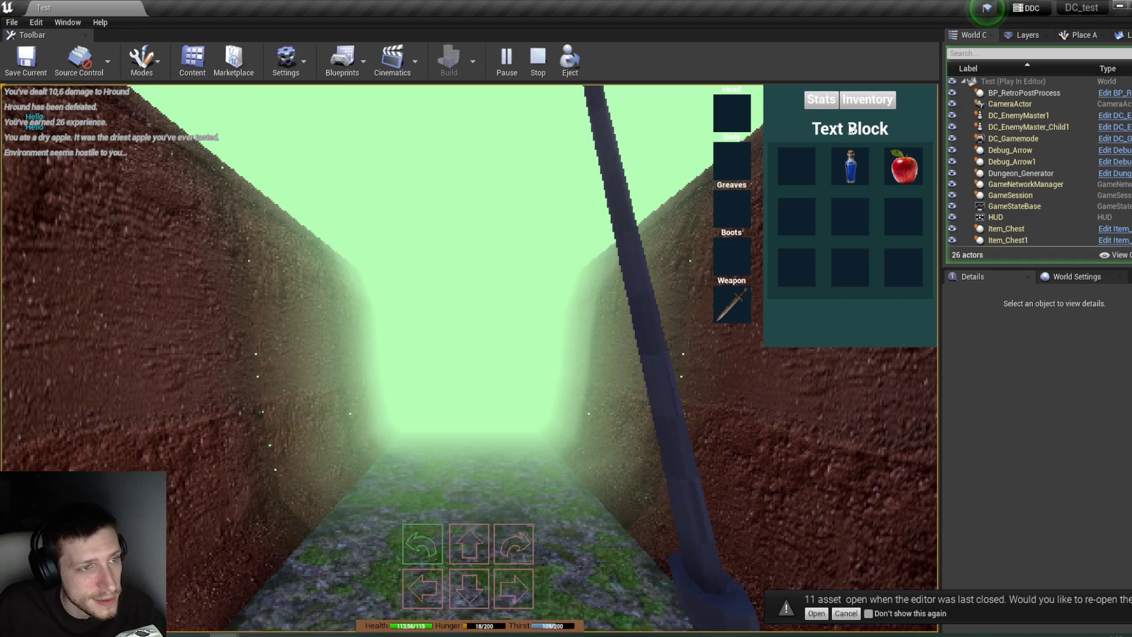
Step: Drink the Blue Potion from the inventory, logging 'Your mouth tastes funny...'
{"action": "mouse_move", "coordinate": [853, 171]}
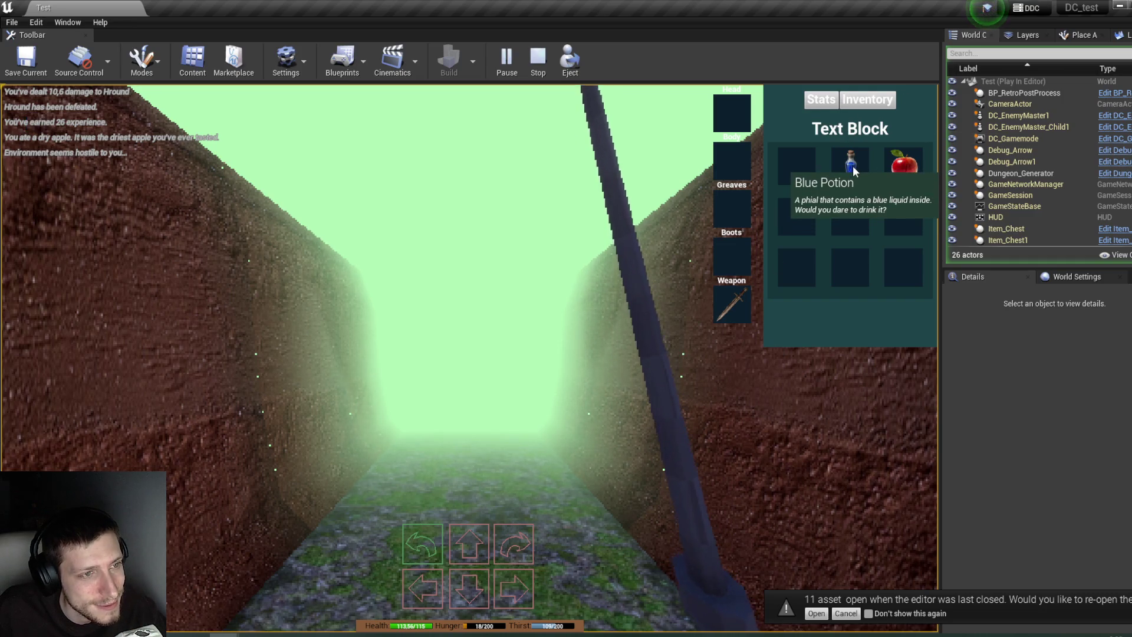
{"action": "left_click", "coordinate": [853, 165]}
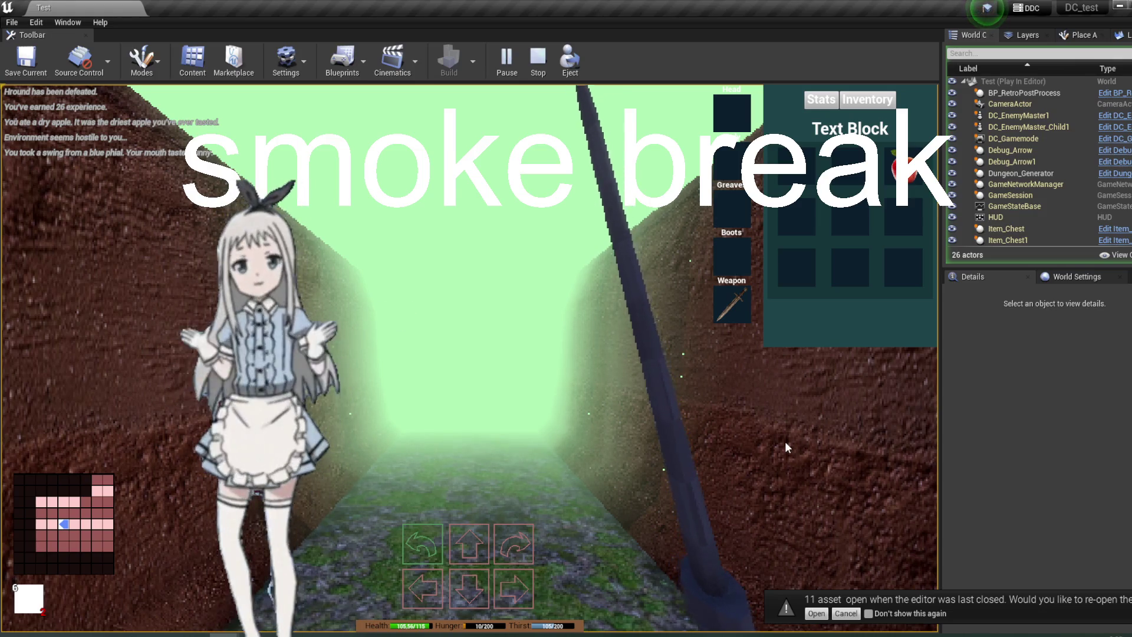
Step: Walk out into the open field and turn back to face the Condemned
{"action": "key", "text": "w"}
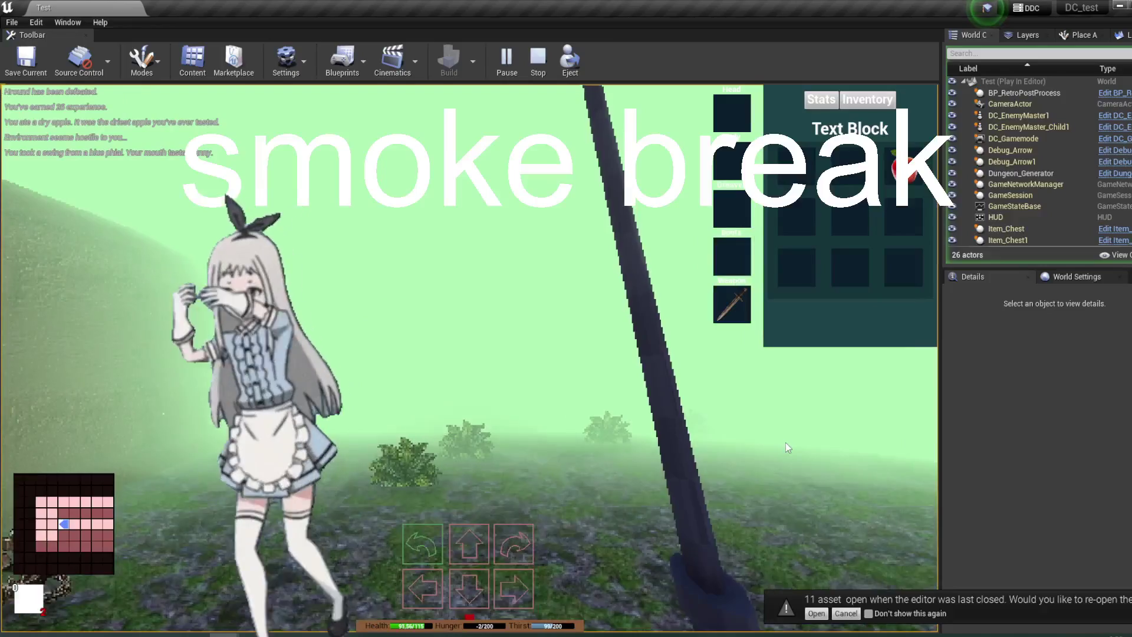
{"action": "key", "text": "e"}
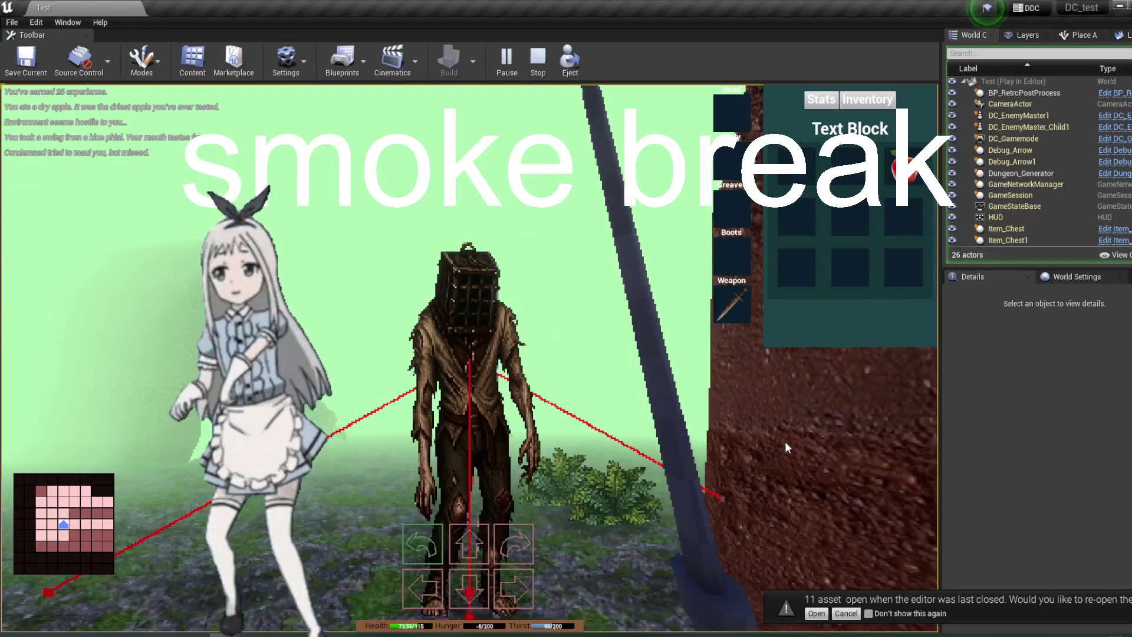
{"action": "key", "text": "q"}
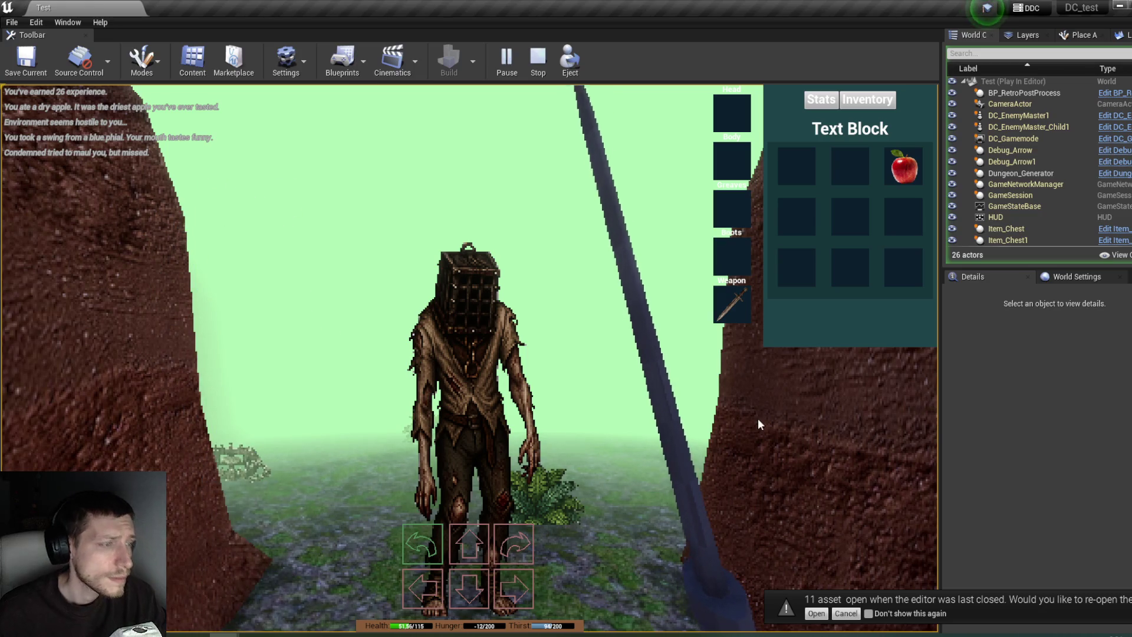
Step: Move the Dry Apple to the first inventory slot and stop the play-test
{"action": "mouse_move", "coordinate": [887, 167]}
{"action": "mouse_move", "coordinate": [886, 167]}
{"action": "left_mouse_down"}
{"action": "mouse_move", "coordinate": [733, 118]}
{"action": "mouse_move", "coordinate": [790, 162]}
{"action": "mouse_move", "coordinate": [838, 167]}
{"action": "left_mouse_up"}
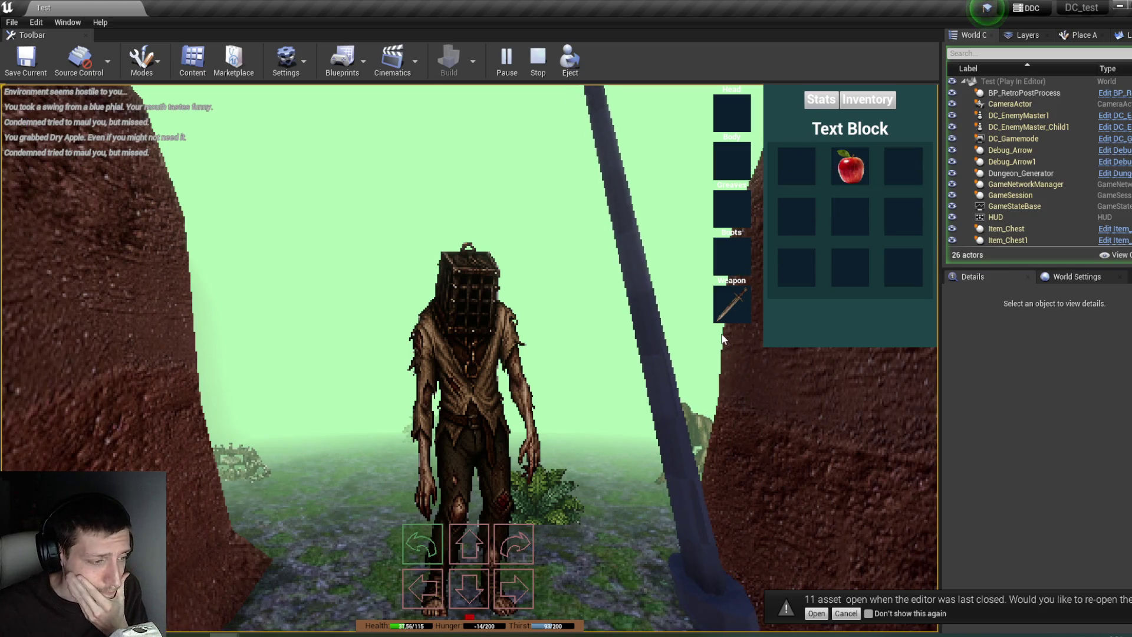
{"action": "left_click", "coordinate": [470, 582]}
{"action": "left_click", "coordinate": [548, 62]}
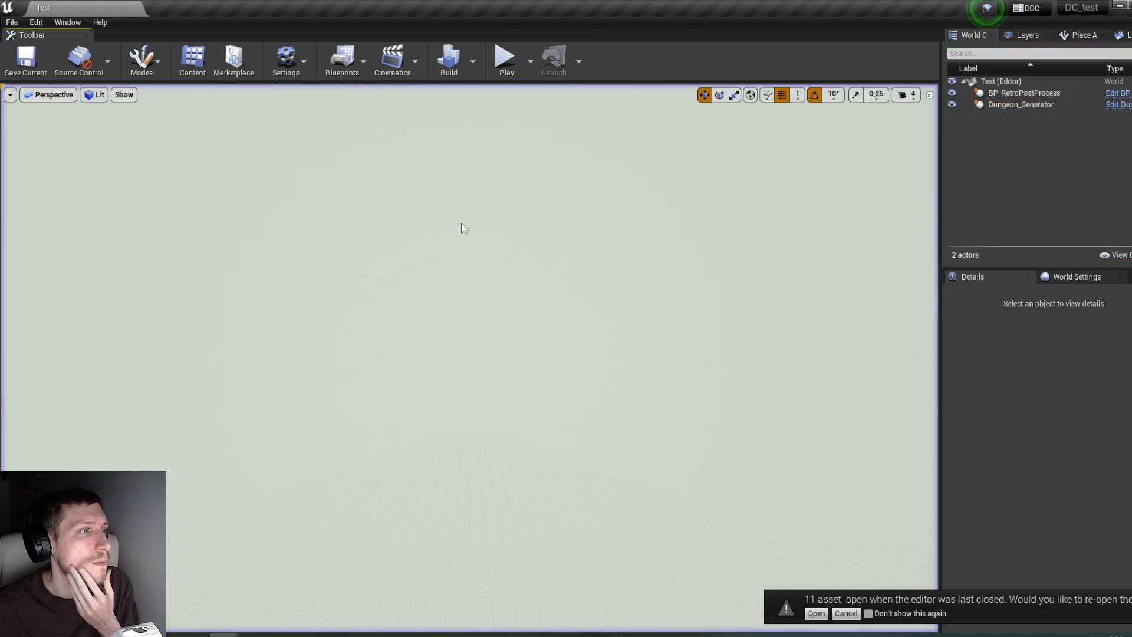
Step: Save all levels and assets, then check and minimize the InventorySlot Blueprint window
{"action": "left_click", "coordinate": [12, 22]}
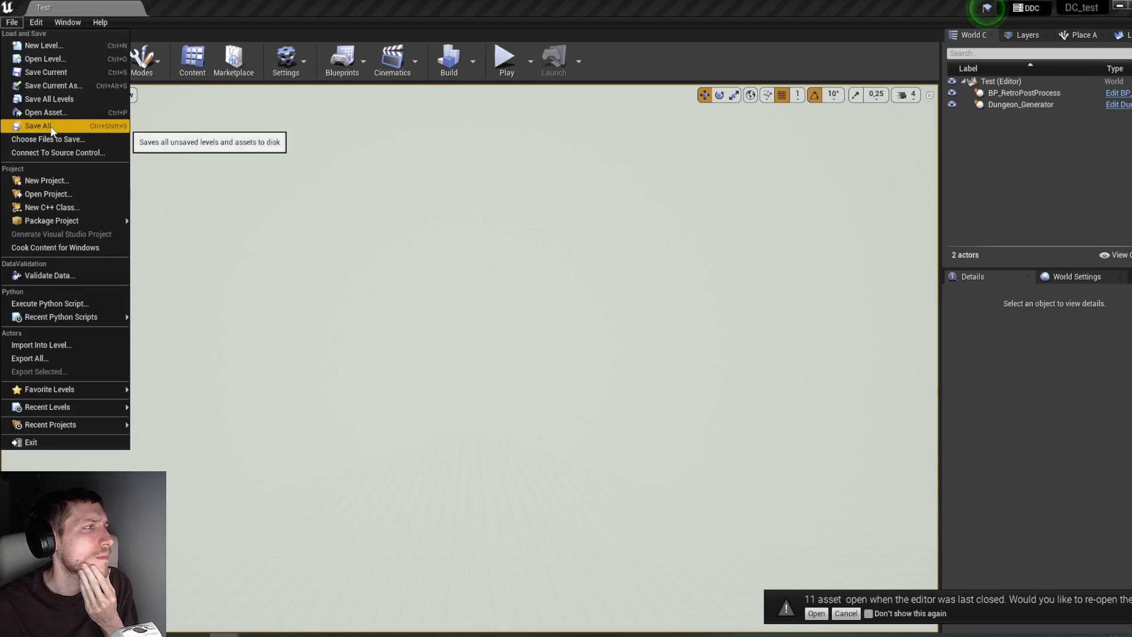
{"action": "left_click", "coordinate": [52, 128]}
{"action": "mouse_move", "coordinate": [224, 635]}
{"action": "left_click", "coordinate": [349, 578]}
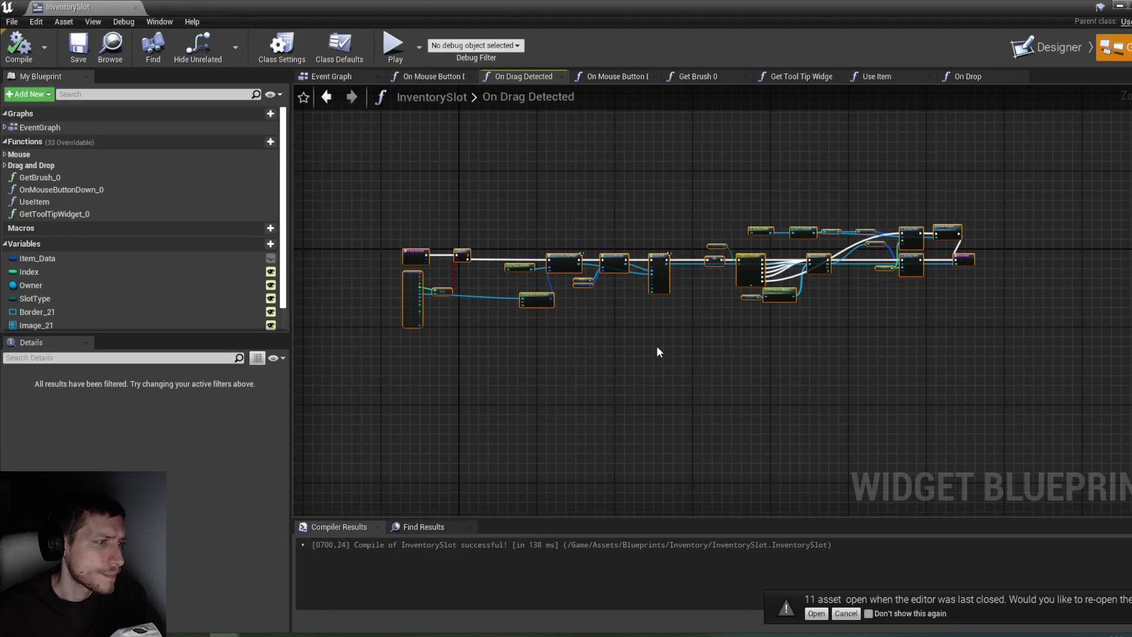
{"action": "scroll", "coordinate": [627, 369], "scroll_direction": "up", "scroll_amount": 4}
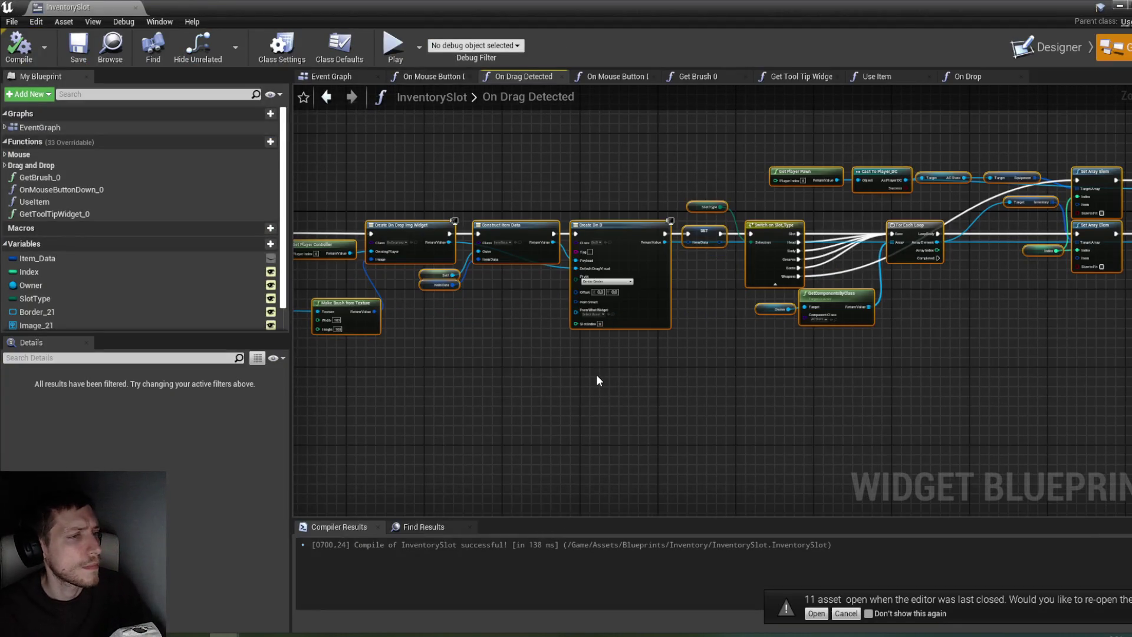
{"action": "left_click", "coordinate": [1120, 5]}
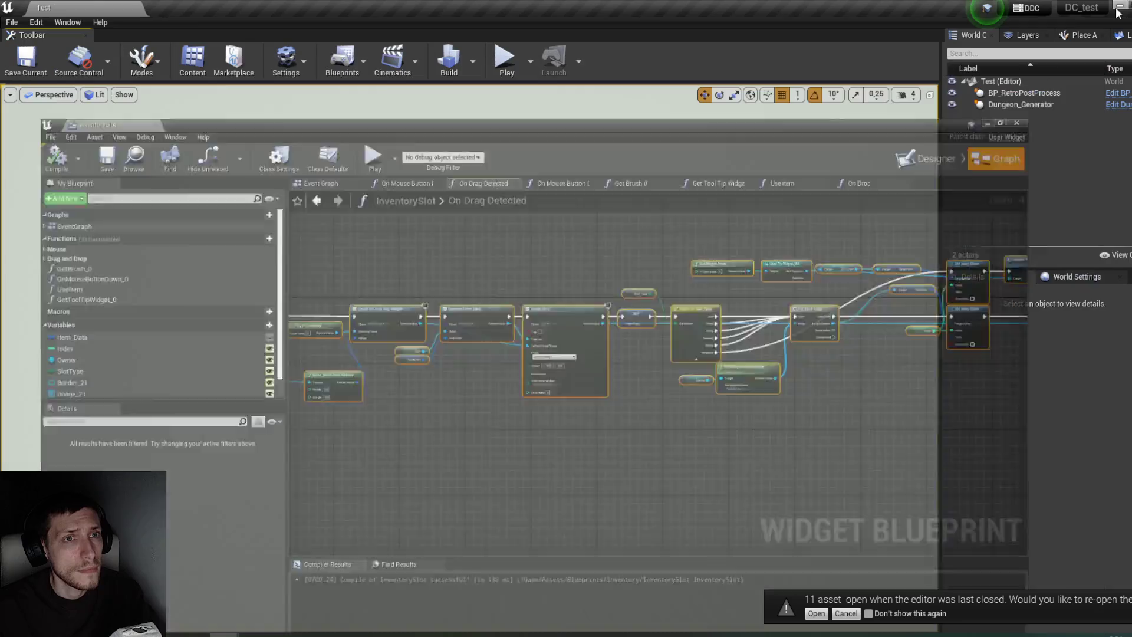
Step: Check and close the floating Content Browser, then start a fresh play-test
{"action": "mouse_move", "coordinate": [224, 634]}
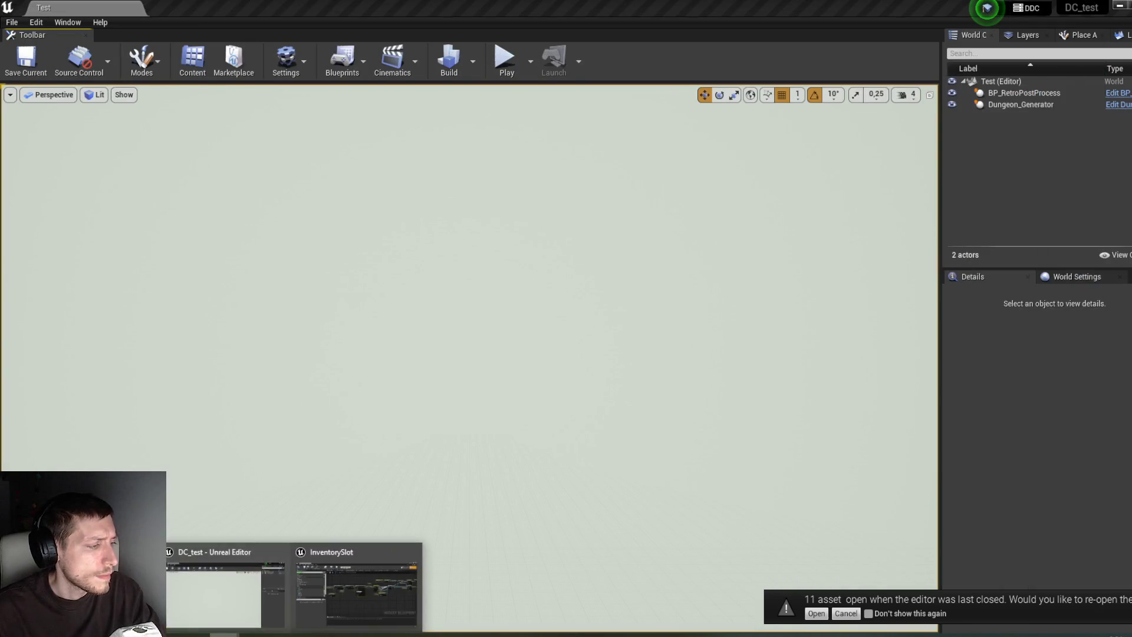
{"action": "left_click", "coordinate": [227, 595]}
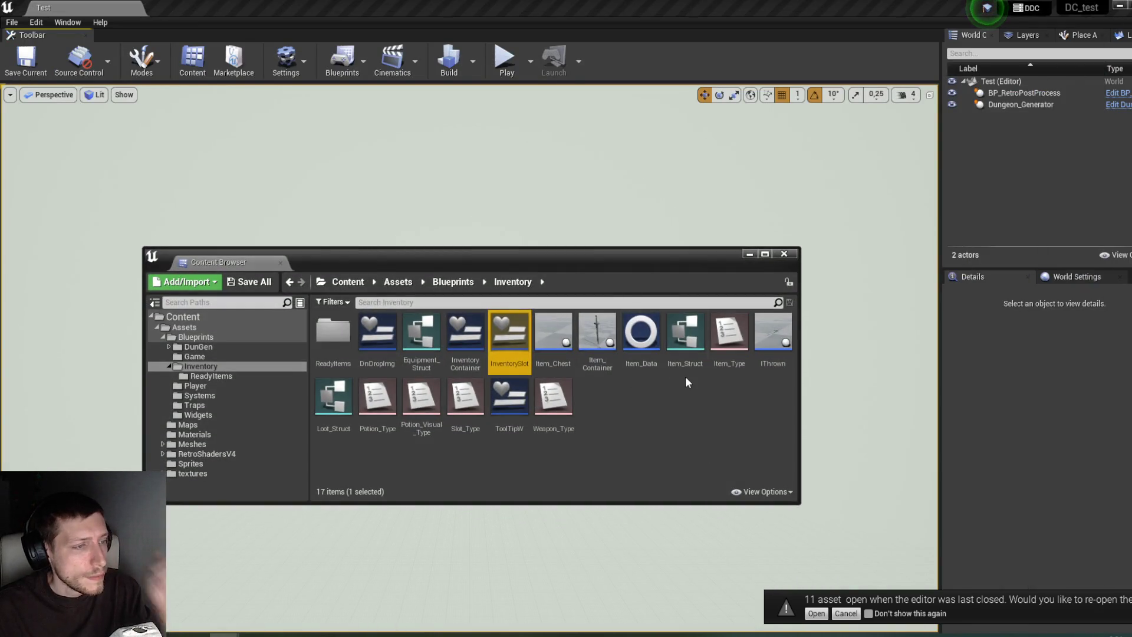
{"action": "left_click", "coordinate": [749, 254]}
{"action": "left_click", "coordinate": [503, 59]}
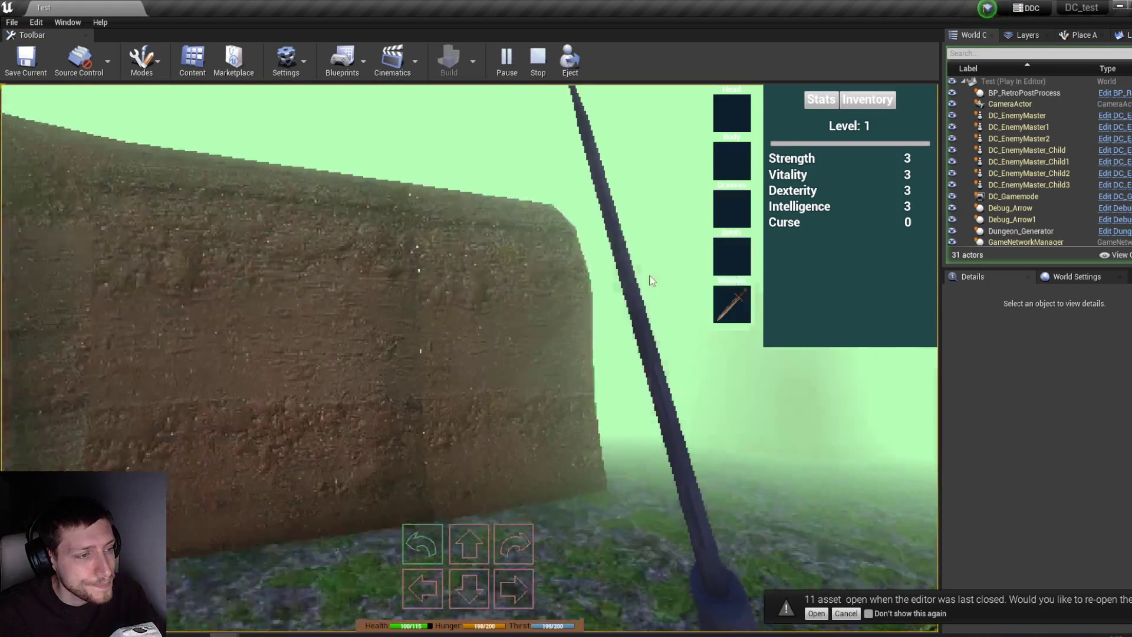
Step: Step forward and defeat the Hround with three sword strikes
{"action": "key", "text": "w"}
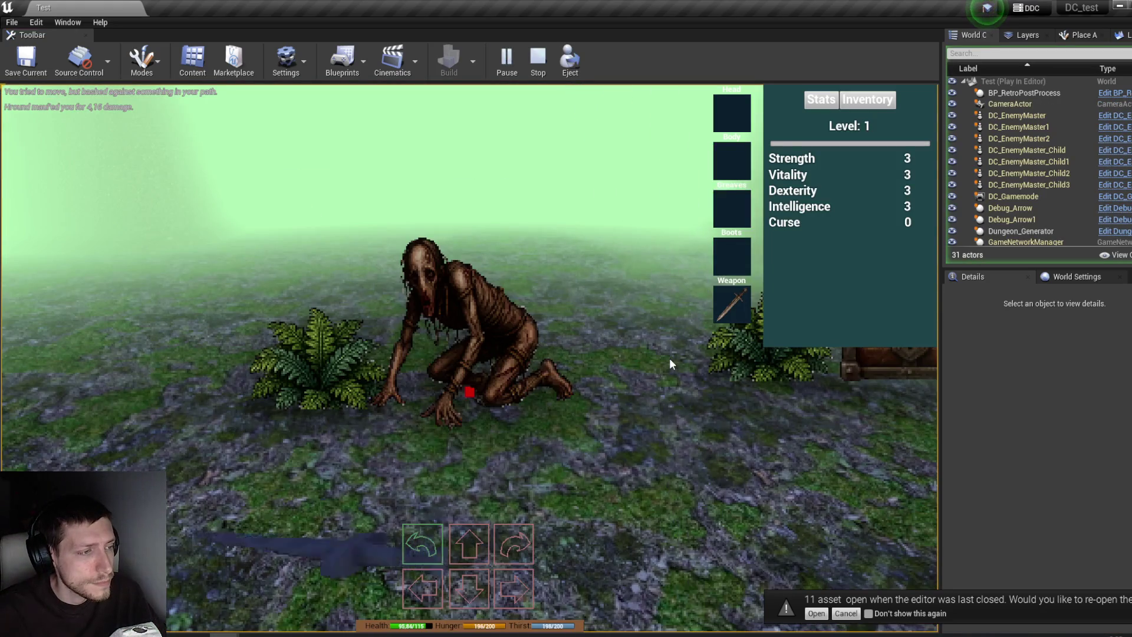
{"action": "left_click", "coordinate": [670, 359]}
{"action": "left_click", "coordinate": [670, 358]}
{"action": "left_click", "coordinate": [670, 359]}
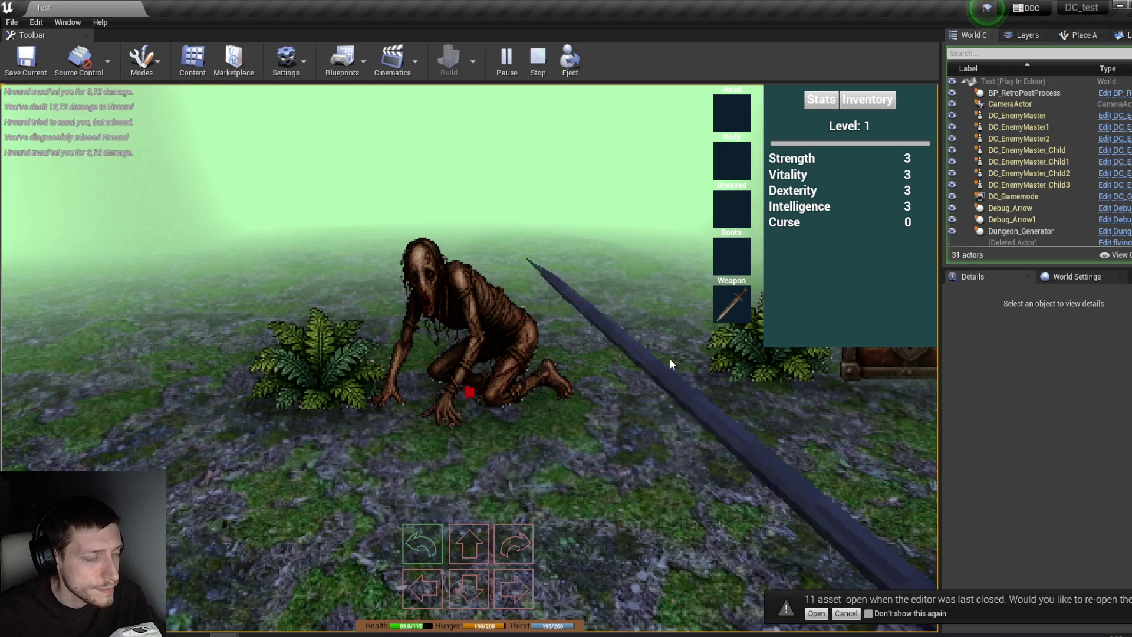
Step: Open the chest and equip the chest armor from it in the inventory
{"action": "key", "text": "w"}
{"action": "left_click", "coordinate": [774, 392]}
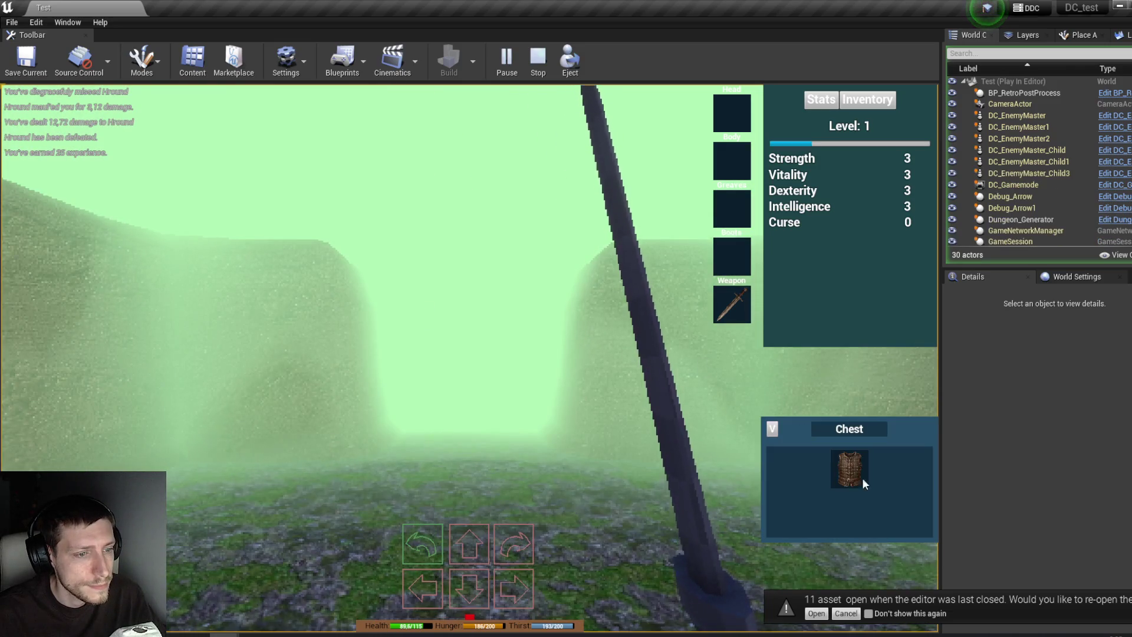
{"action": "left_click", "coordinate": [866, 99]}
{"action": "mouse_move", "coordinate": [849, 469]}
{"action": "left_mouse_down"}
{"action": "mouse_move", "coordinate": [799, 177]}
{"action": "mouse_move", "coordinate": [722, 165]}
{"action": "mouse_move", "coordinate": [732, 168]}
{"action": "left_mouse_up"}
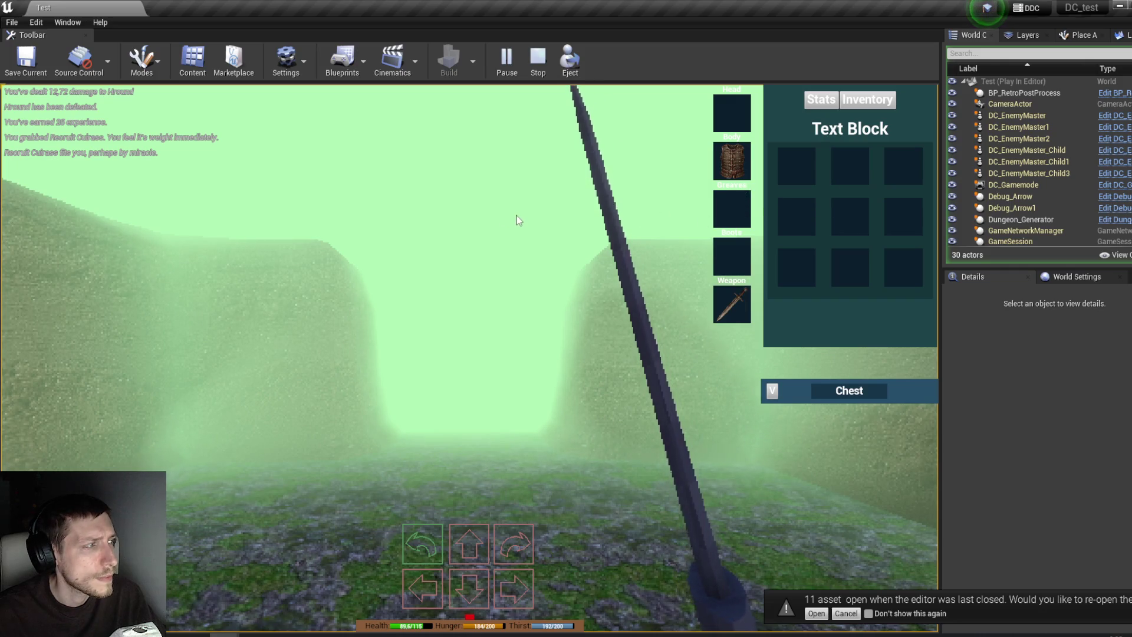
Step: Advance down the corridor, take the Blue Potion and drink it
{"action": "key", "text": "w"}
{"action": "key", "text": "w"}
{"action": "key", "text": "w"}
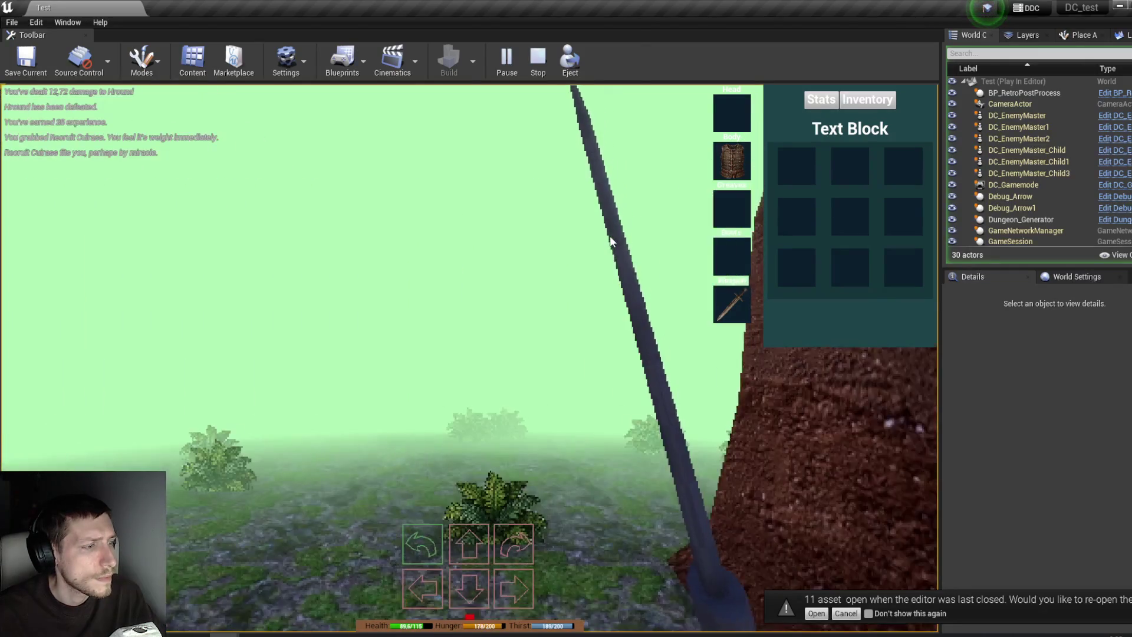
{"action": "key", "text": "w"}
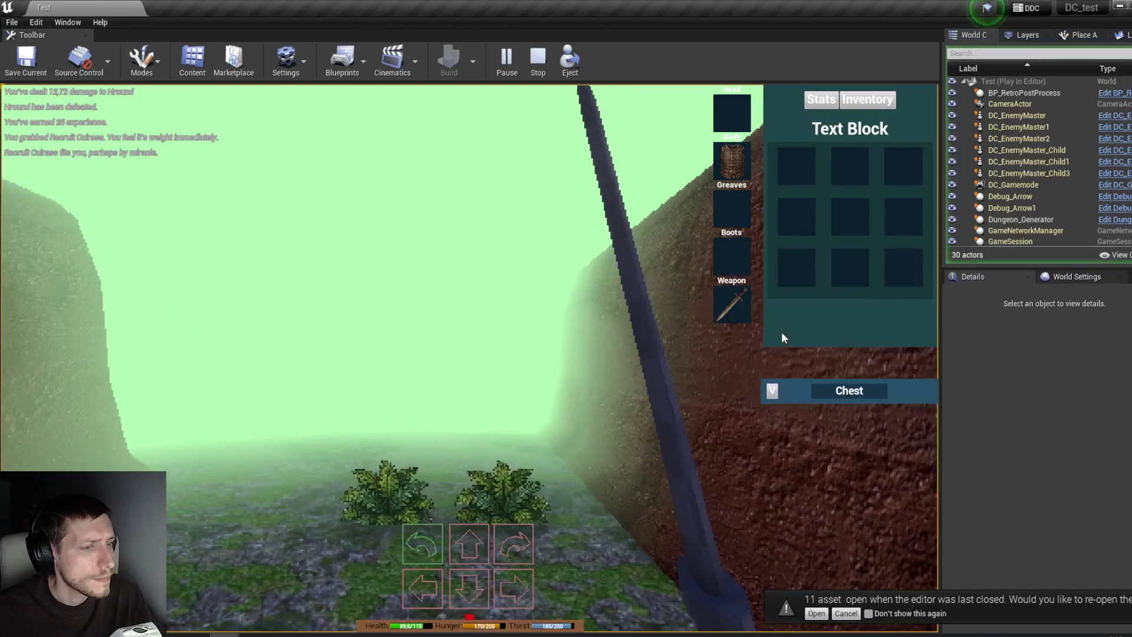
{"action": "left_click_drag", "start_coordinate": [855, 476], "coordinate": [798, 176]}
{"action": "right_click", "coordinate": [798, 175]}
{"action": "key", "text": "w"}
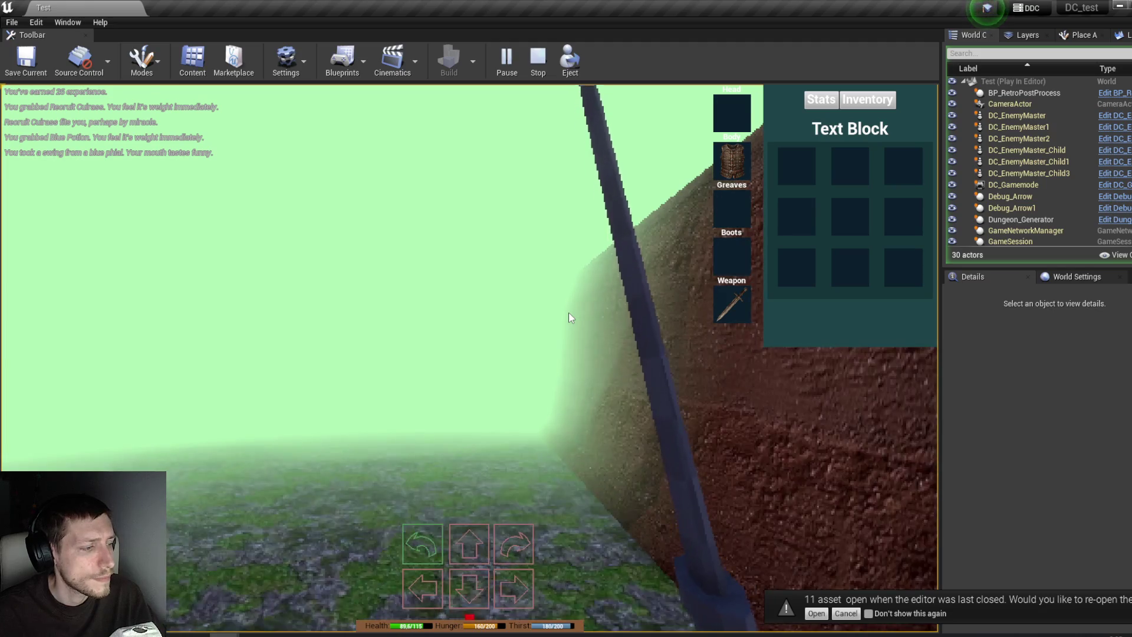
Step: Turn toward the next Hround and defeat it with the sword
{"action": "key", "text": "e"}
{"action": "key", "text": "w"}
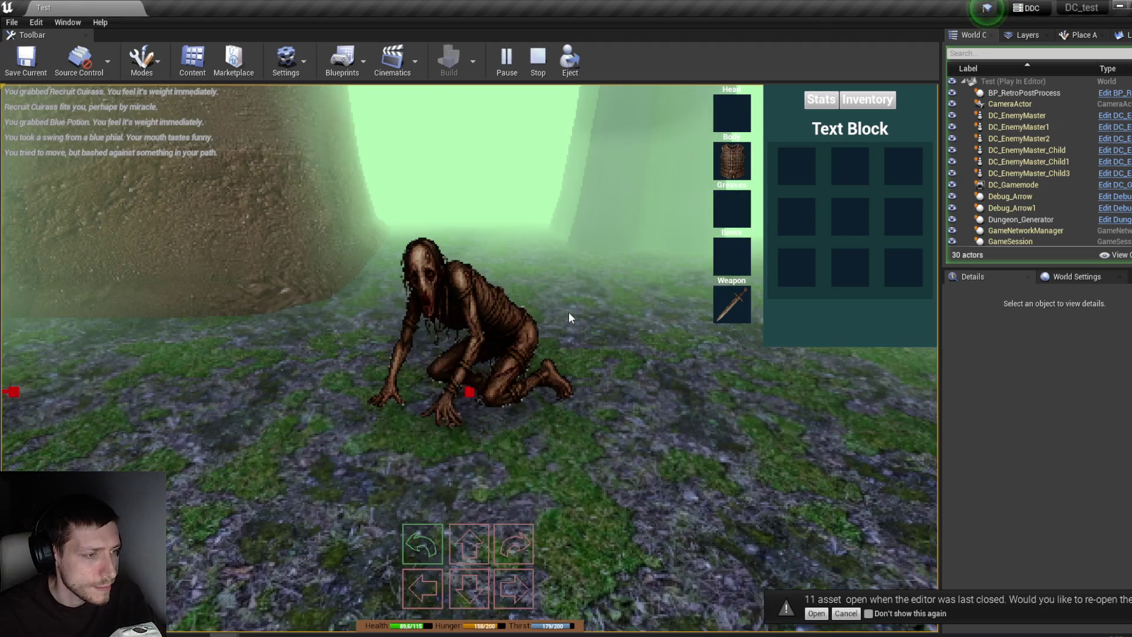
{"action": "left_click", "coordinate": [569, 311]}
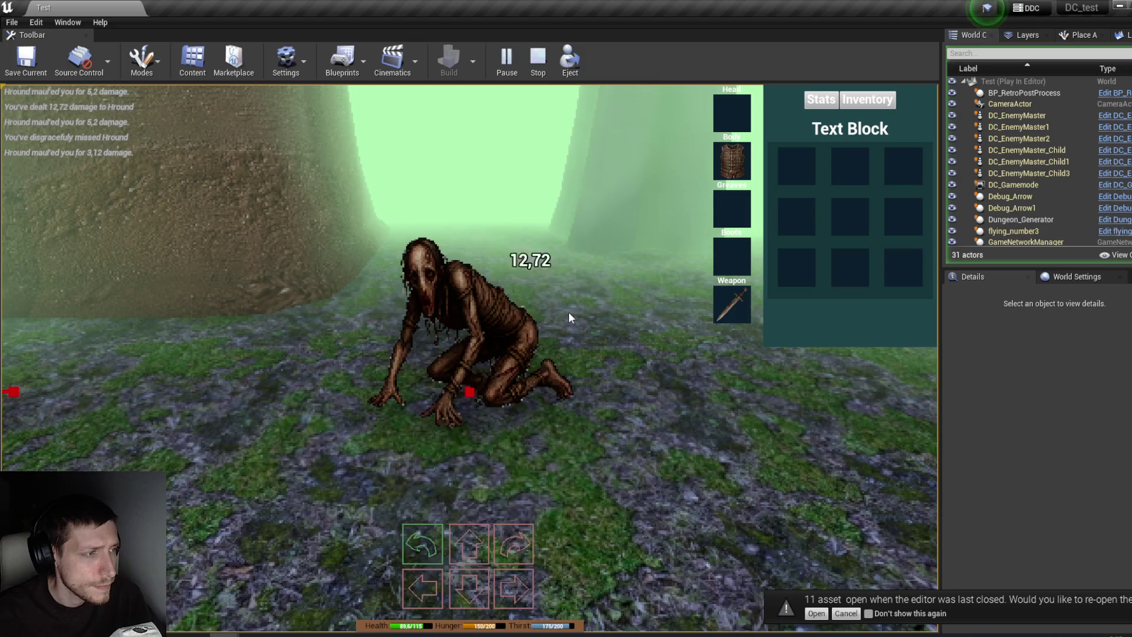
{"action": "key", "text": "w"}
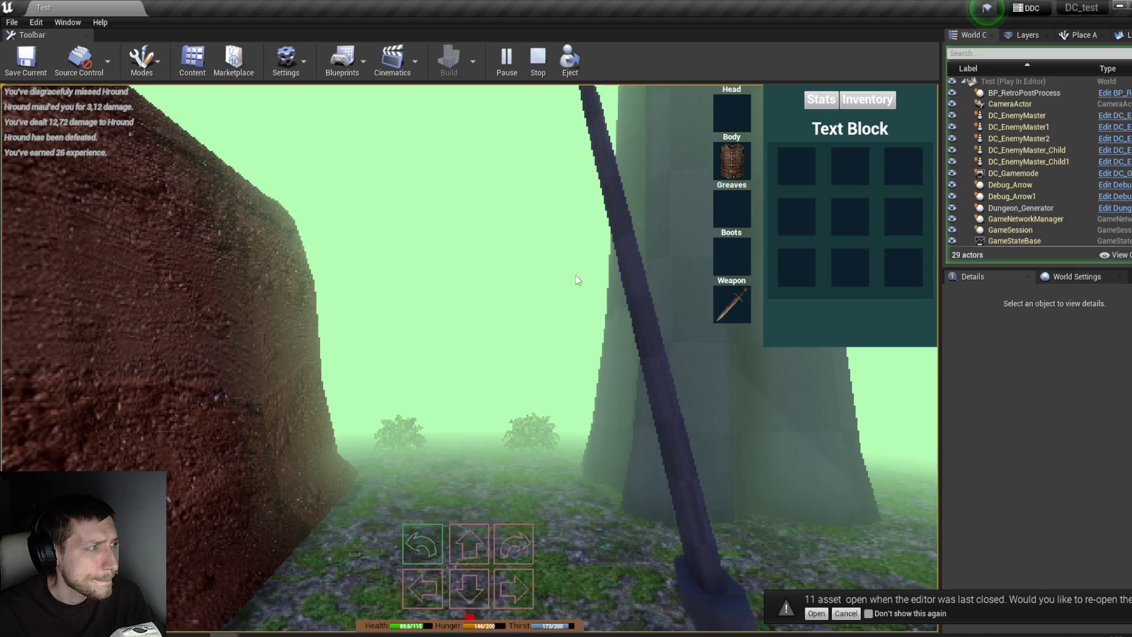
Step: Walk through the rock corridor out into the open foggy area
{"action": "key", "text": "w"}
{"action": "key", "text": "w"}
{"action": "key", "text": "w"}
{"action": "key", "text": "s"}
{"action": "key", "text": "s"}
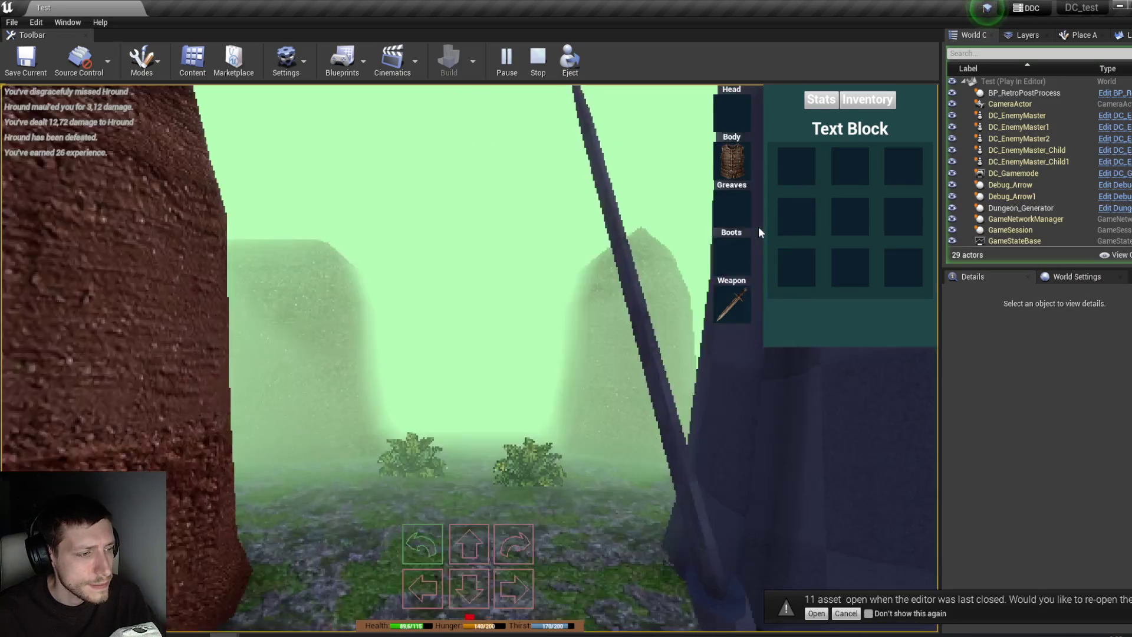
{"action": "mouse_move", "coordinate": [748, 155]}
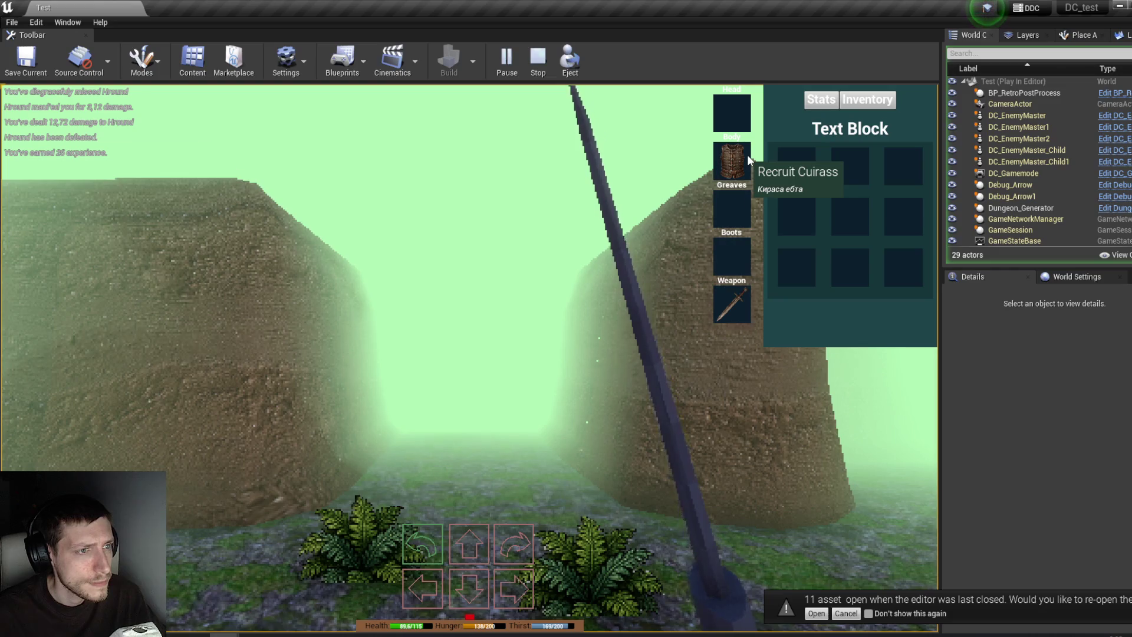
{"action": "key", "text": "w"}
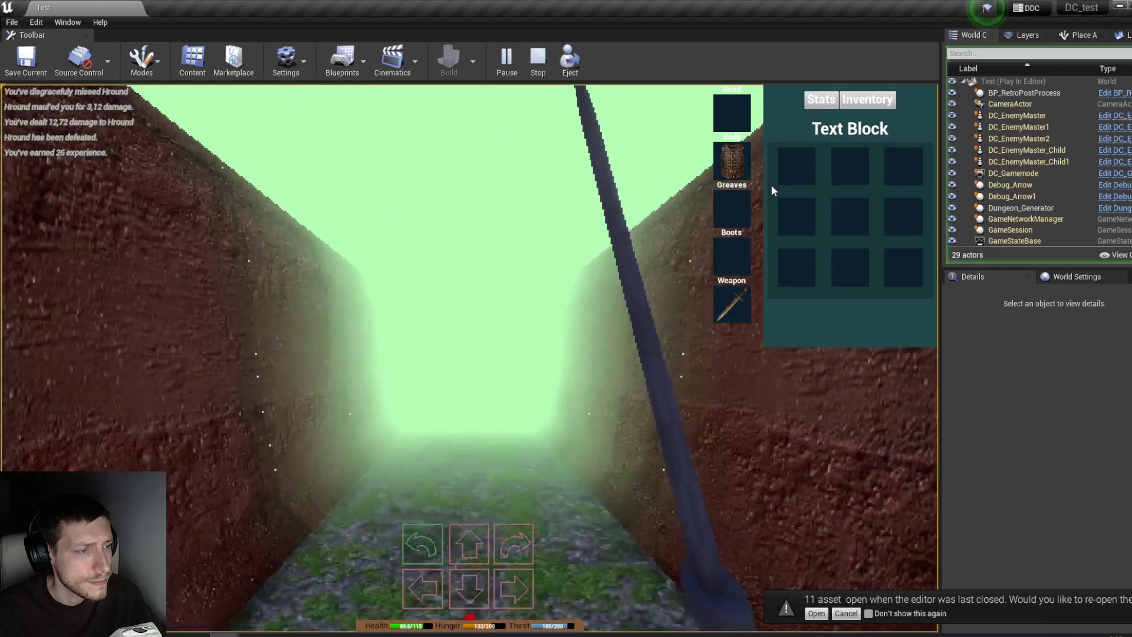
{"action": "key", "text": "w"}
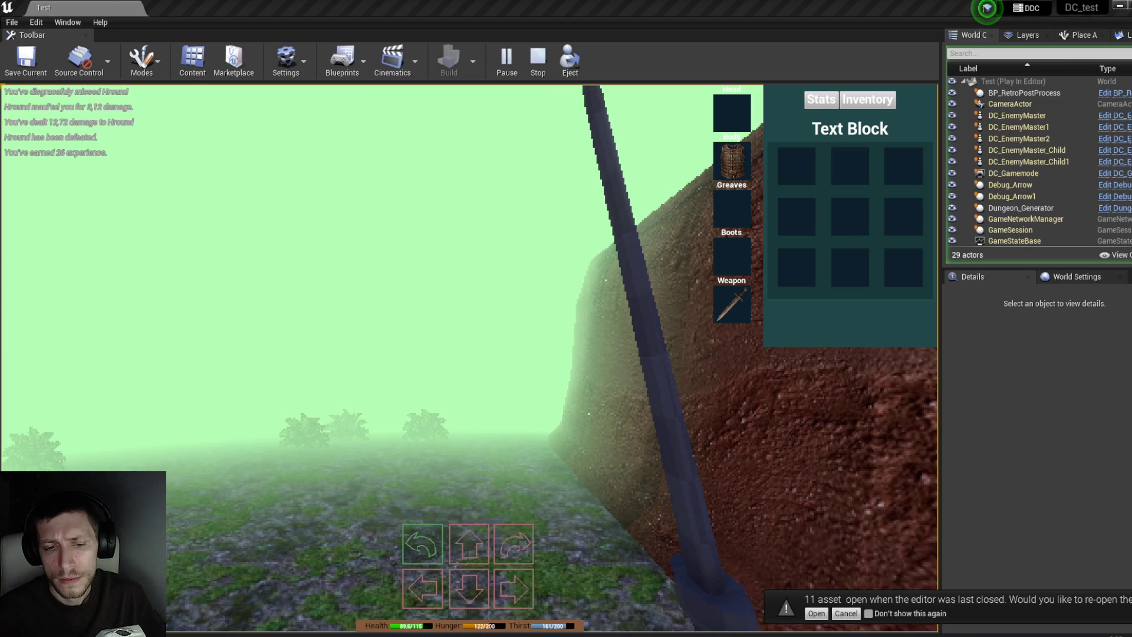
Step: Face the first Condemned and strike it four times until defeated
{"action": "key", "text": "s"}
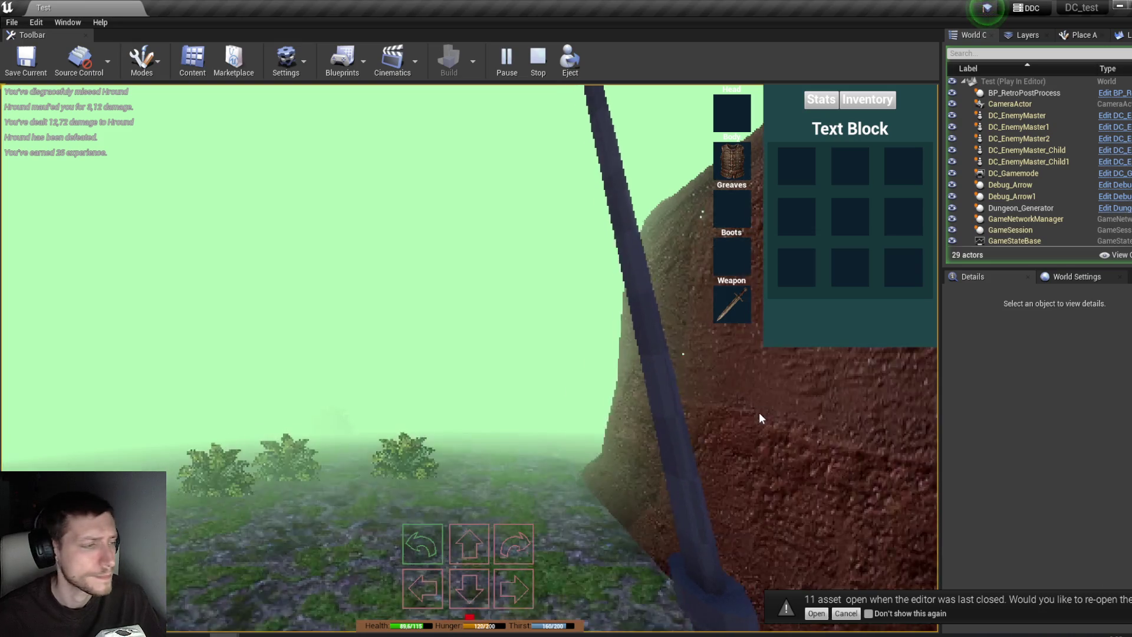
{"action": "key", "text": "s"}
{"action": "key", "text": "e"}
{"action": "left_click", "coordinate": [724, 413]}
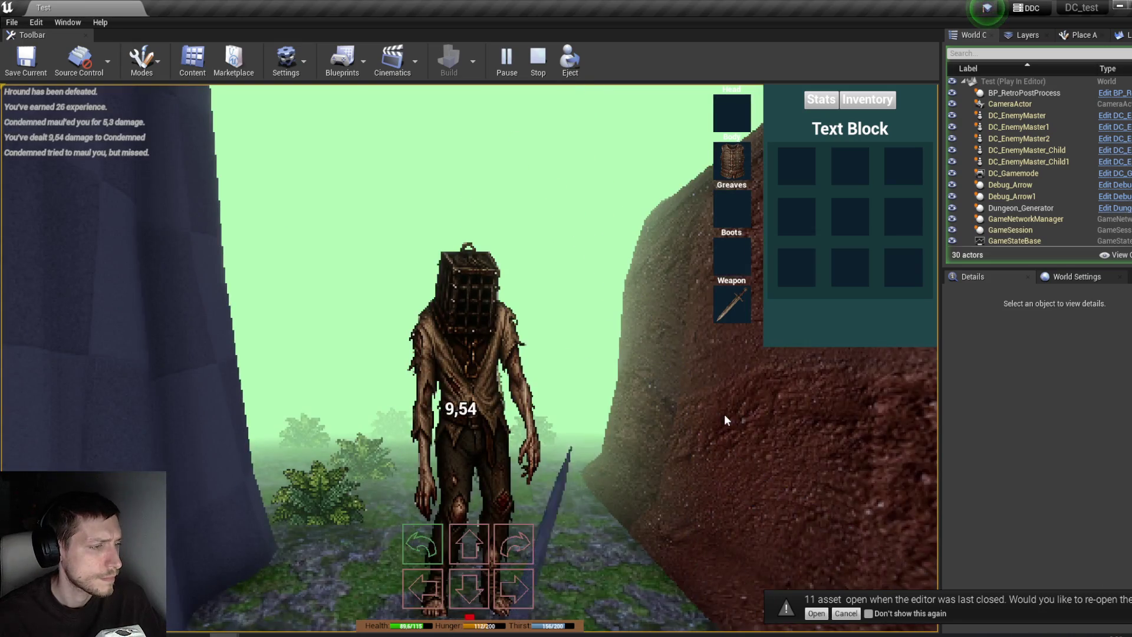
{"action": "left_click", "coordinate": [724, 414]}
{"action": "left_click", "coordinate": [724, 413]}
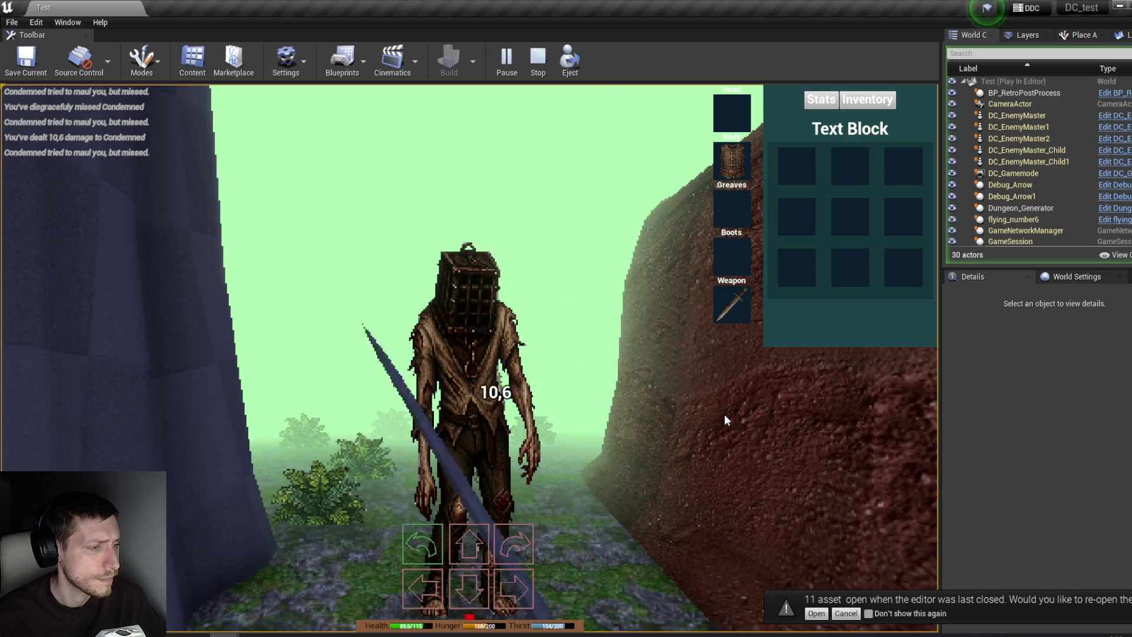
{"action": "left_click", "coordinate": [724, 414]}
Step: Let the next Condemned attack, then back off sideways into the rock corridor
{"action": "key", "text": "s"}
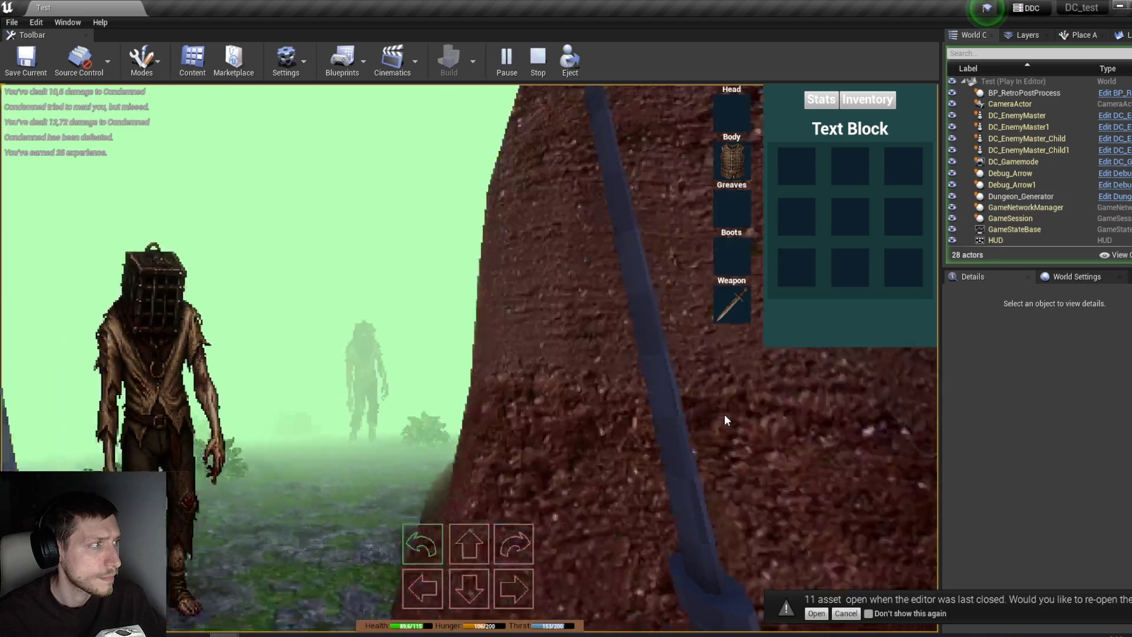
{"action": "key", "text": "w"}
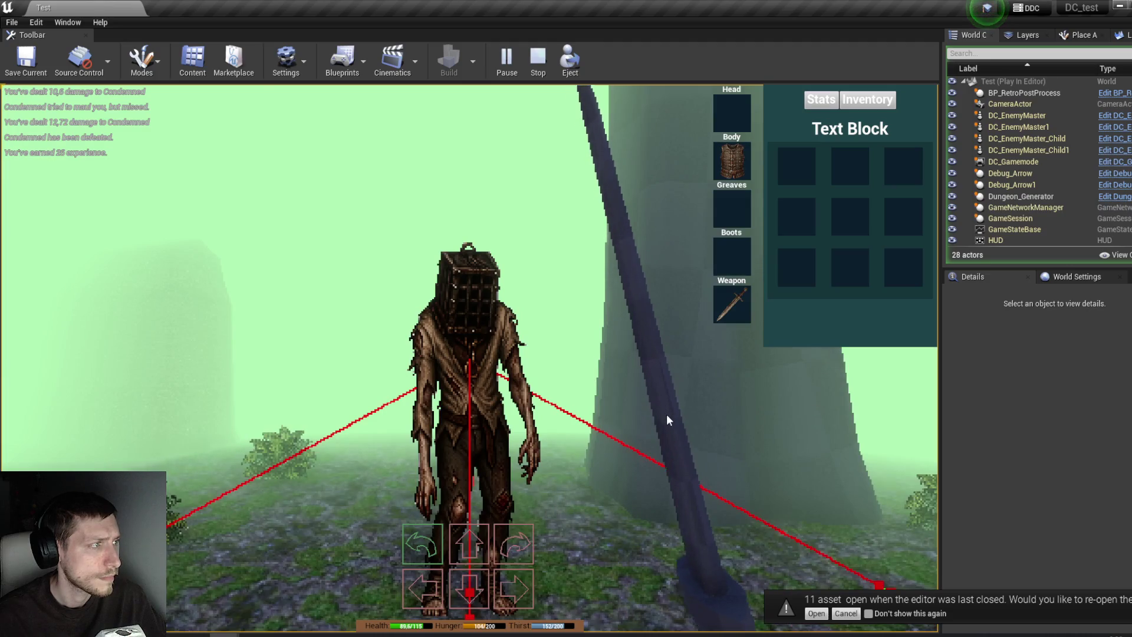
{"action": "key", "text": "s"}
{"action": "key", "text": "w"}
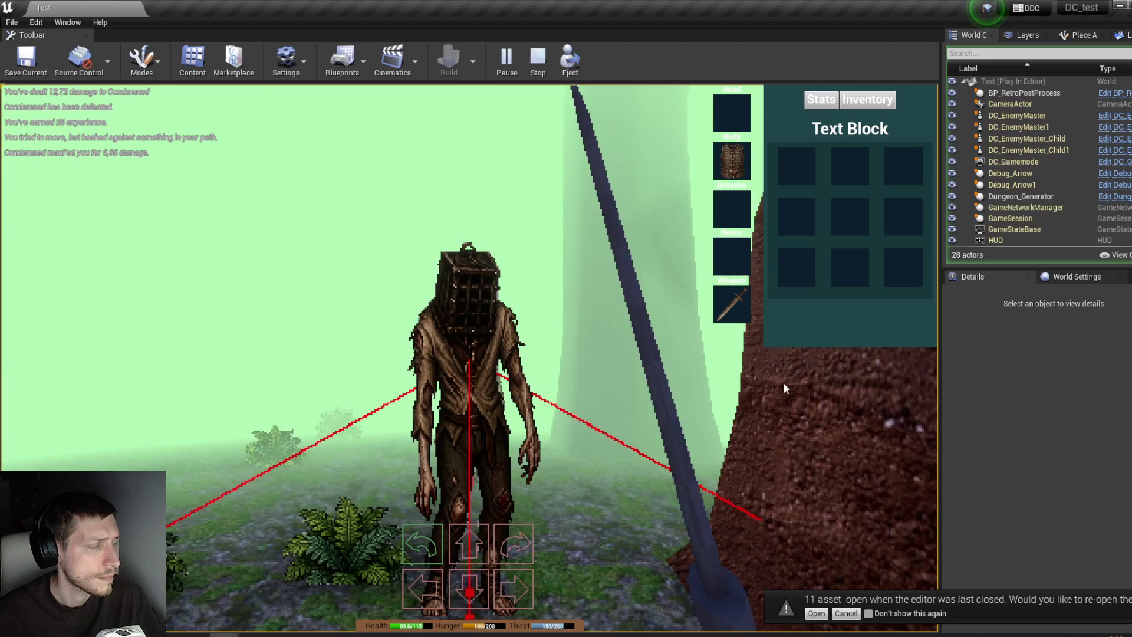
{"action": "key", "text": "s"}
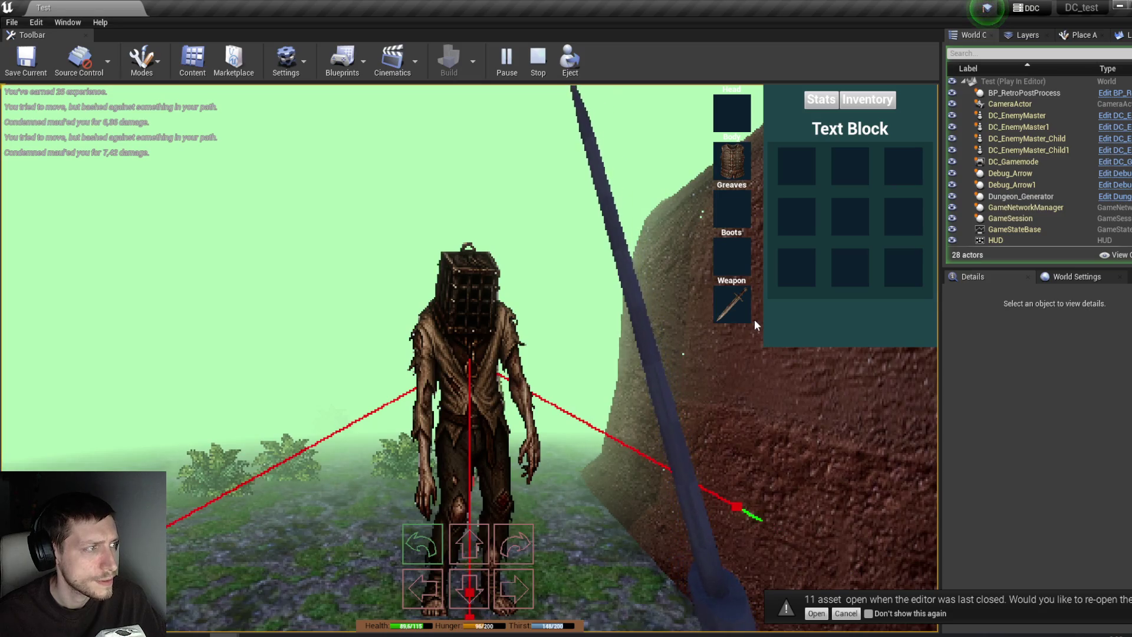
{"action": "key", "text": "d"}
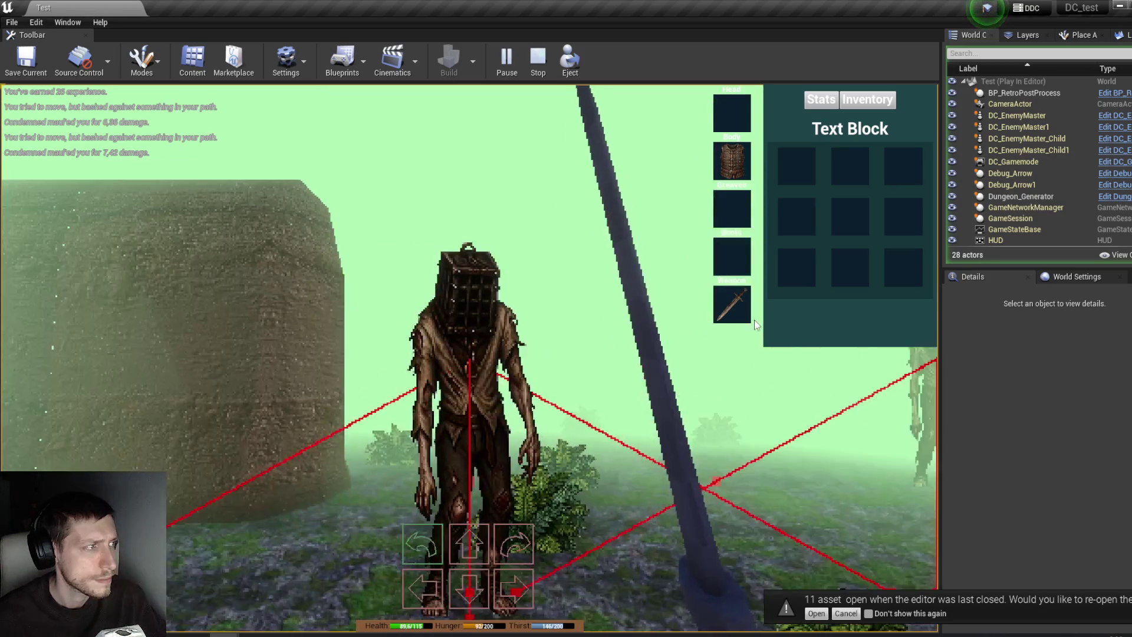
{"action": "key", "text": "s"}
{"action": "key", "text": "s"}
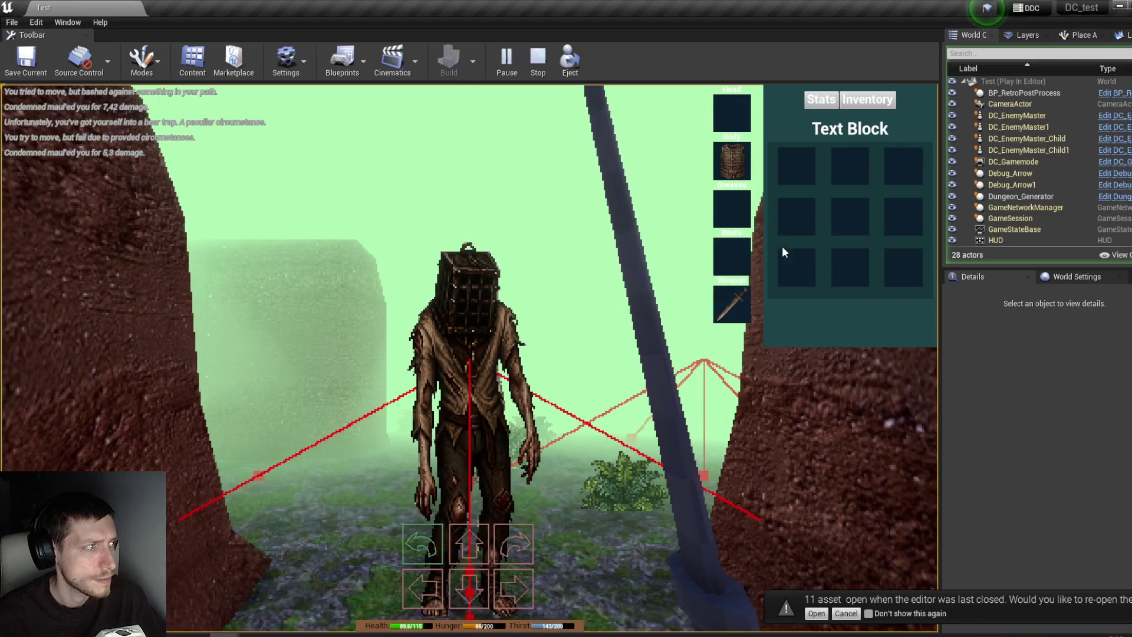
Step: Unequip the Recruit Cuirass into the inventory and move out into the open area
{"action": "left_click_drag", "start_coordinate": [731, 160], "coordinate": [795, 162]}
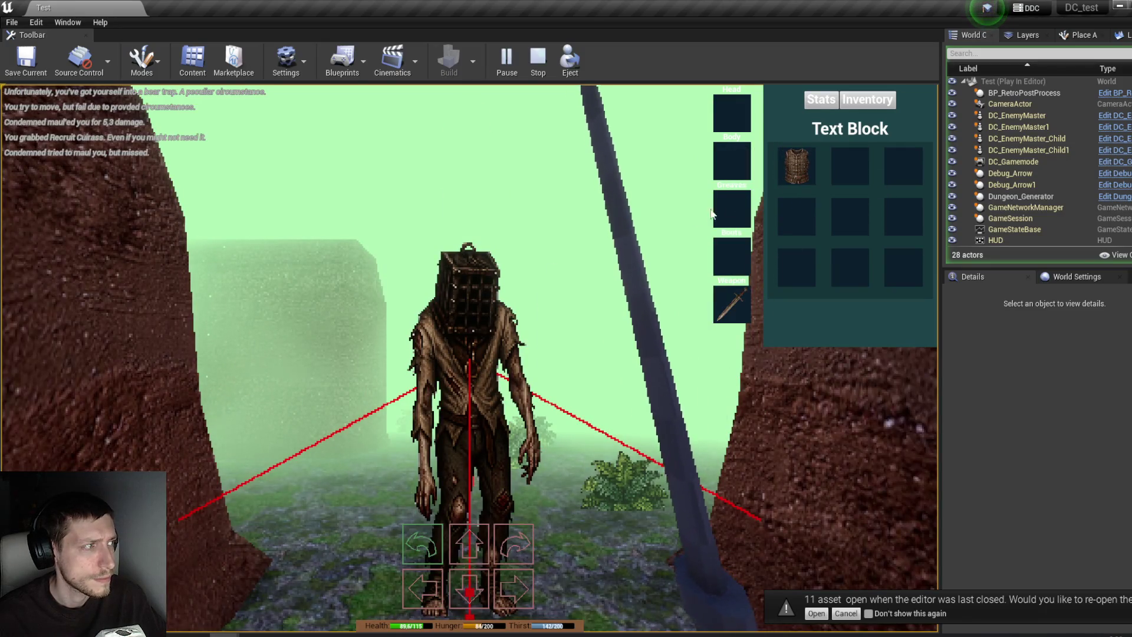
{"action": "key", "text": "q"}
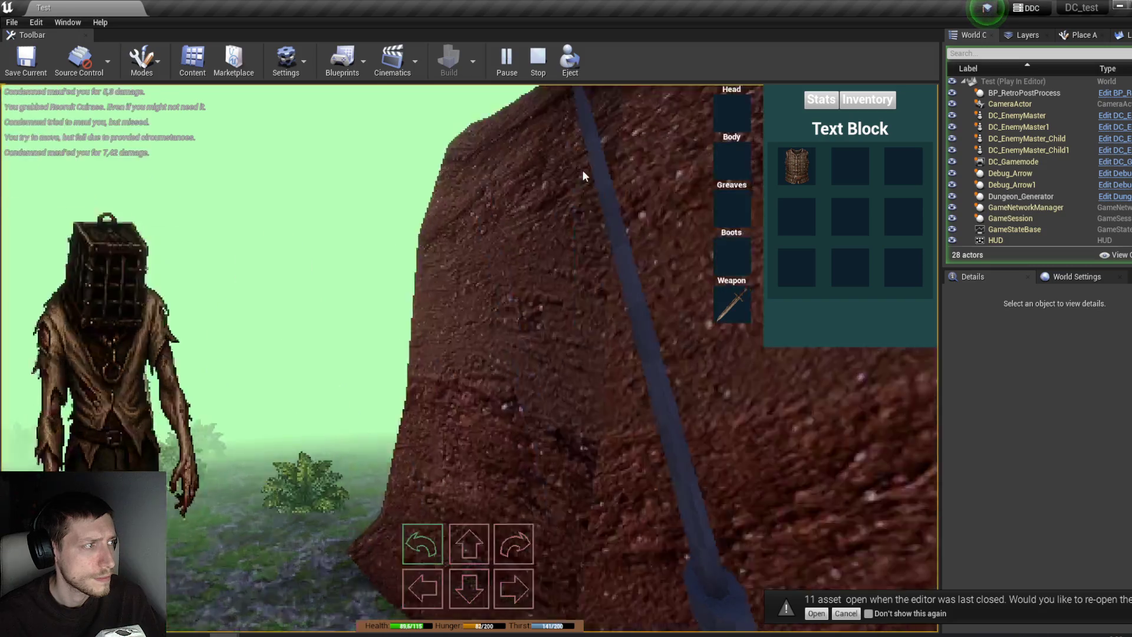
{"action": "key", "text": "e"}
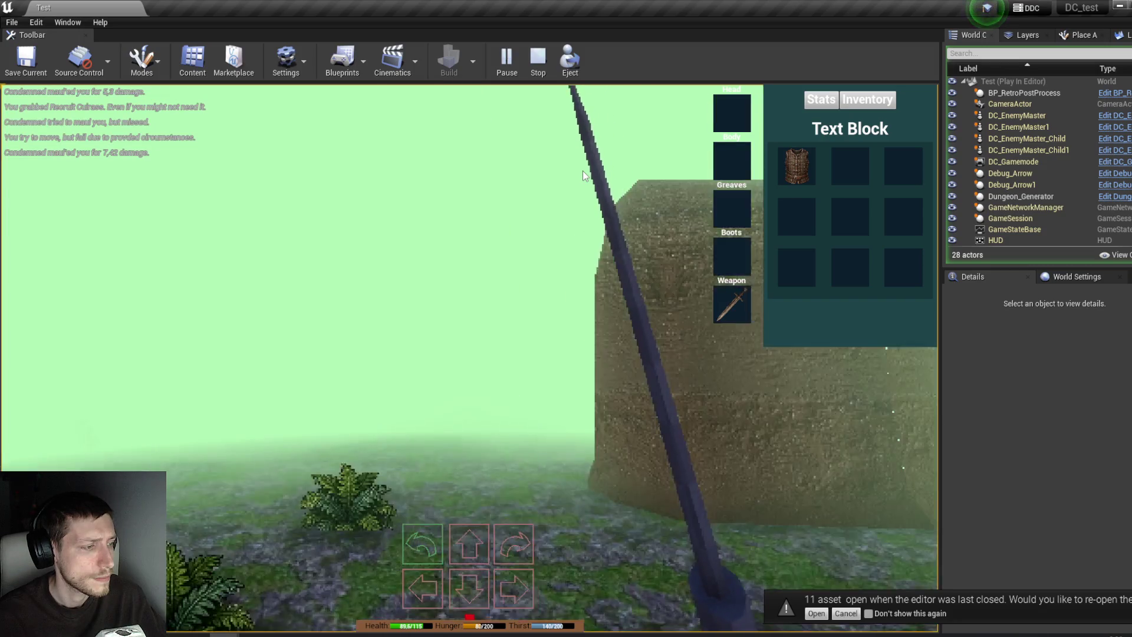
{"action": "key", "text": "s"}
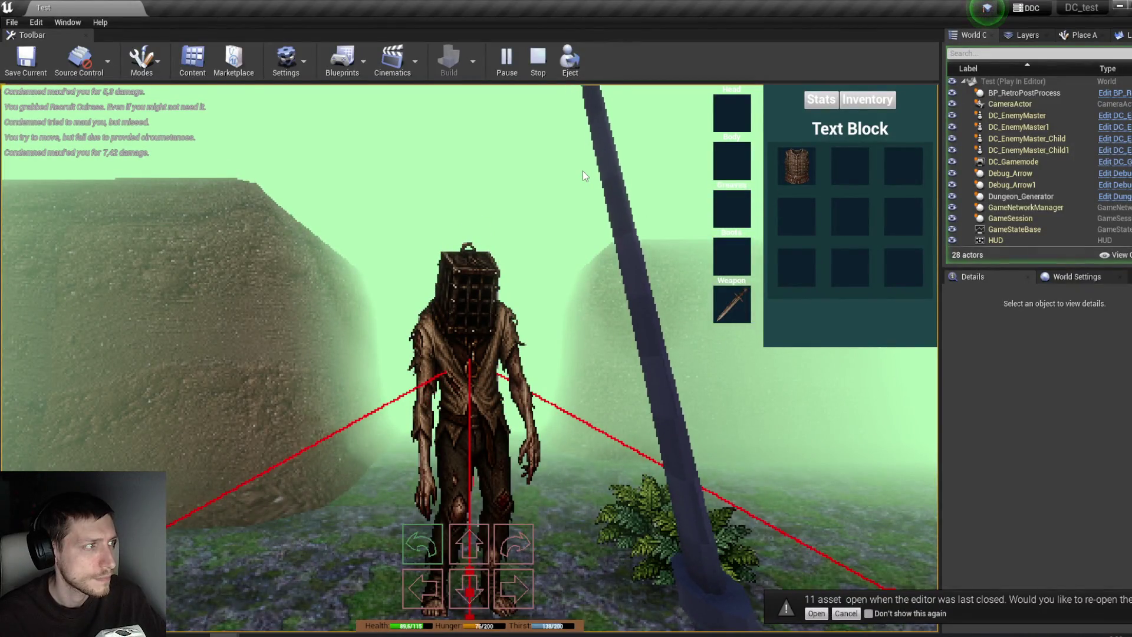
{"action": "key", "text": "a"}
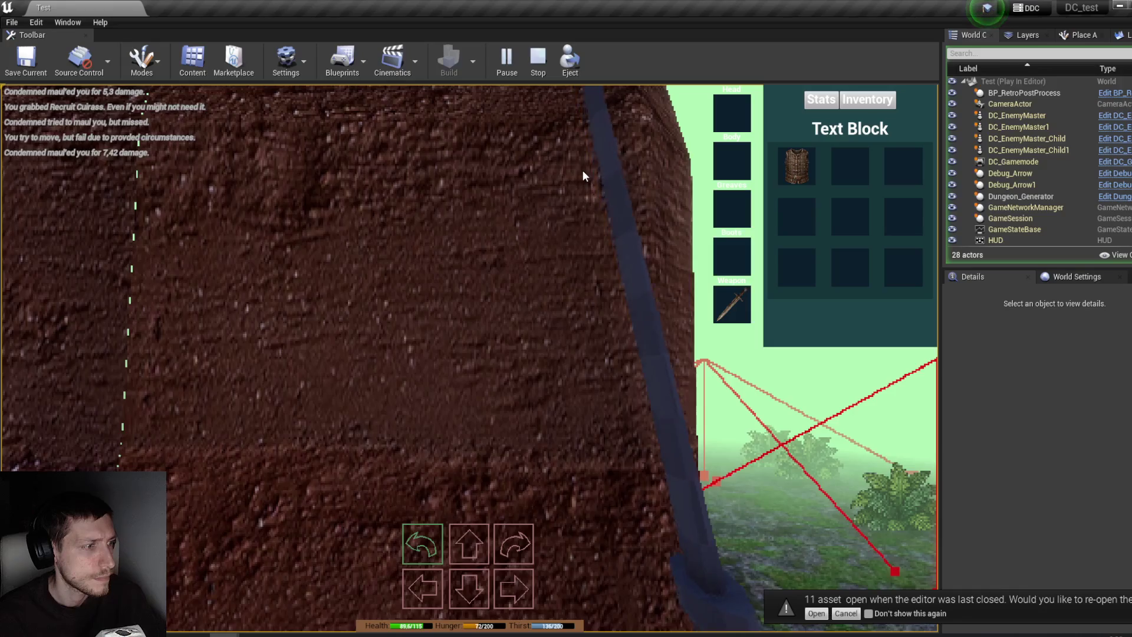
Step: Pass five turns taking unarmored hits from the Condemned, then re-equip the Recruit Cuirass
{"action": "key", "text": "w"}
{"action": "key", "text": "w"}
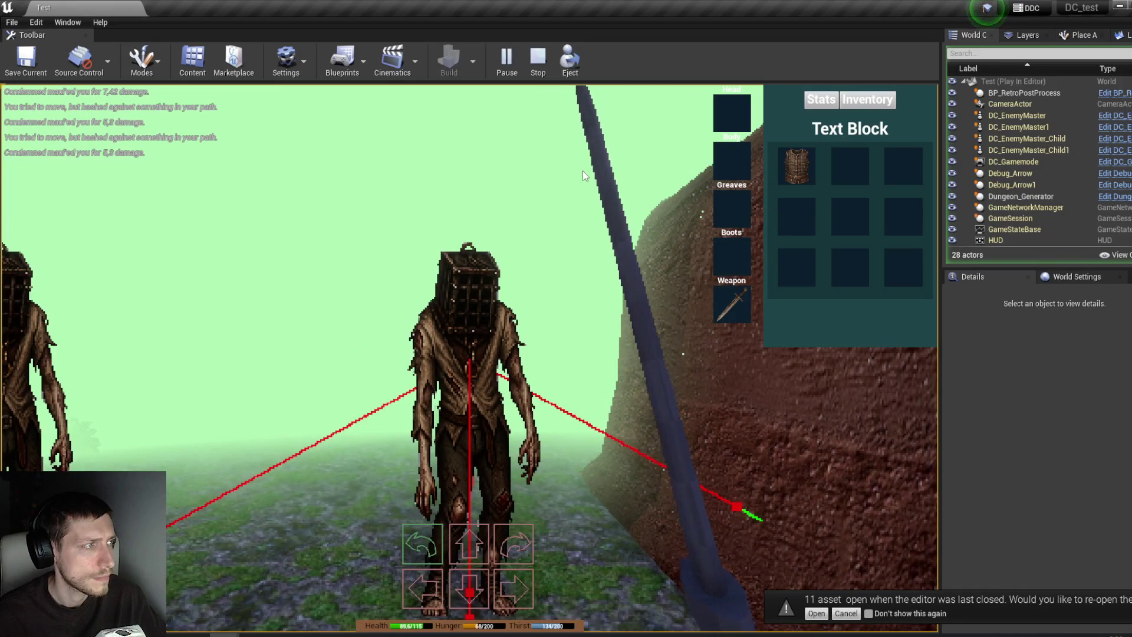
{"action": "key", "text": "w"}
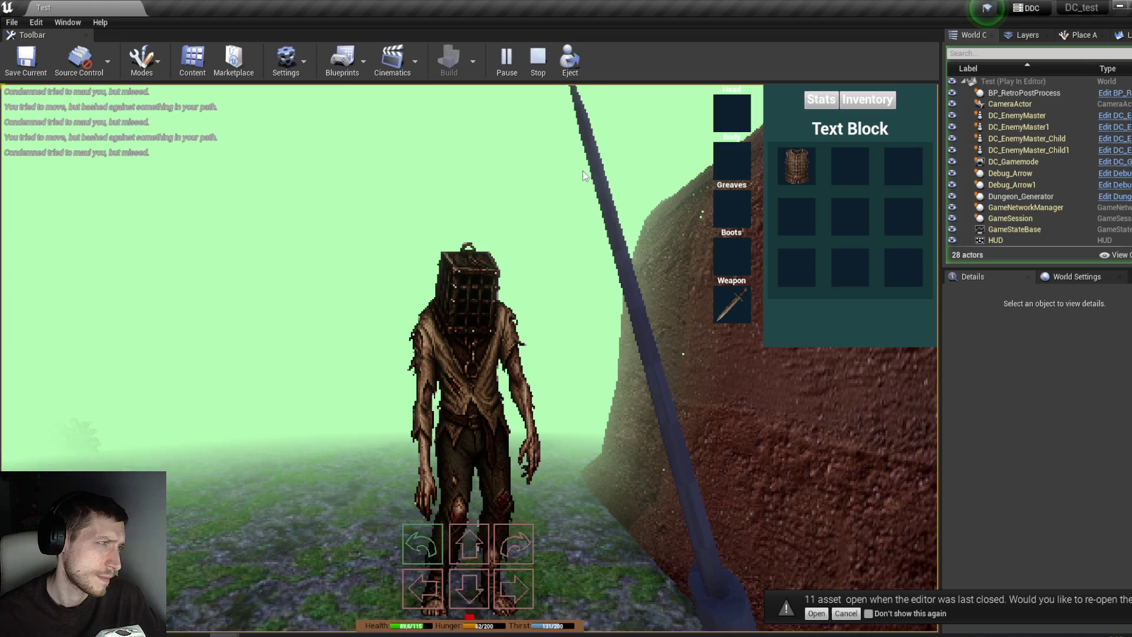
{"action": "key", "text": "w"}
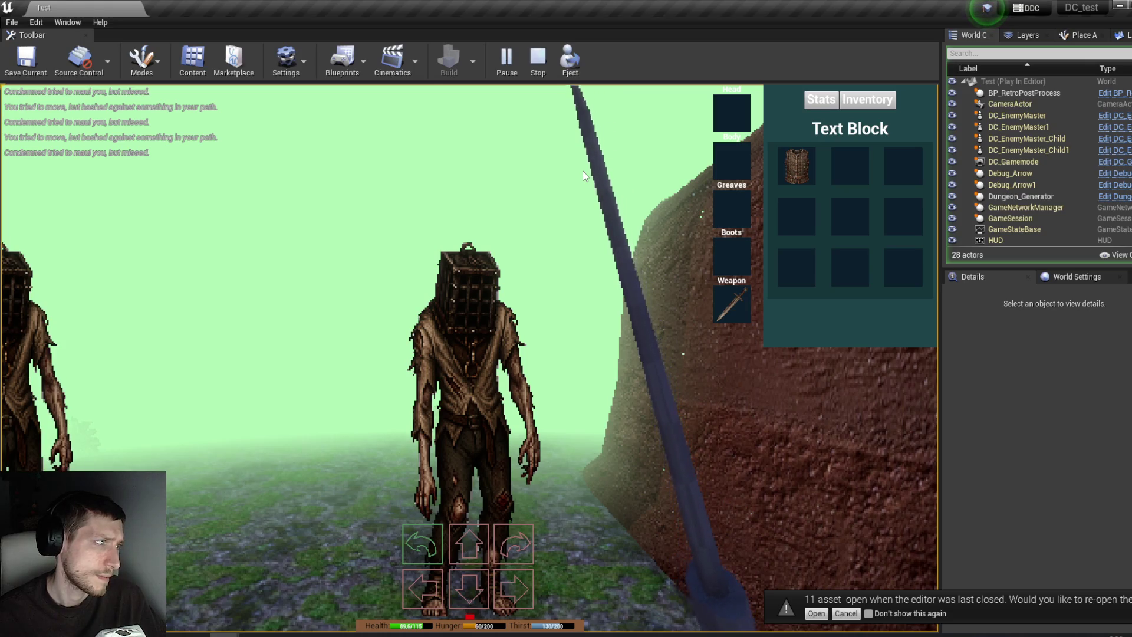
{"action": "key", "text": "w"}
{"action": "key", "text": "w"}
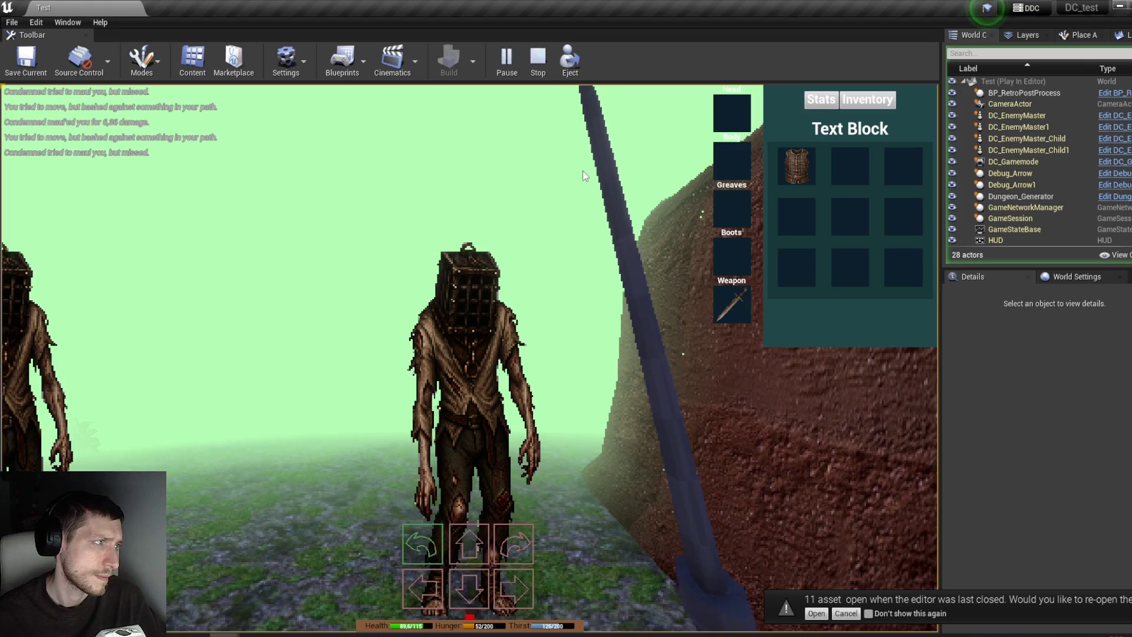
{"action": "key", "text": "w"}
{"action": "key", "text": "w"}
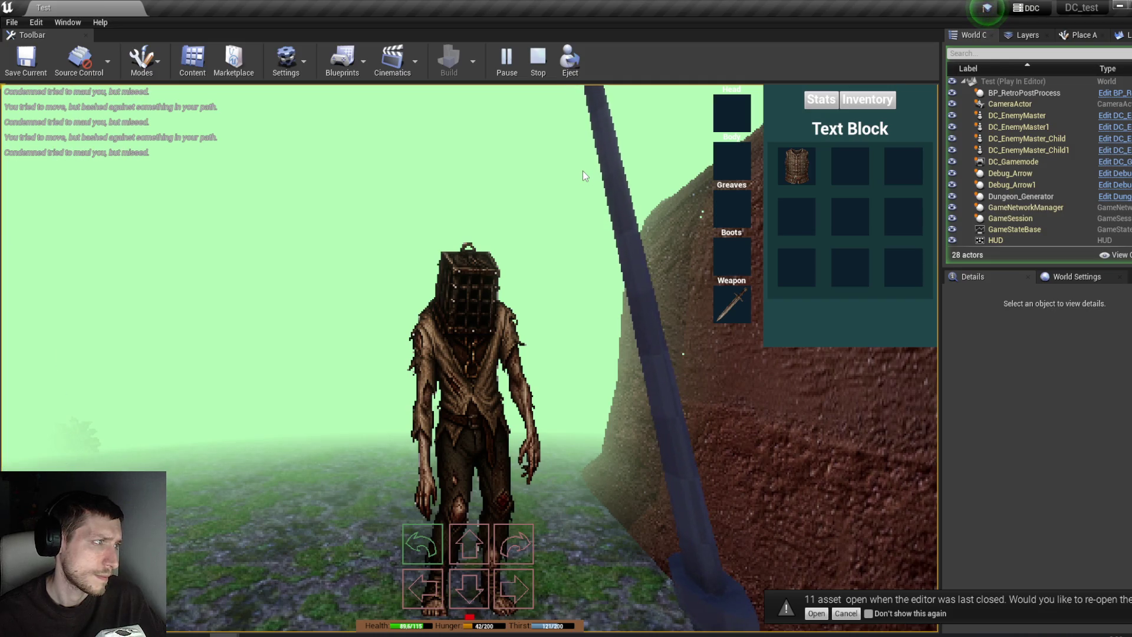
{"action": "mouse_move", "coordinate": [793, 160]}
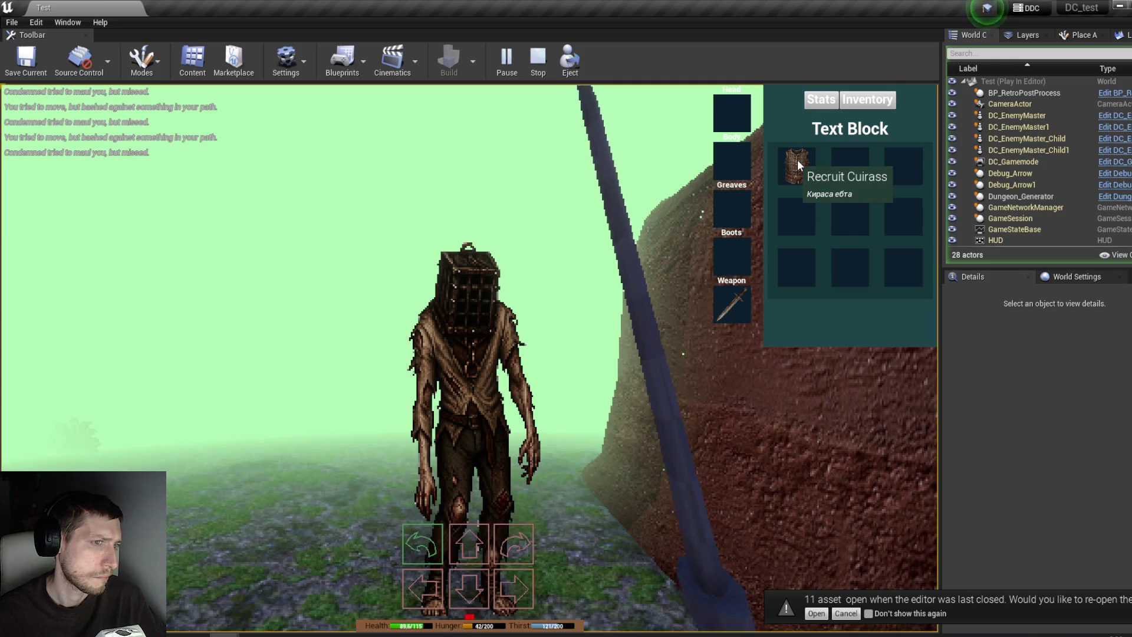
{"action": "left_click", "coordinate": [793, 162]}
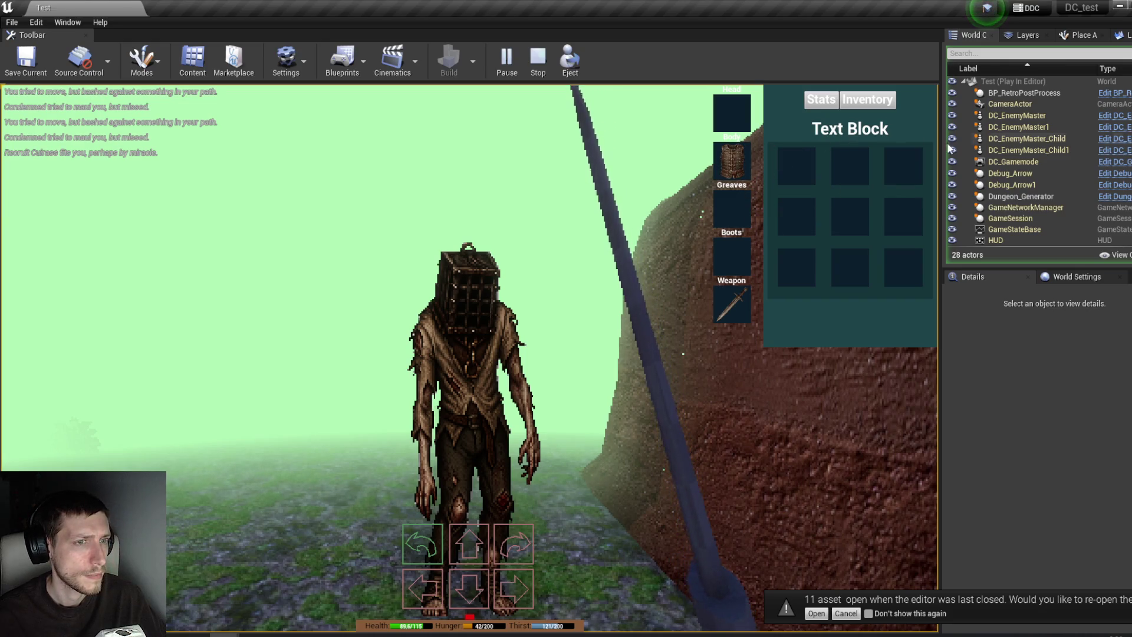
Step: Inspect Player_DC's AC_Stats values in the Details panel, then stop the play-test
{"action": "scroll", "coordinate": [1044, 171], "scroll_direction": "down", "scroll_amount": 5}
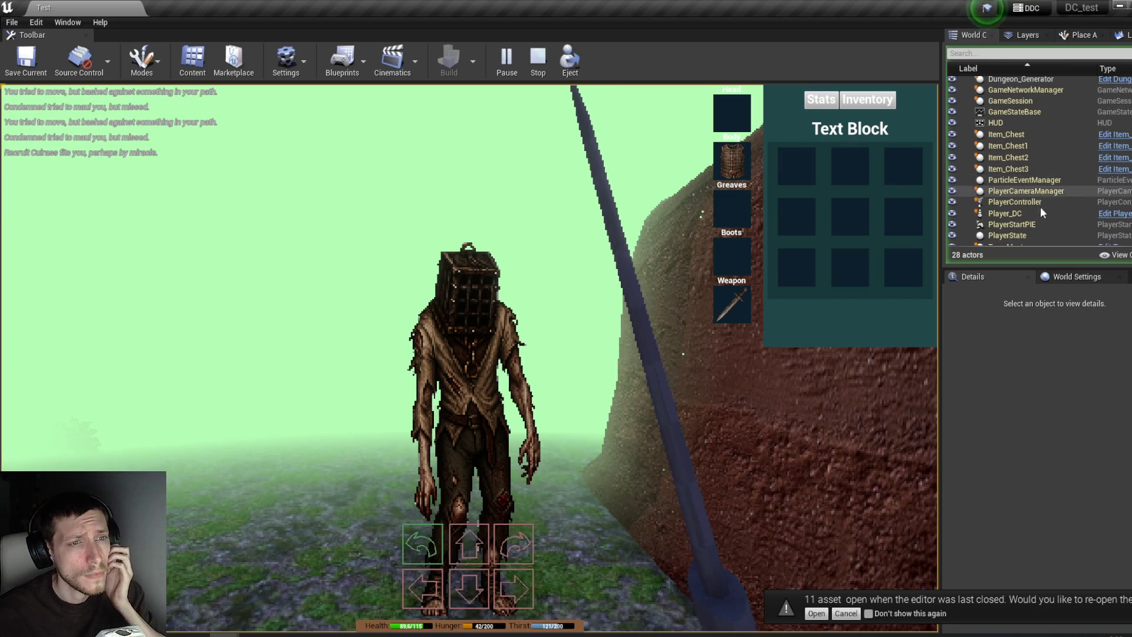
{"action": "left_click", "coordinate": [1024, 215]}
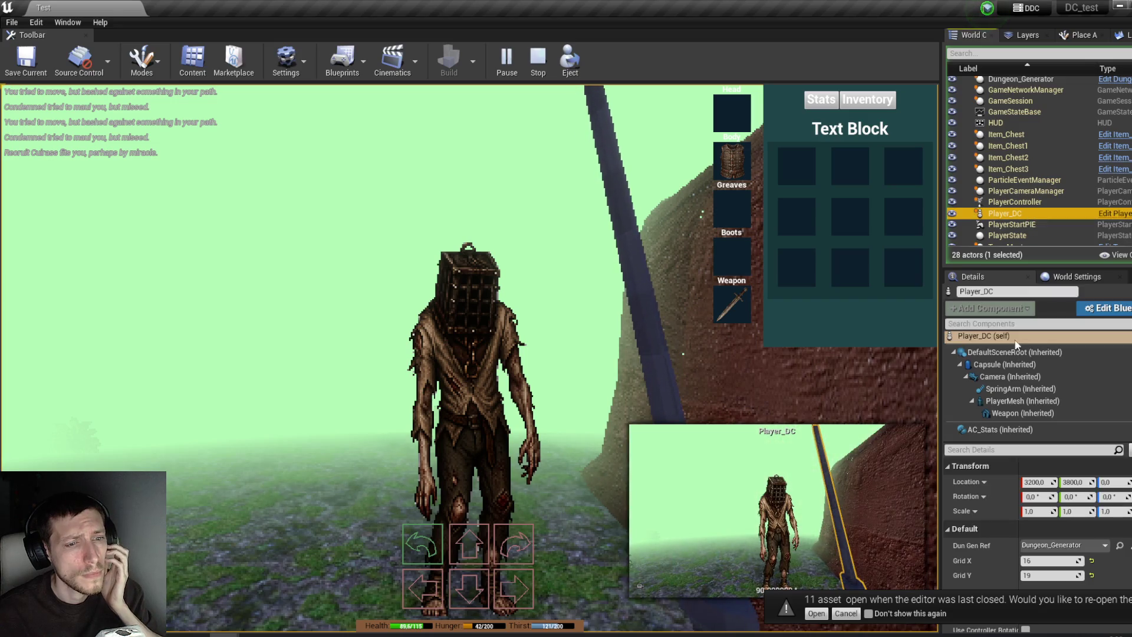
{"action": "left_click", "coordinate": [1016, 434]}
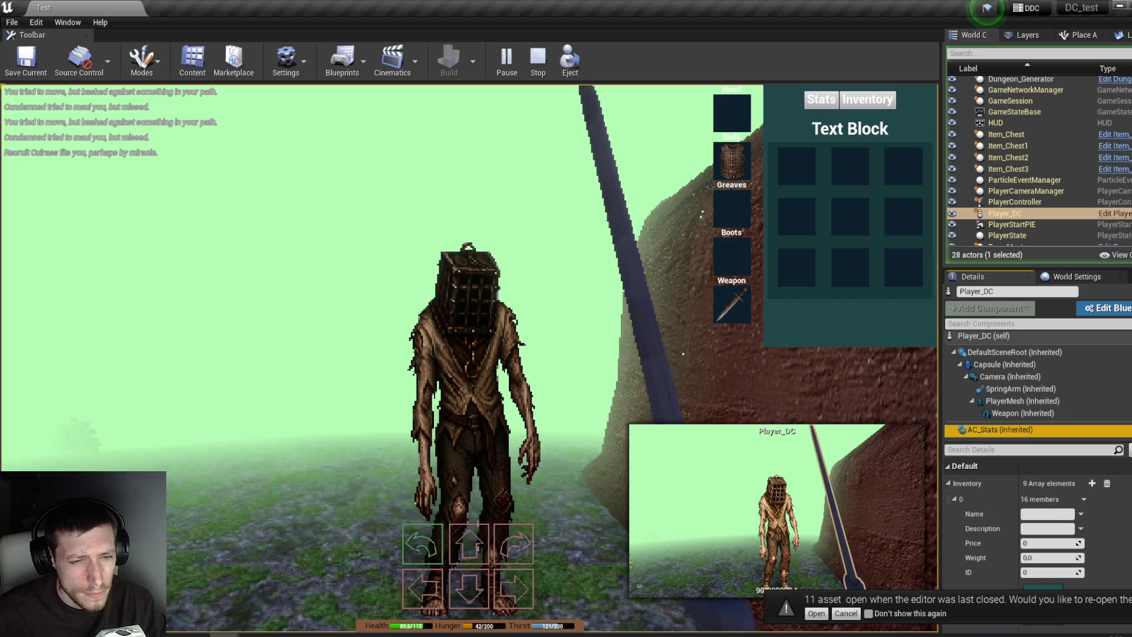
{"action": "scroll", "coordinate": [1038, 530], "scroll_direction": "down", "scroll_amount": 10}
{"action": "scroll", "coordinate": [1037, 530], "scroll_direction": "up", "scroll_amount": 6}
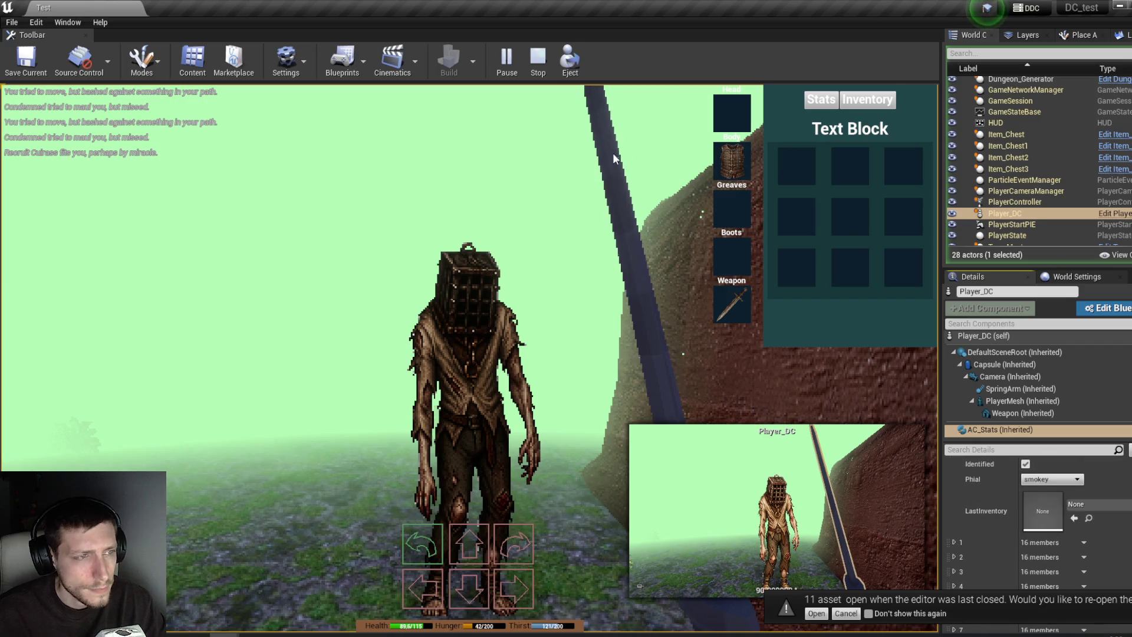
{"action": "left_click", "coordinate": [537, 59]}
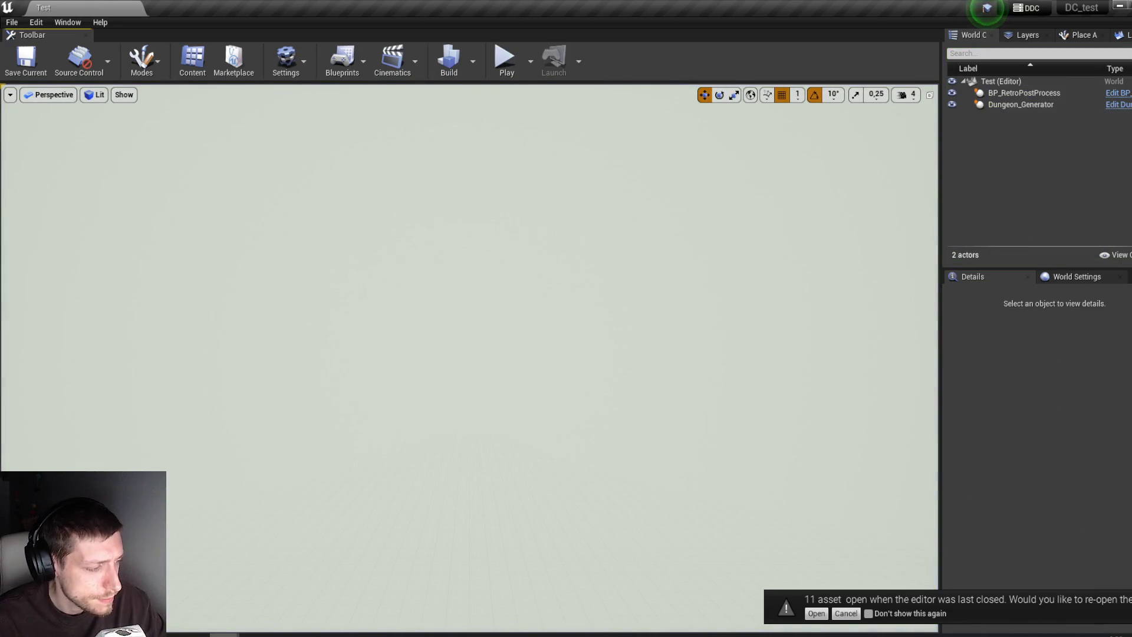
Step: Open the Content Browser and go to the Player blueprints folder
{"action": "left_click", "coordinate": [354, 590]}
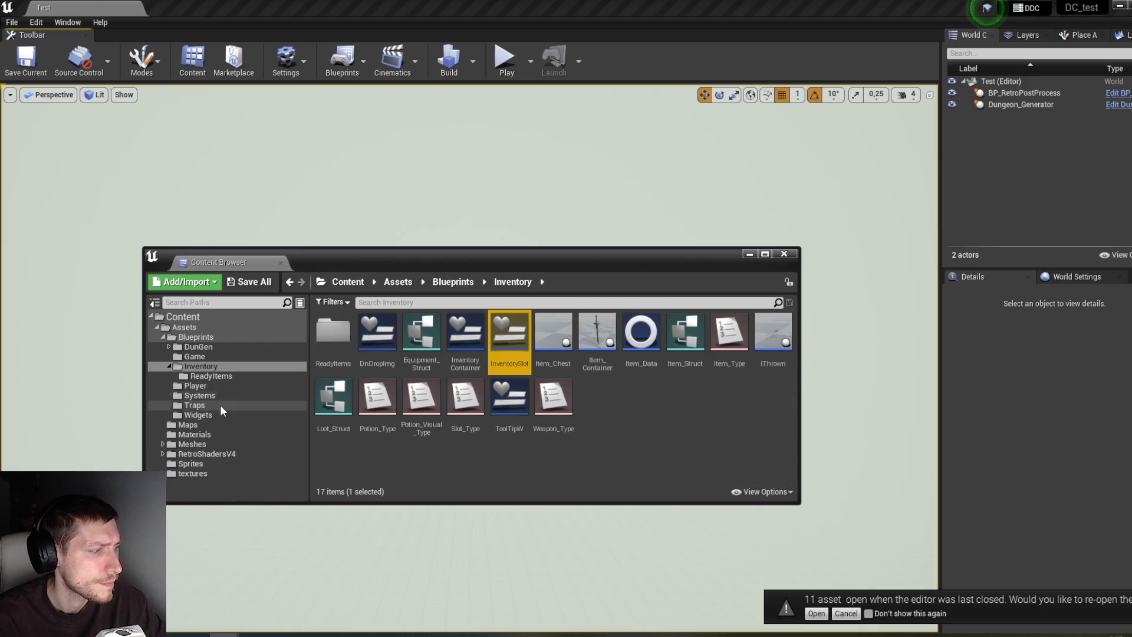
{"action": "left_click", "coordinate": [221, 384]}
Step: Open the Player_DC blueprint and select its AC_Stats component
{"action": "double_click", "coordinate": [333, 332]}
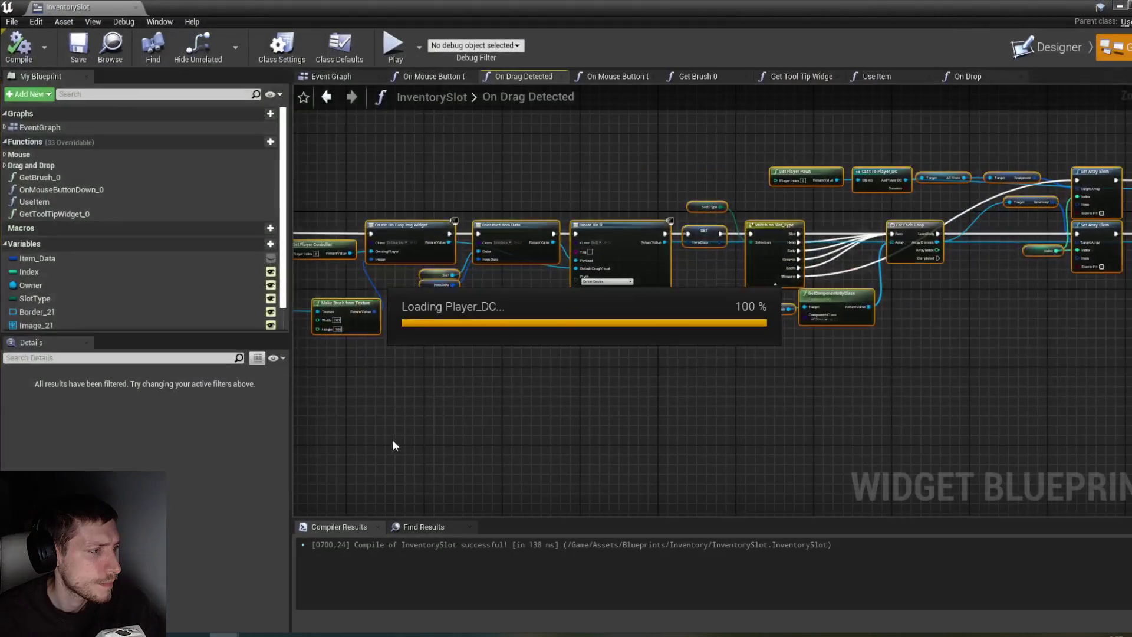
{"action": "scroll", "coordinate": [390, 323], "scroll_direction": "down", "scroll_amount": 2}
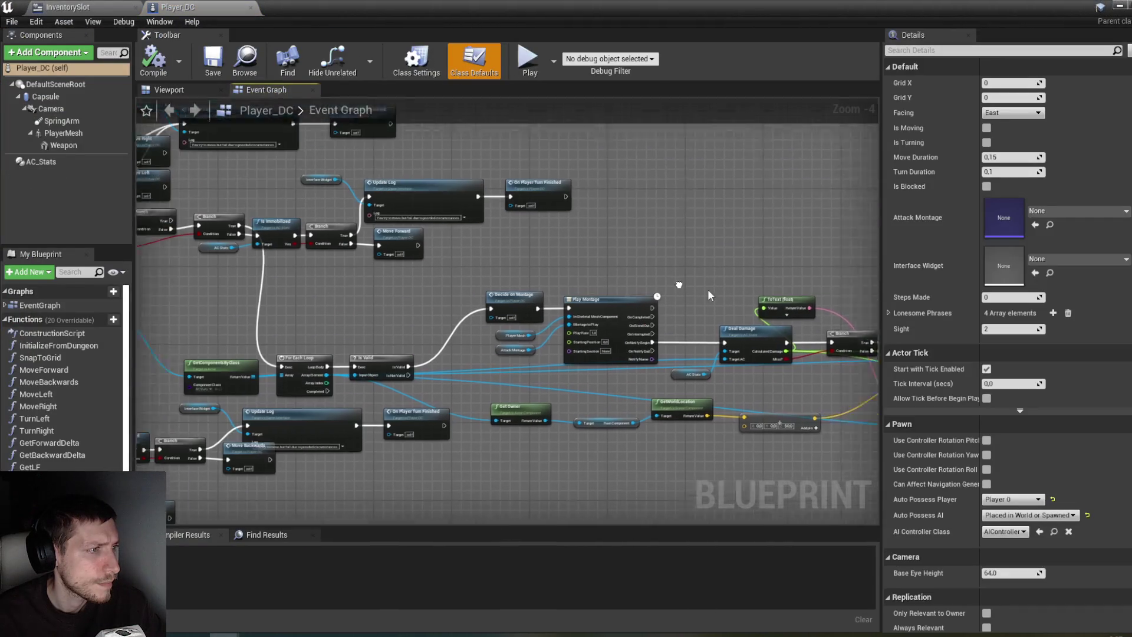
{"action": "left_click_drag", "start_coordinate": [229, 327], "coordinate": [365, 260]}
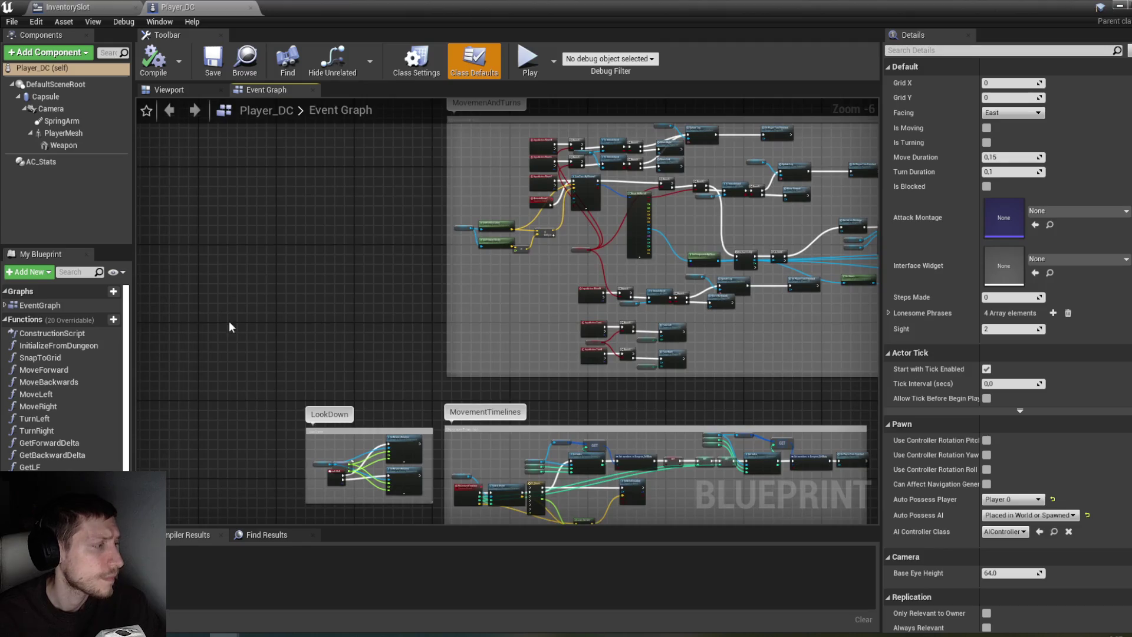
{"action": "left_click", "coordinate": [52, 163]}
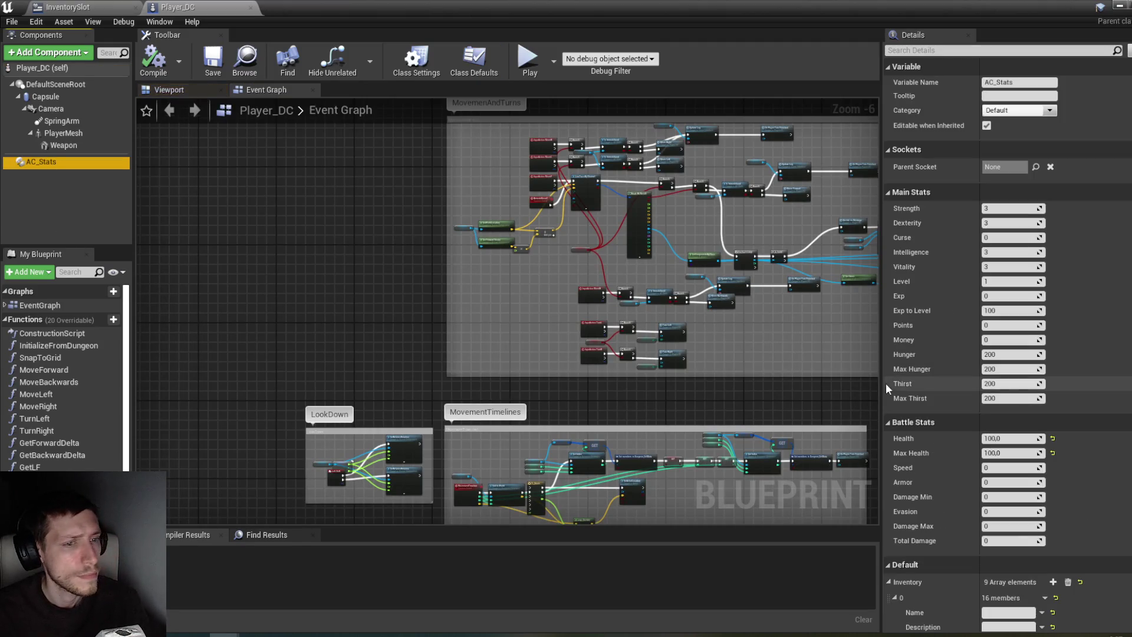
Step: Expand Equipment element 0's Item in AC_Stats, then open Item_H_RecHelmet from ReadyItems
{"action": "scroll", "coordinate": [1070, 466], "scroll_direction": "down", "scroll_amount": 3}
{"action": "scroll", "coordinate": [1091, 408], "scroll_direction": "down", "scroll_amount": 2}
{"action": "left_click", "coordinate": [895, 345]}
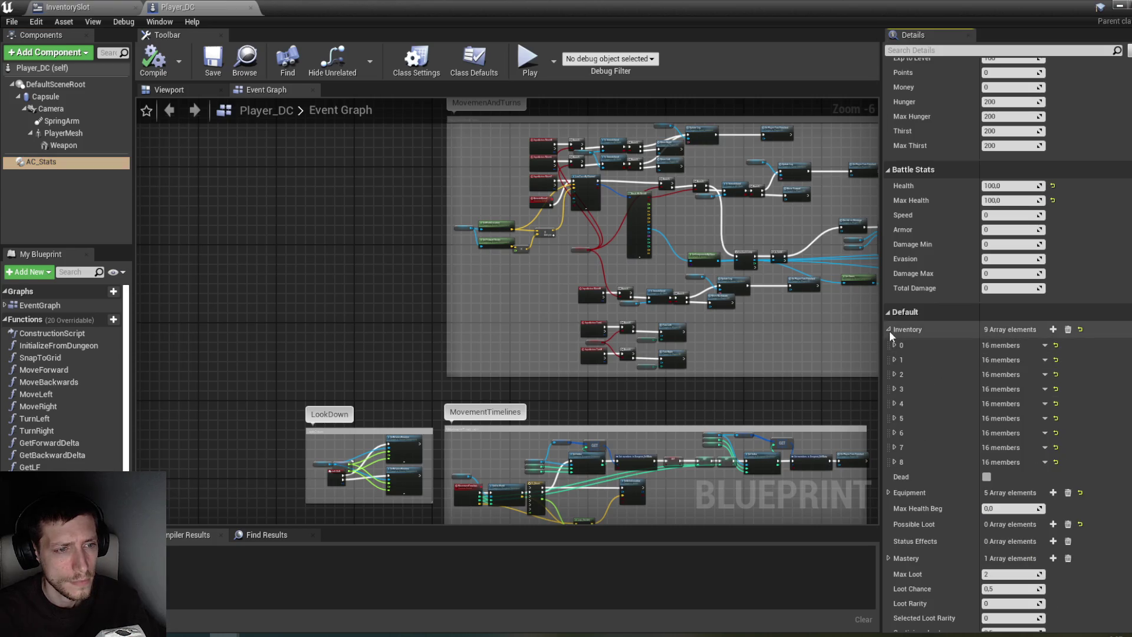
{"action": "left_click", "coordinate": [889, 330]}
{"action": "left_click", "coordinate": [889, 361]}
{"action": "left_click", "coordinate": [894, 376]}
{"action": "left_click", "coordinate": [901, 407]}
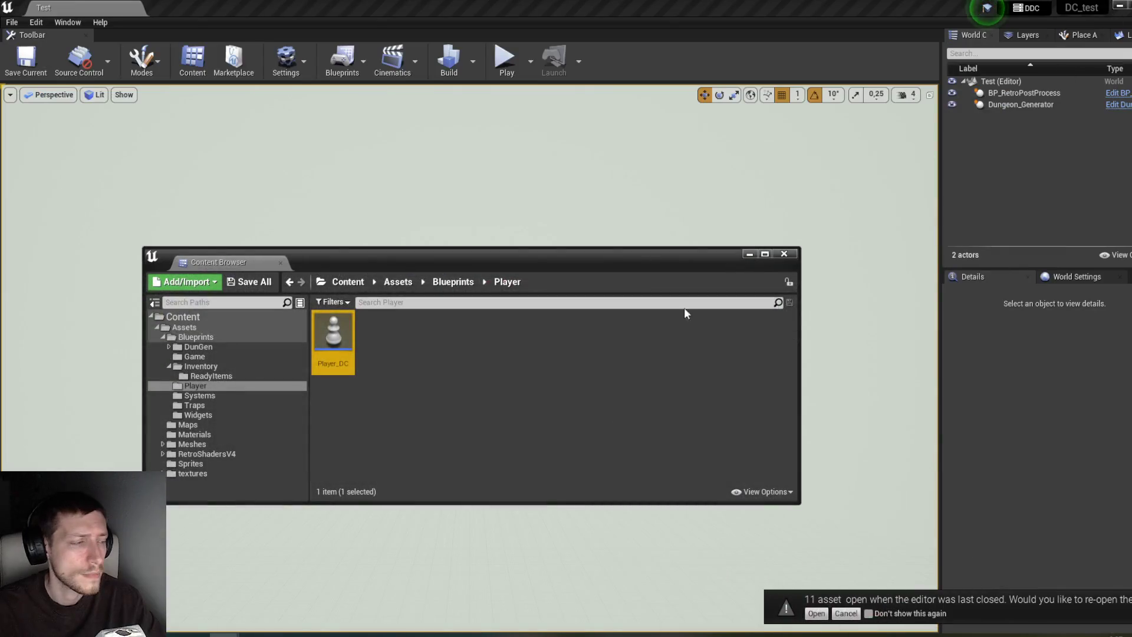
{"action": "left_click", "coordinate": [206, 376]}
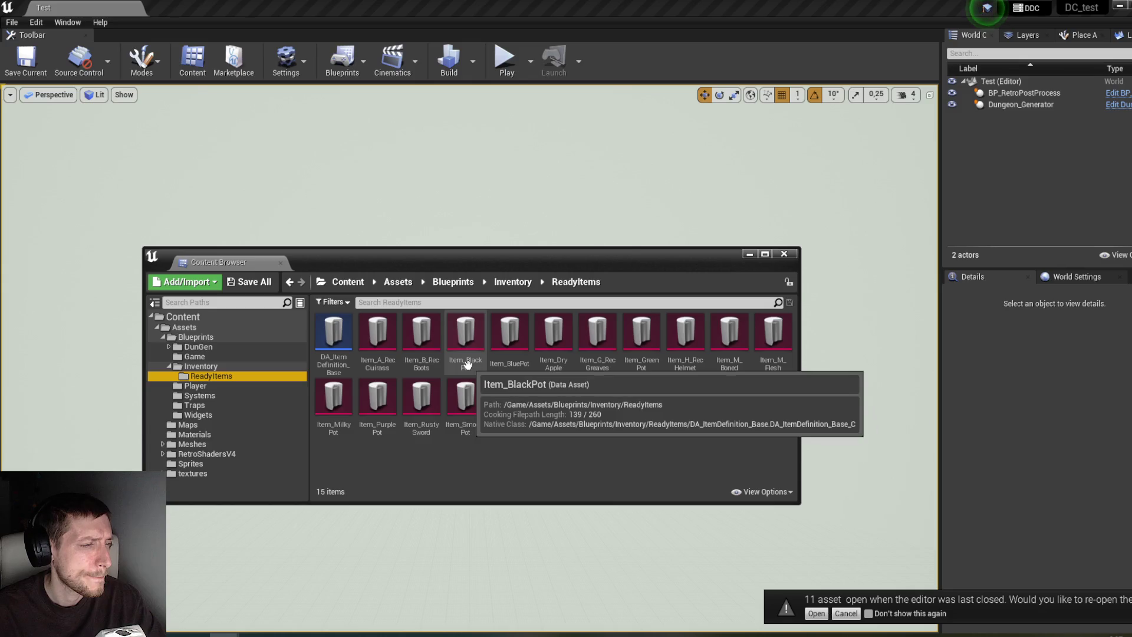
{"action": "double_click", "coordinate": [684, 359]}
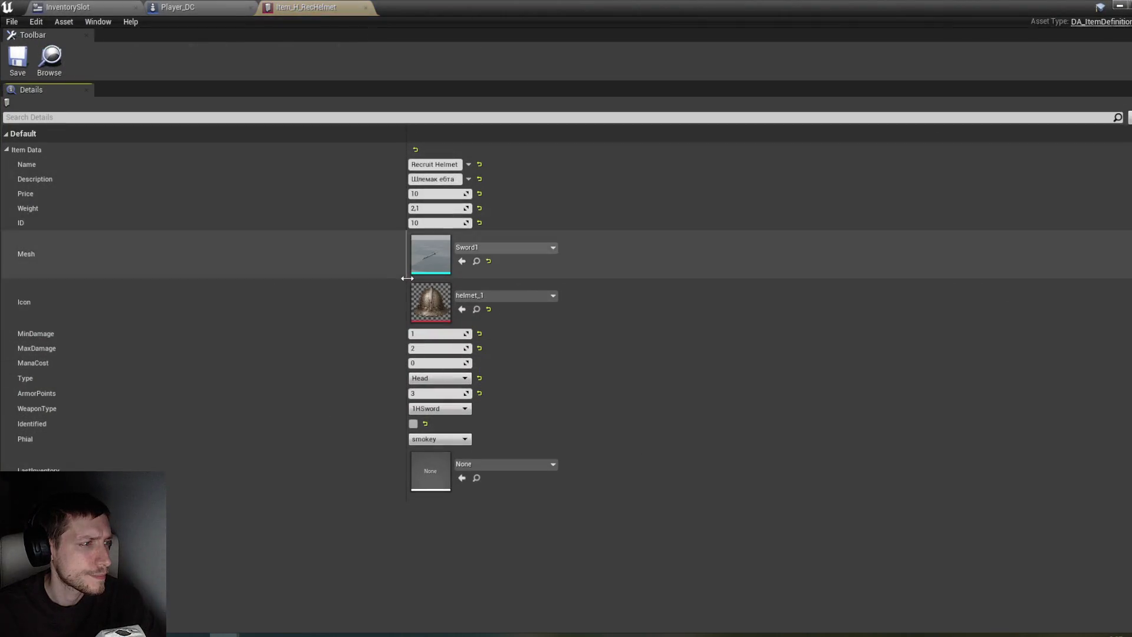
Step: Copy the Recruit Helmet's Item Data and paste it into Player_DC's head-slot Item
{"action": "right_click", "coordinate": [43, 150]}
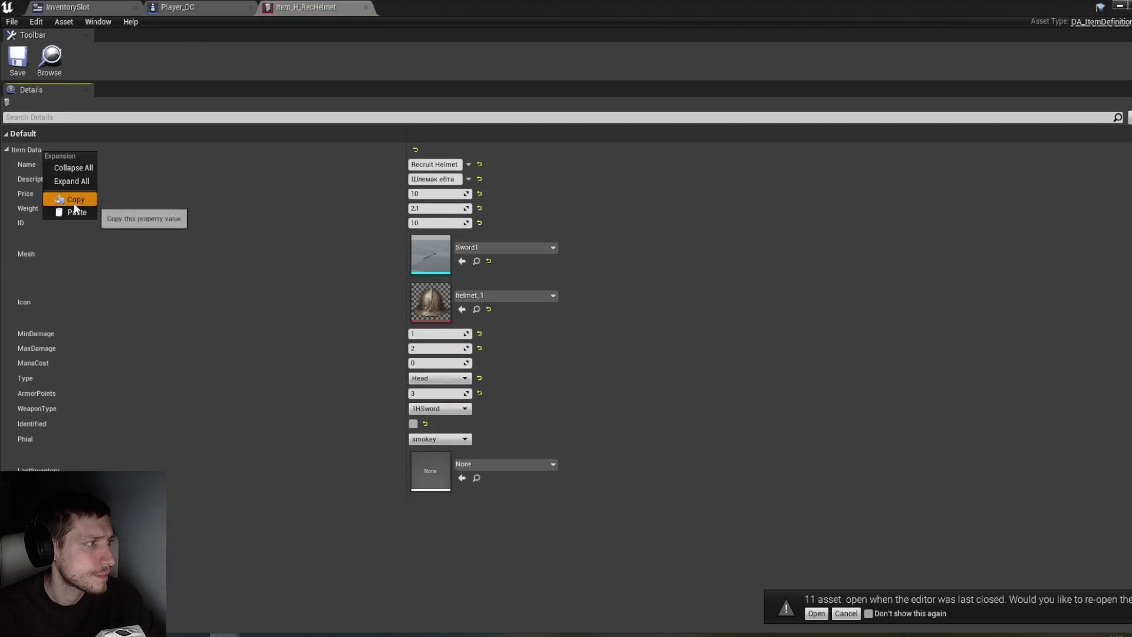
{"action": "left_click", "coordinate": [71, 182]}
{"action": "left_click", "coordinate": [189, 6]}
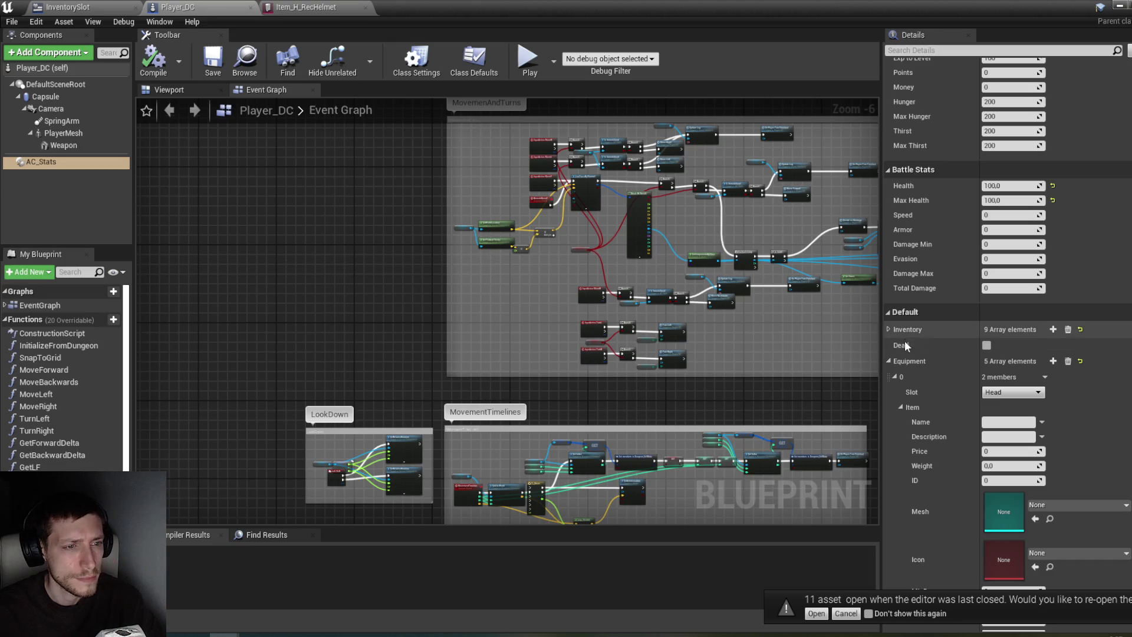
{"action": "right_click", "coordinate": [916, 382]}
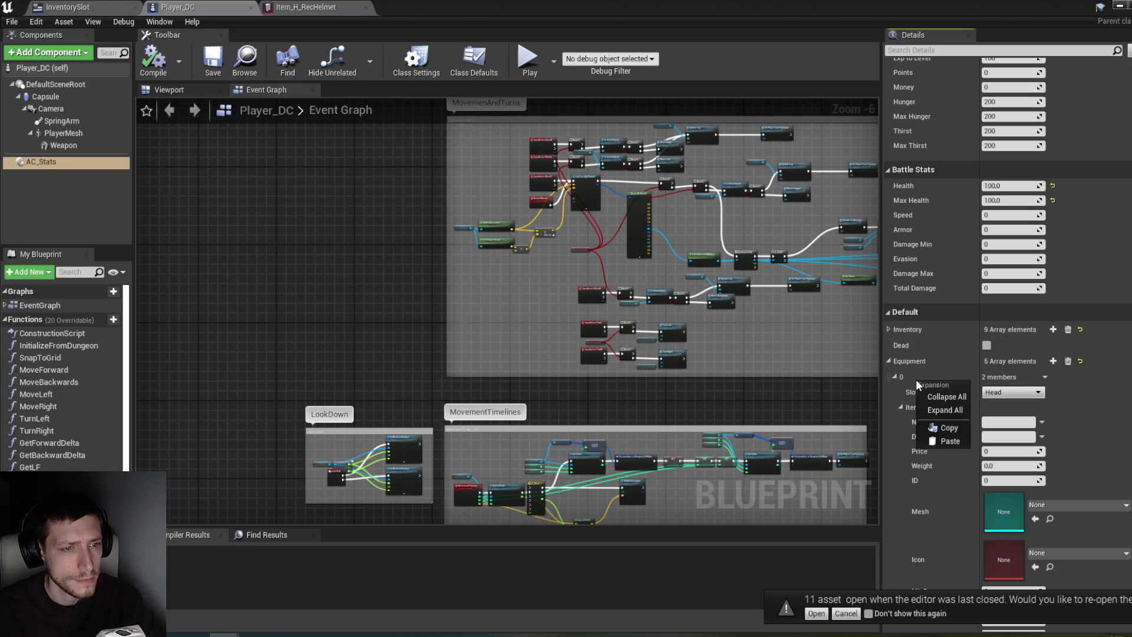
{"action": "left_click", "coordinate": [946, 438]}
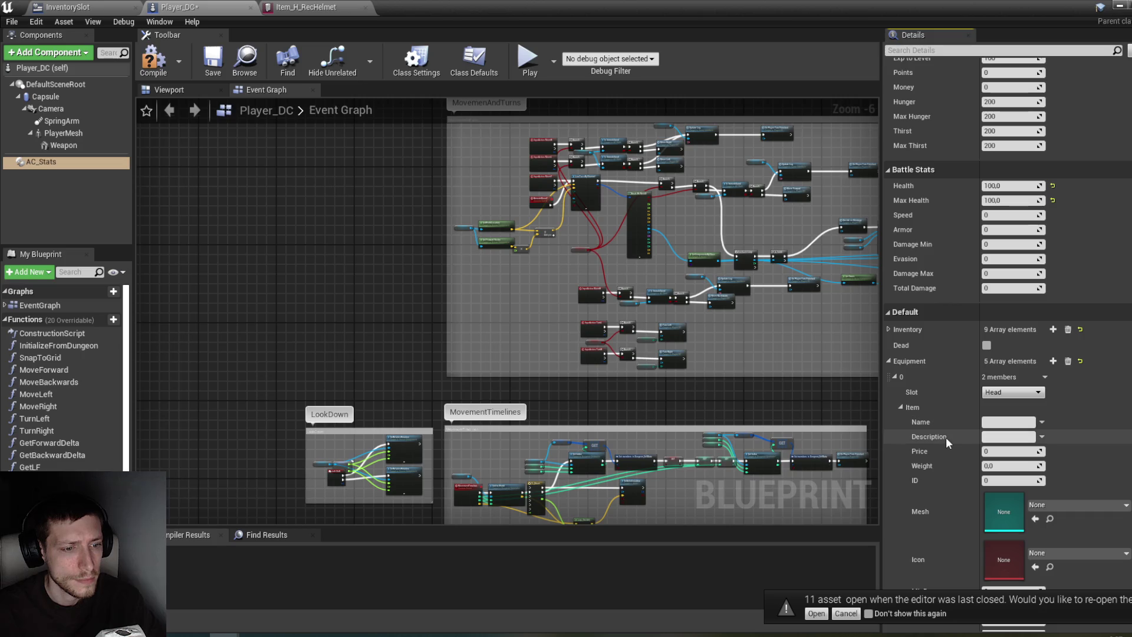
{"action": "right_click", "coordinate": [907, 376]}
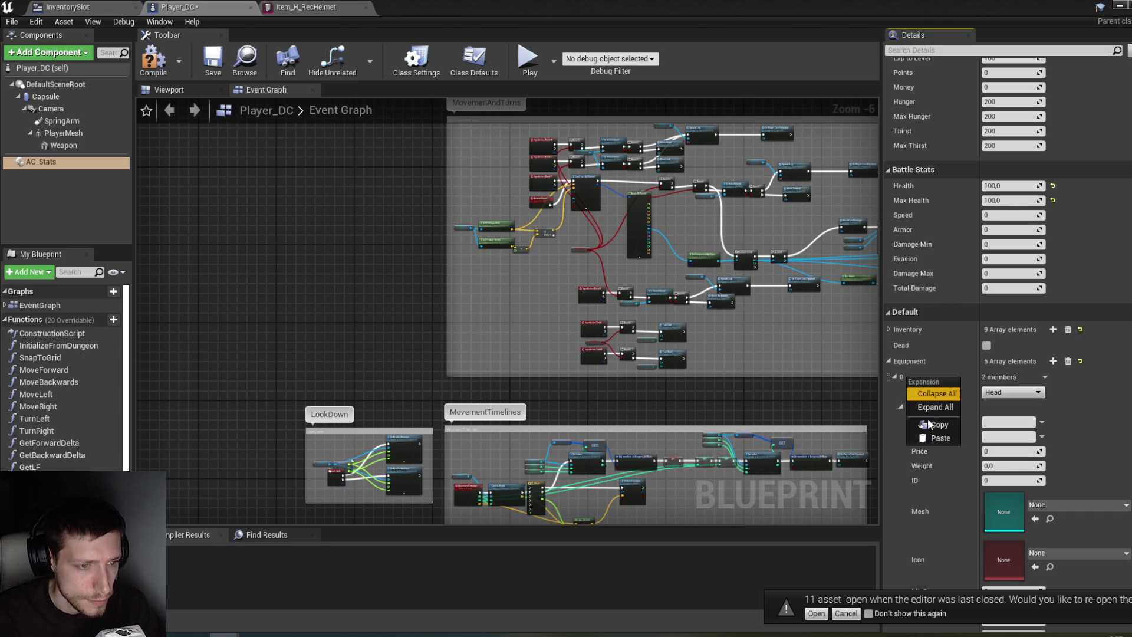
{"action": "left_click", "coordinate": [919, 404]}
Step: Retry copying the helmet's Item Data and pasting it into Equipment element 0
{"action": "left_click", "coordinate": [305, 7]}
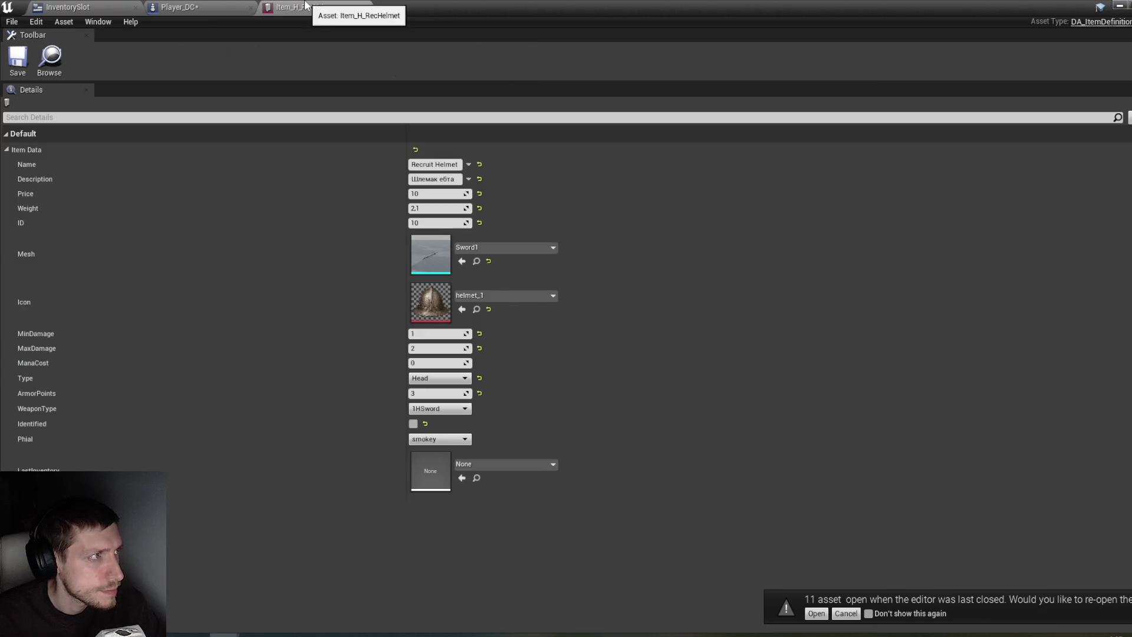
{"action": "right_click", "coordinate": [65, 149]}
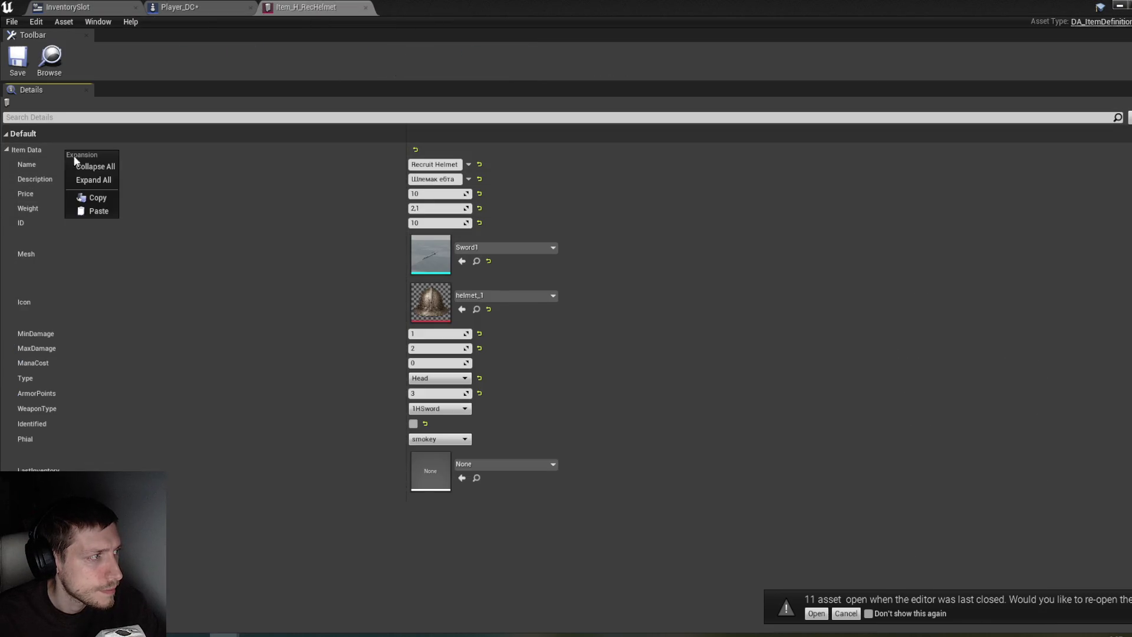
{"action": "left_click", "coordinate": [102, 197]}
{"action": "left_click", "coordinate": [205, 6]}
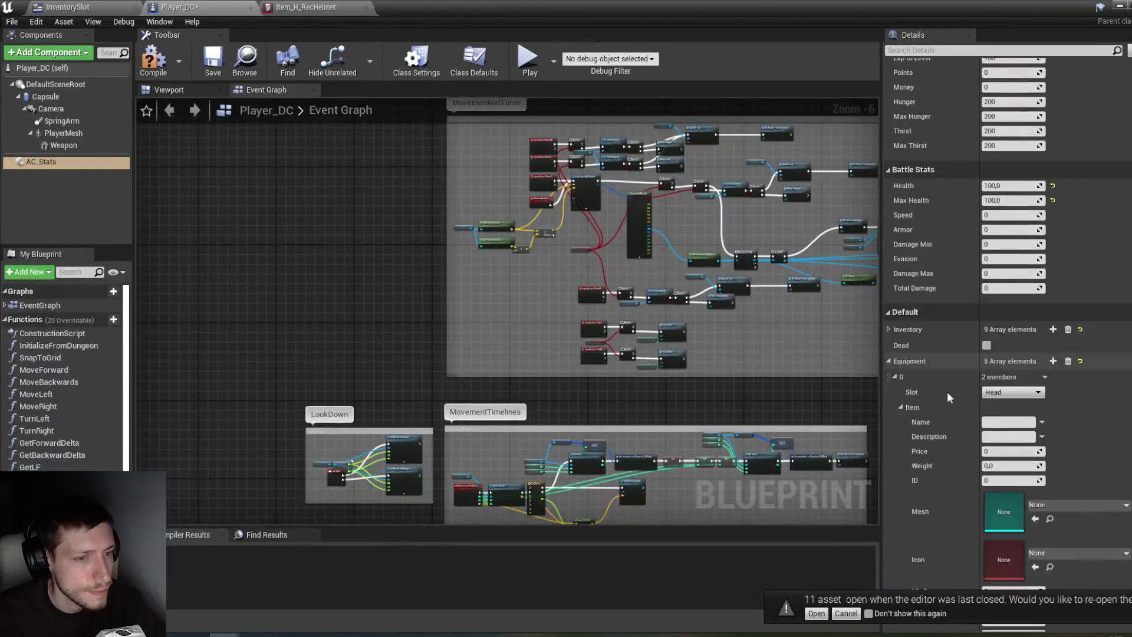
{"action": "right_click", "coordinate": [914, 376]}
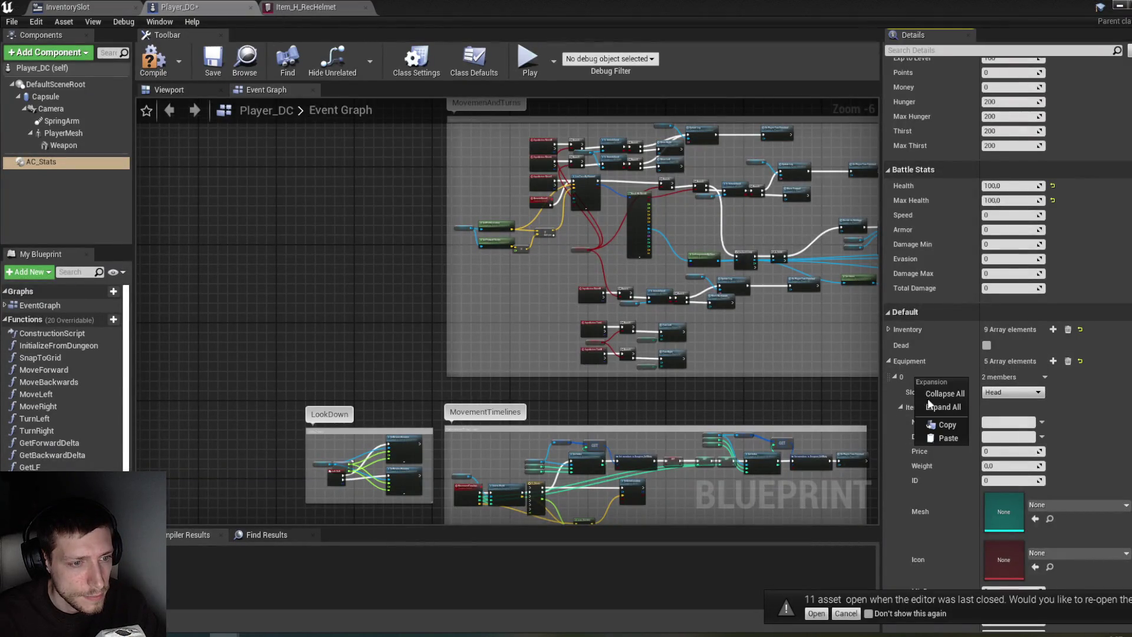
{"action": "left_click", "coordinate": [944, 438]}
{"action": "scroll", "coordinate": [946, 483], "scroll_direction": "down", "scroll_amount": 4}
{"action": "scroll", "coordinate": [945, 479], "scroll_direction": "down", "scroll_amount": 3}
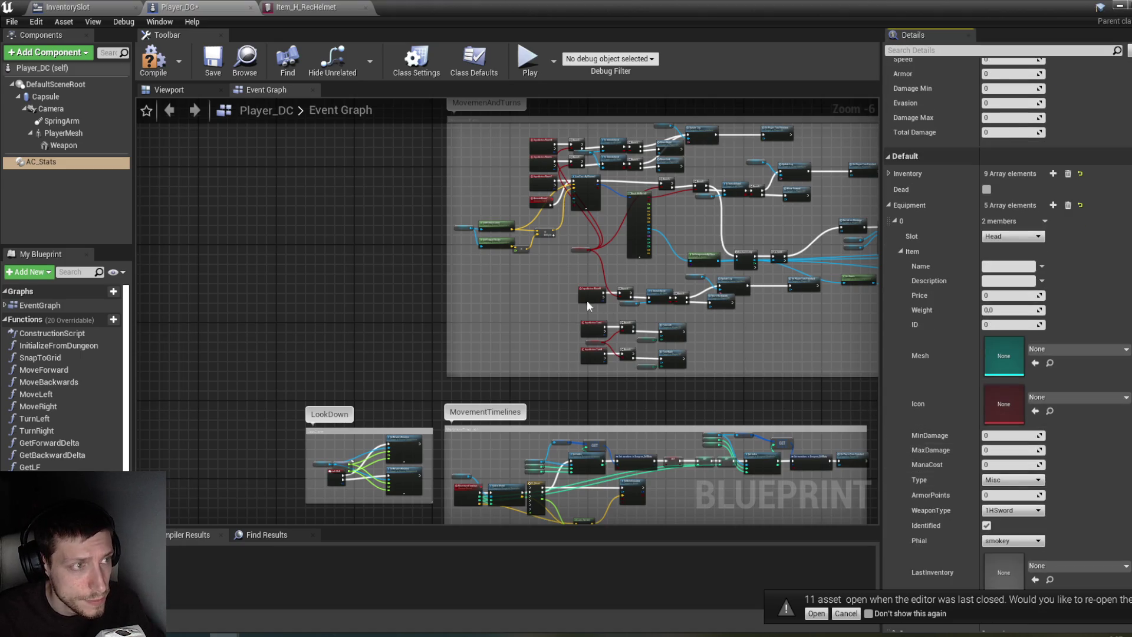
Step: Compile Player_DC and look over the event graph's MovemenAndTurns and For Each Loop nodes
{"action": "left_click", "coordinate": [154, 62]}
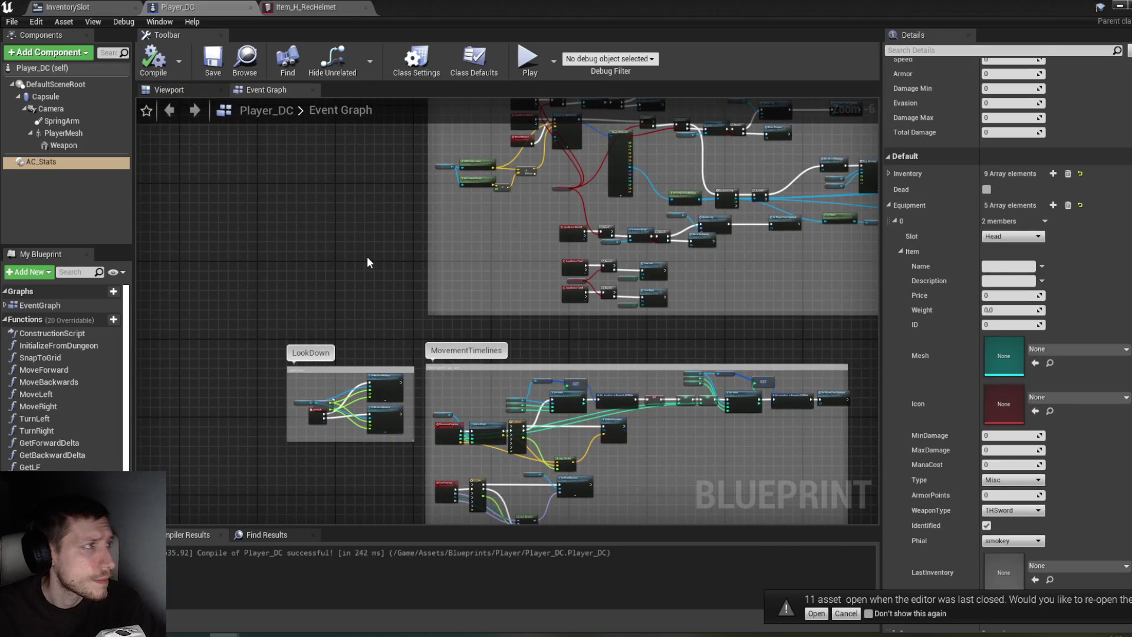
{"action": "left_click_drag", "start_coordinate": [366, 256], "coordinate": [337, 164]}
{"action": "mouse_move", "coordinate": [358, 263]}
{"action": "left_mouse_down"}
{"action": "mouse_move", "coordinate": [381, 344]}
{"action": "mouse_move", "coordinate": [364, 327]}
{"action": "left_mouse_up"}
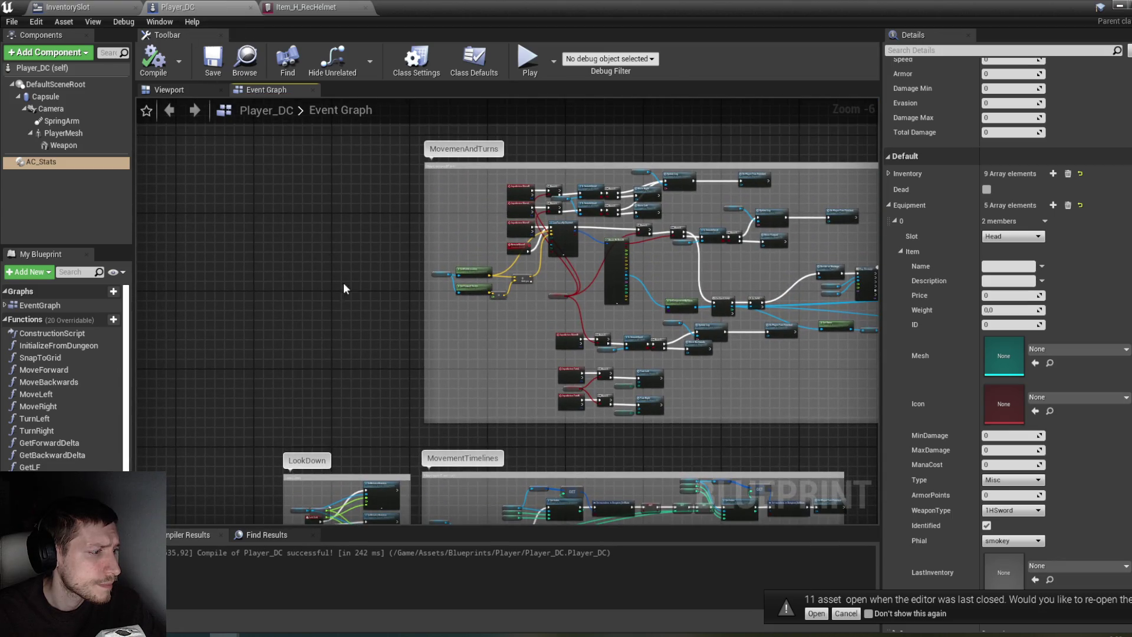
{"action": "scroll", "coordinate": [380, 253], "scroll_direction": "down", "scroll_amount": 6}
{"action": "scroll", "coordinate": [596, 381], "scroll_direction": "up", "scroll_amount": 8}
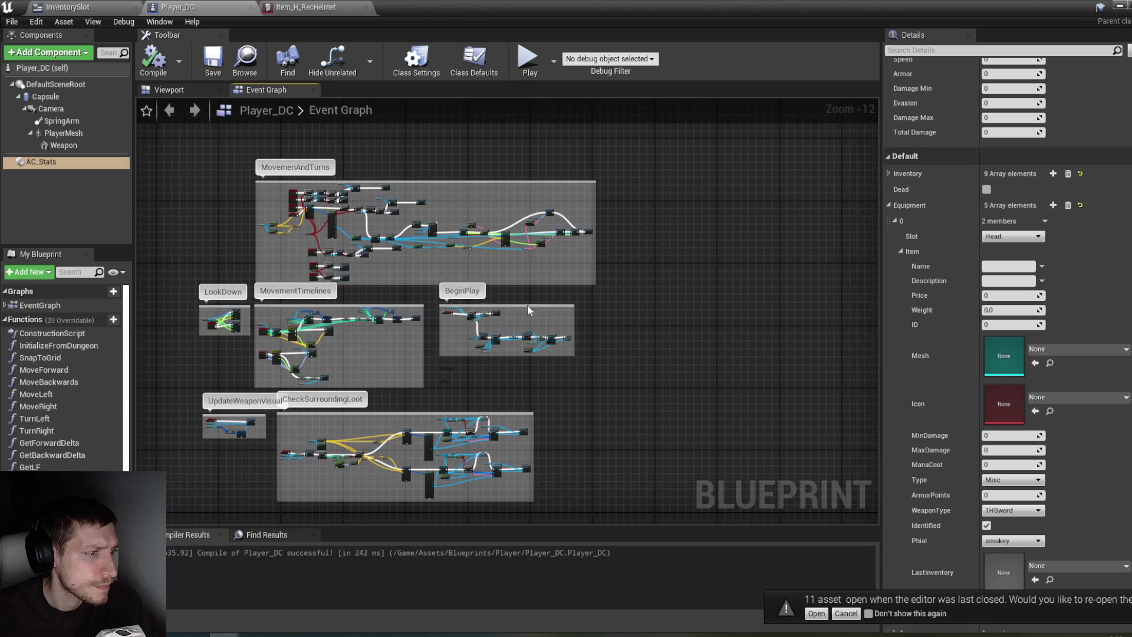
{"action": "scroll", "coordinate": [529, 341], "scroll_direction": "up", "scroll_amount": 1}
{"action": "mouse_move", "coordinate": [530, 353]}
{"action": "left_mouse_down"}
{"action": "mouse_move", "coordinate": [601, 235]}
{"action": "mouse_move", "coordinate": [617, 260]}
{"action": "mouse_move", "coordinate": [570, 312]}
{"action": "left_mouse_up"}
{"action": "scroll", "coordinate": [1085, 453], "scroll_direction": "down", "scroll_amount": 4}
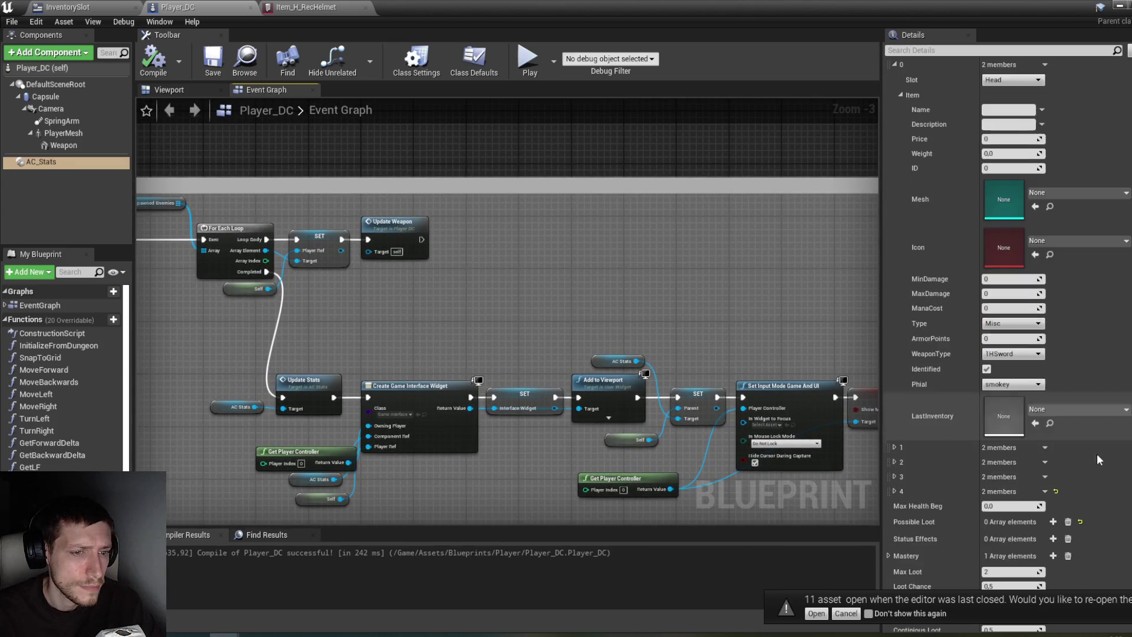
{"action": "scroll", "coordinate": [1097, 421], "scroll_direction": "up", "scroll_amount": 6}
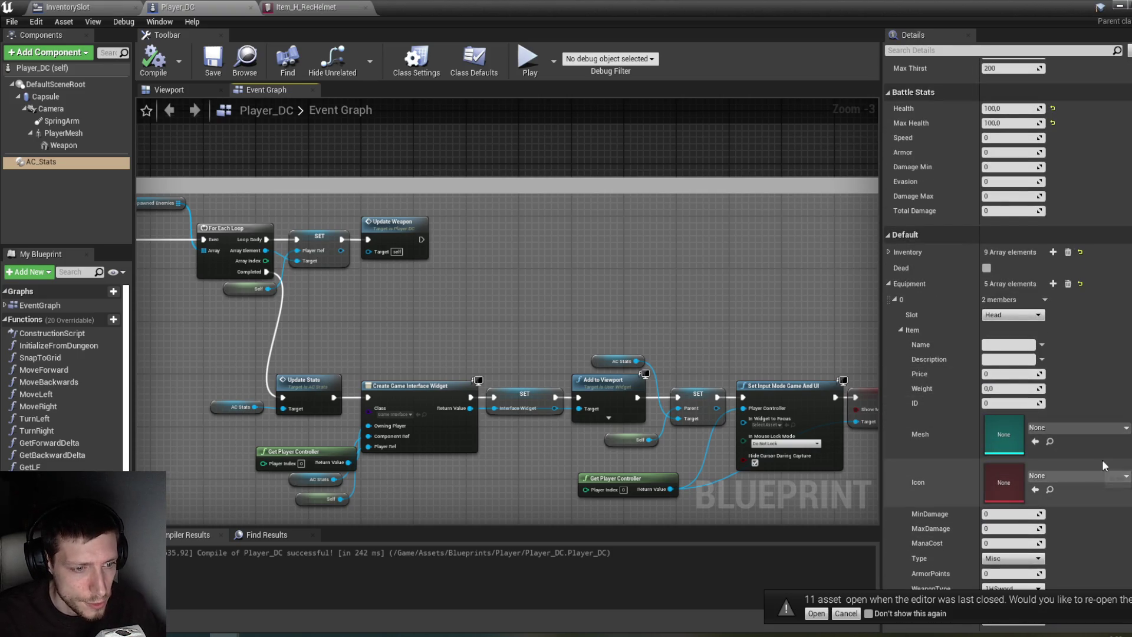
{"action": "scroll", "coordinate": [1099, 462], "scroll_direction": "down", "scroll_amount": 2}
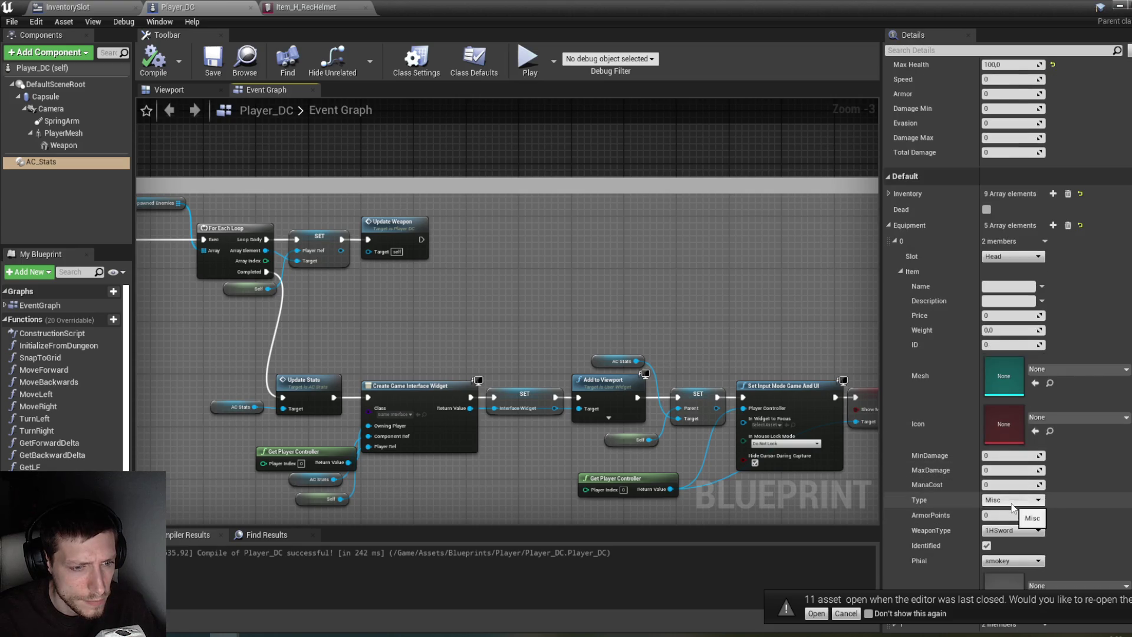
Step: Set the head item's ArmorPoints to 5, then save and recompile Player_DC
{"action": "type", "text": "5"}
{"action": "key", "text": "Return"}
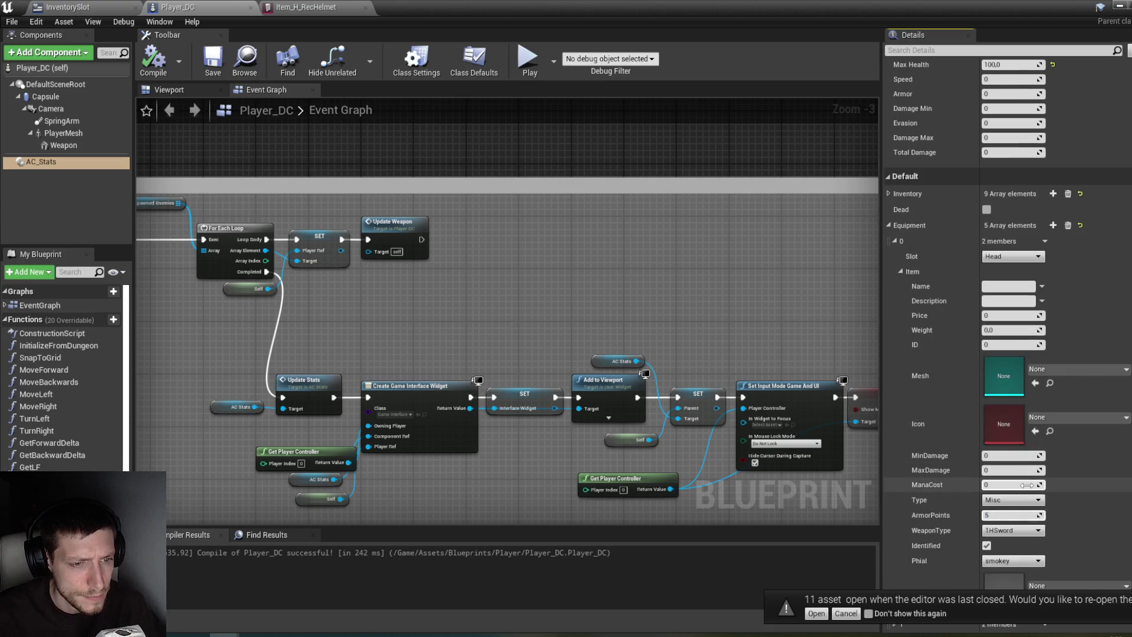
{"action": "scroll", "coordinate": [1099, 475], "scroll_direction": "down", "scroll_amount": 2}
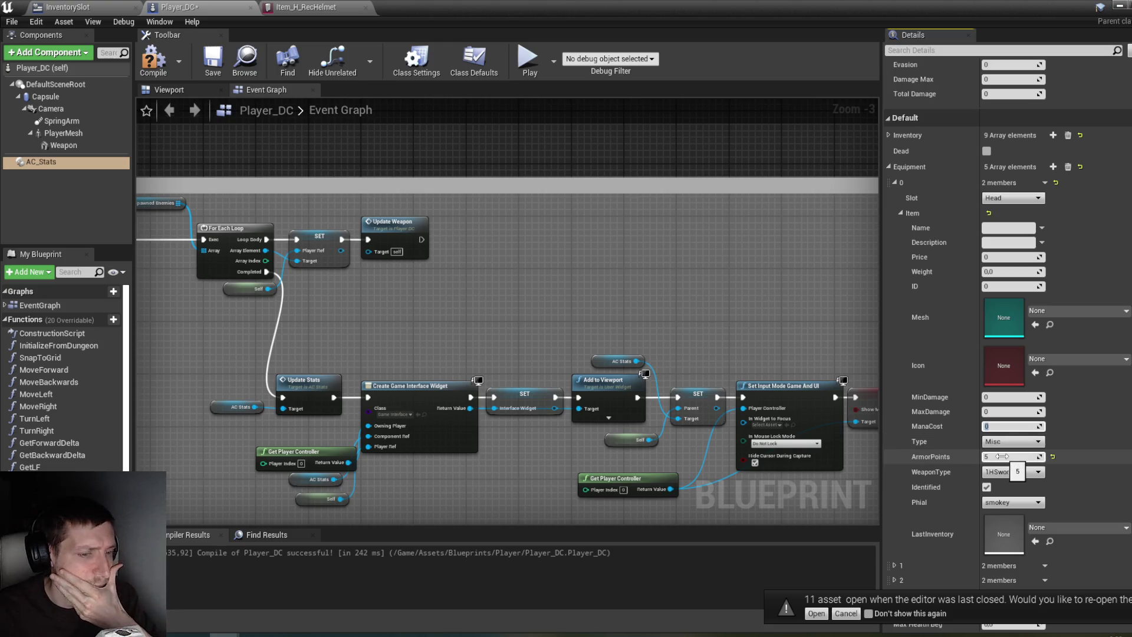
{"action": "scroll", "coordinate": [1099, 441], "scroll_direction": "down", "scroll_amount": 2}
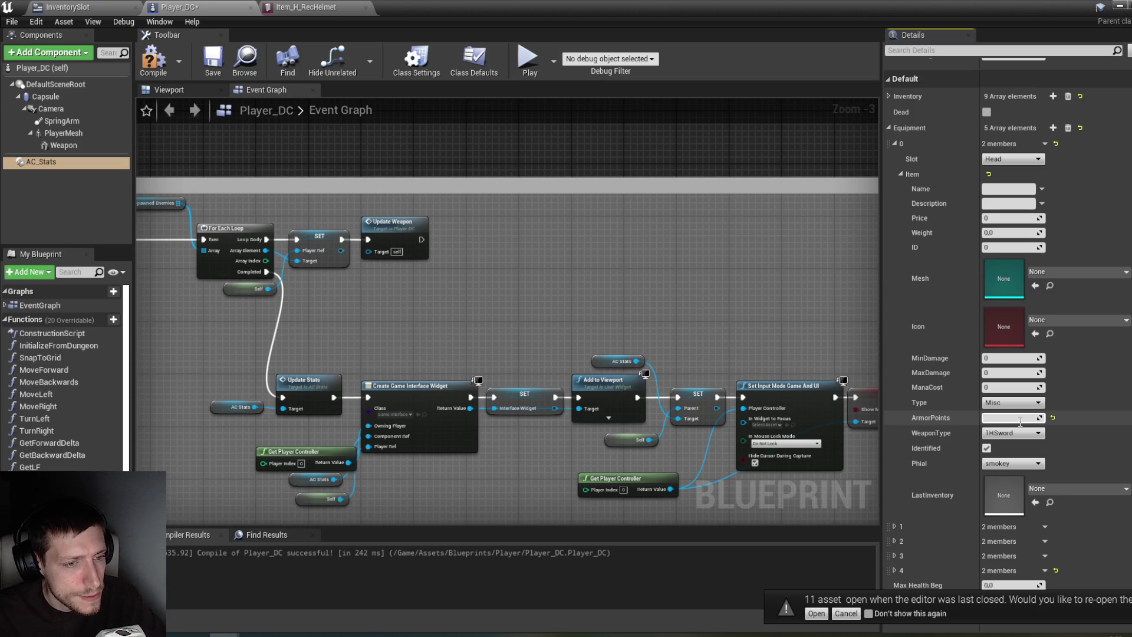
{"action": "type", "text": "5"}
{"action": "key", "text": "Tab"}
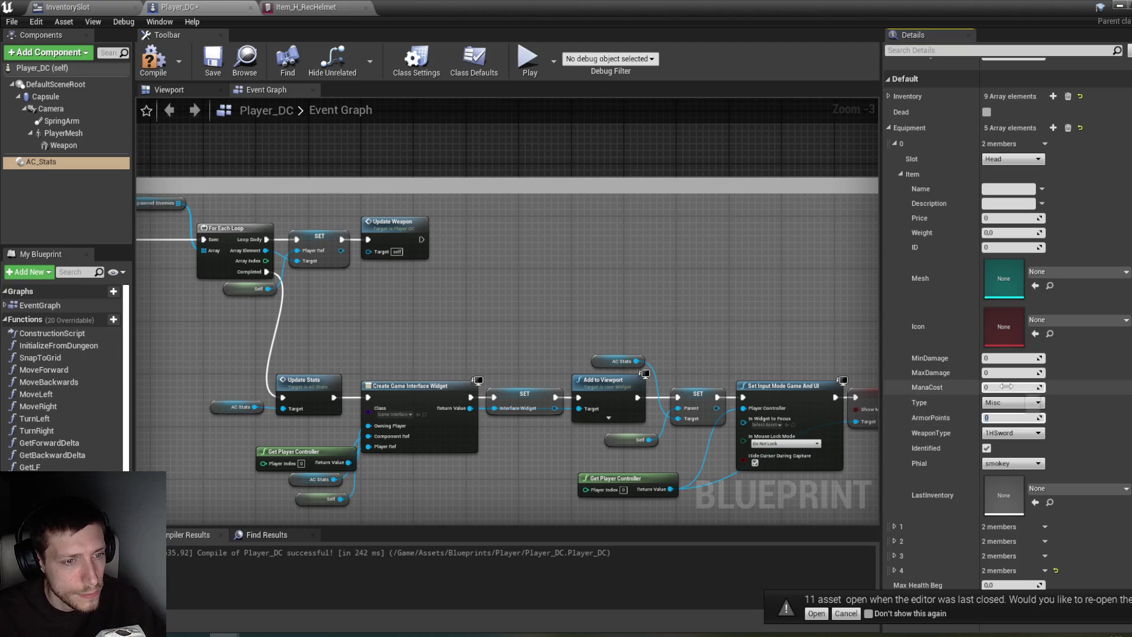
{"action": "key", "text": "ctrl+s"}
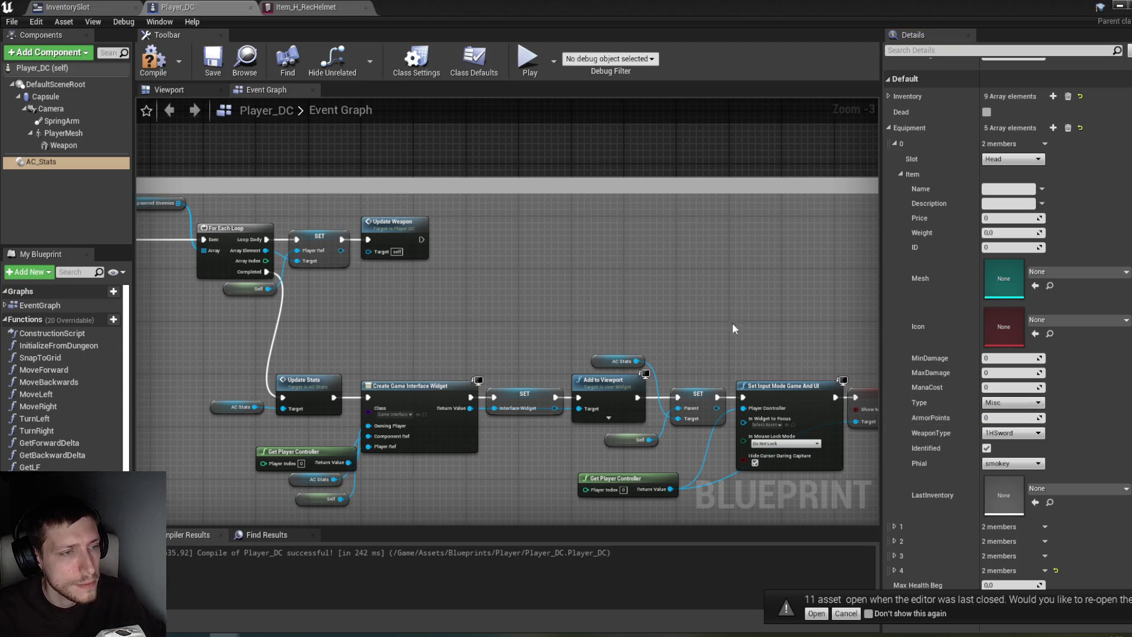
{"action": "key", "text": "F7"}
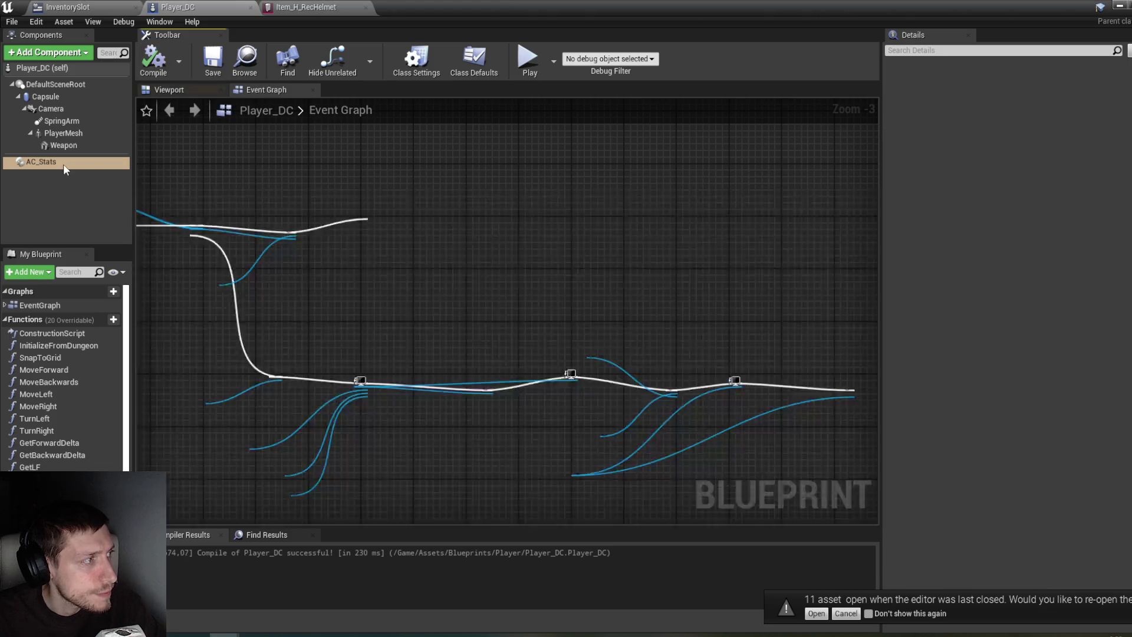
{"action": "scroll", "coordinate": [1023, 280], "scroll_direction": "up", "scroll_amount": 10}
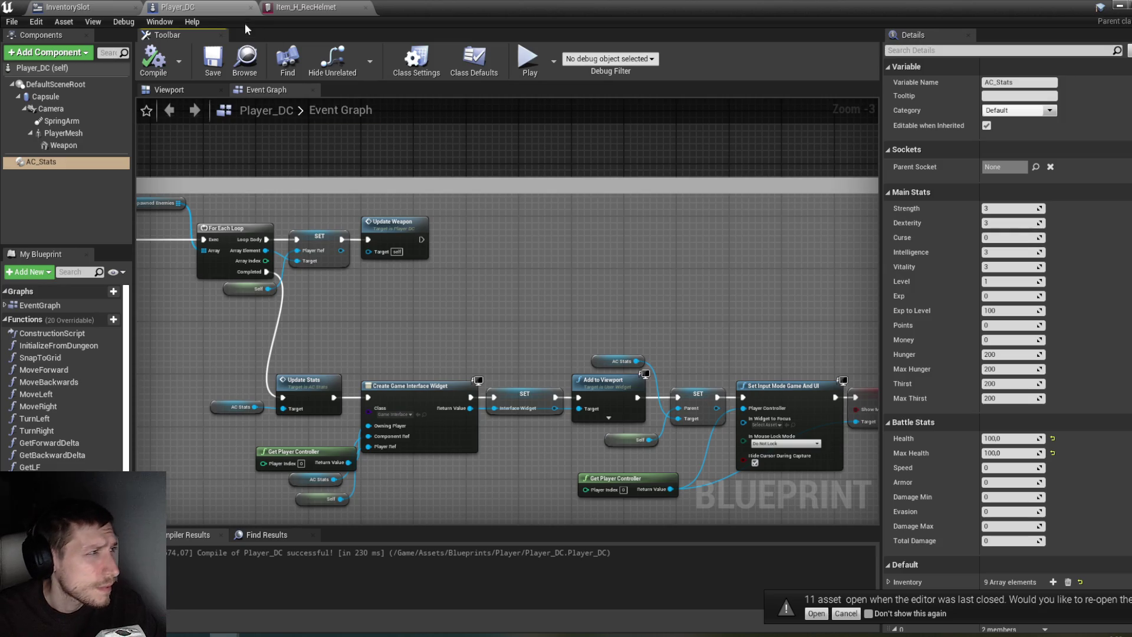
Step: Open the AC_Stats blueprint from the Blueprints > Systems folder
{"action": "left_click", "coordinate": [1125, 6]}
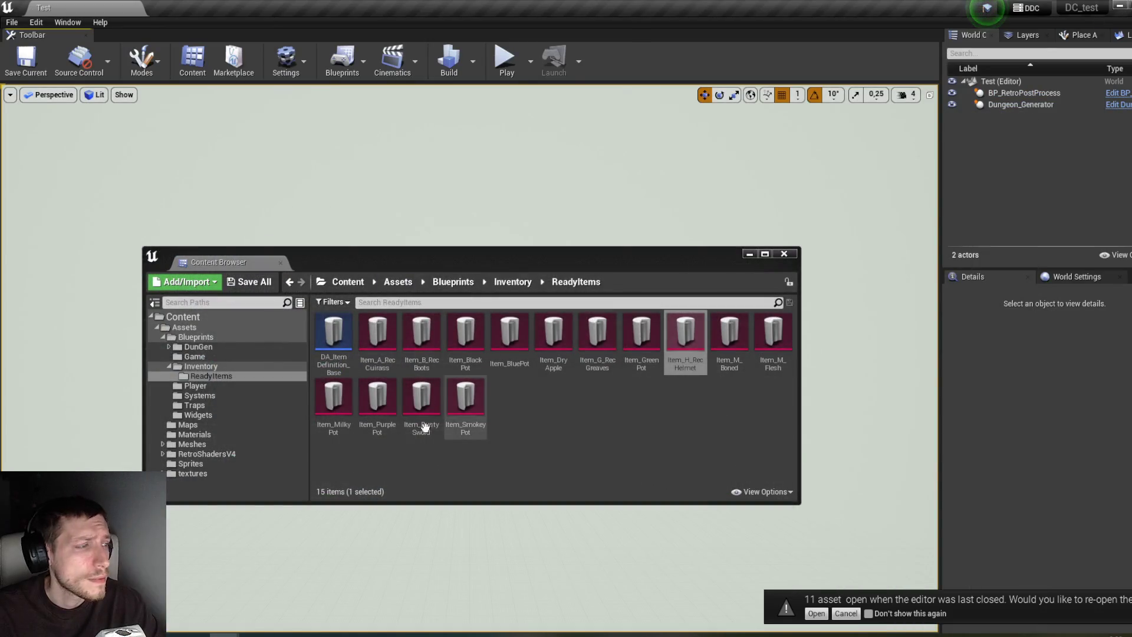
{"action": "left_click", "coordinate": [210, 365]}
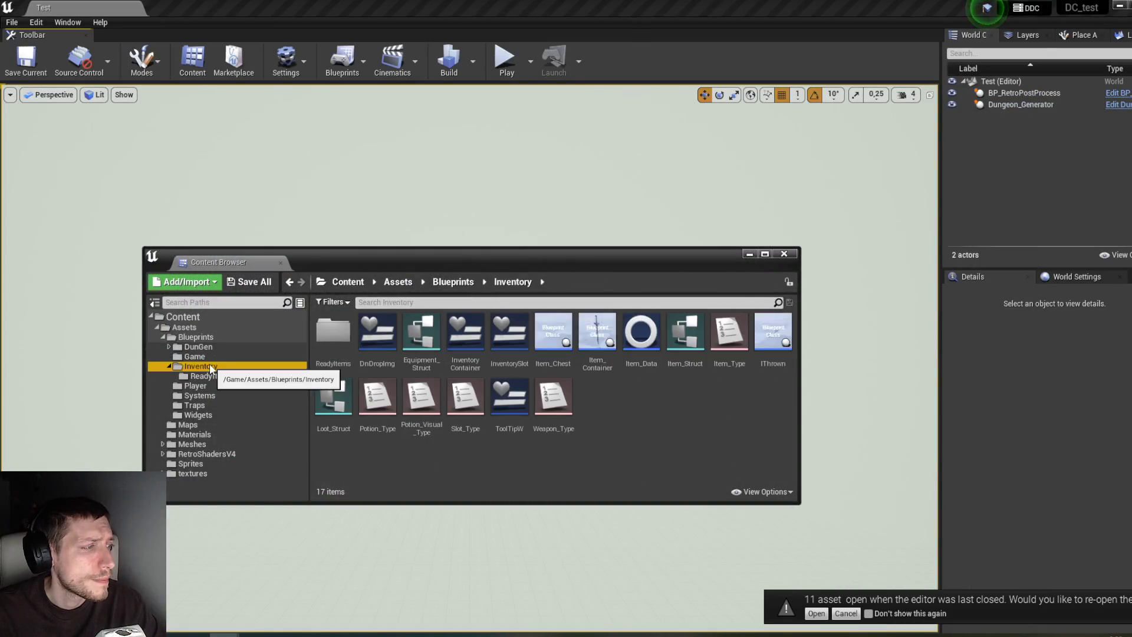
{"action": "left_click", "coordinate": [210, 396]}
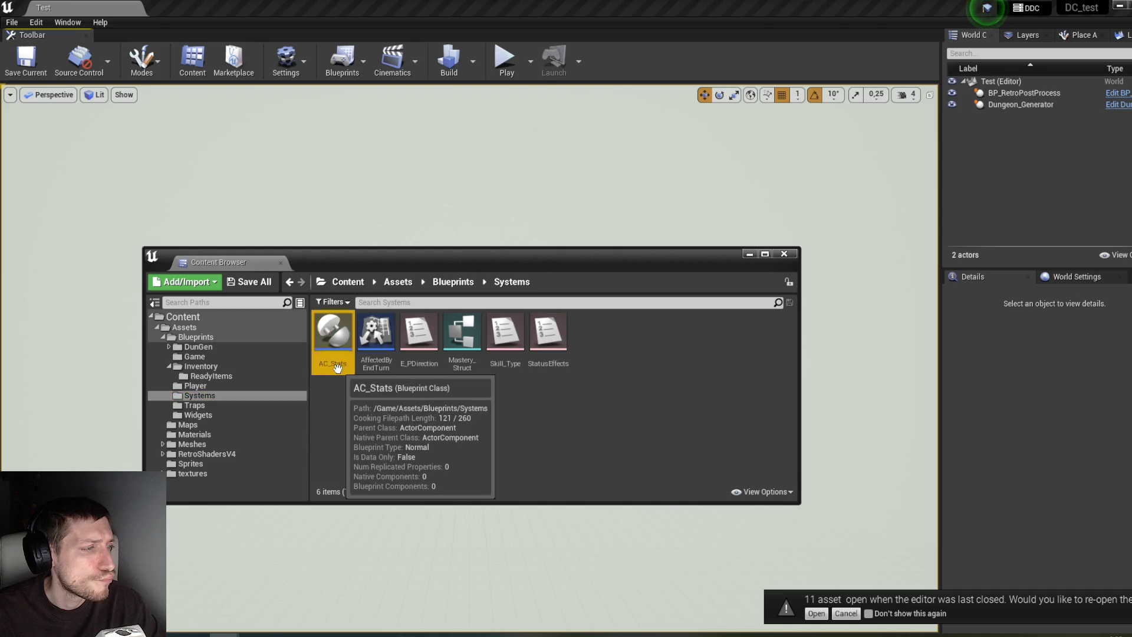
{"action": "double_click", "coordinate": [332, 338]}
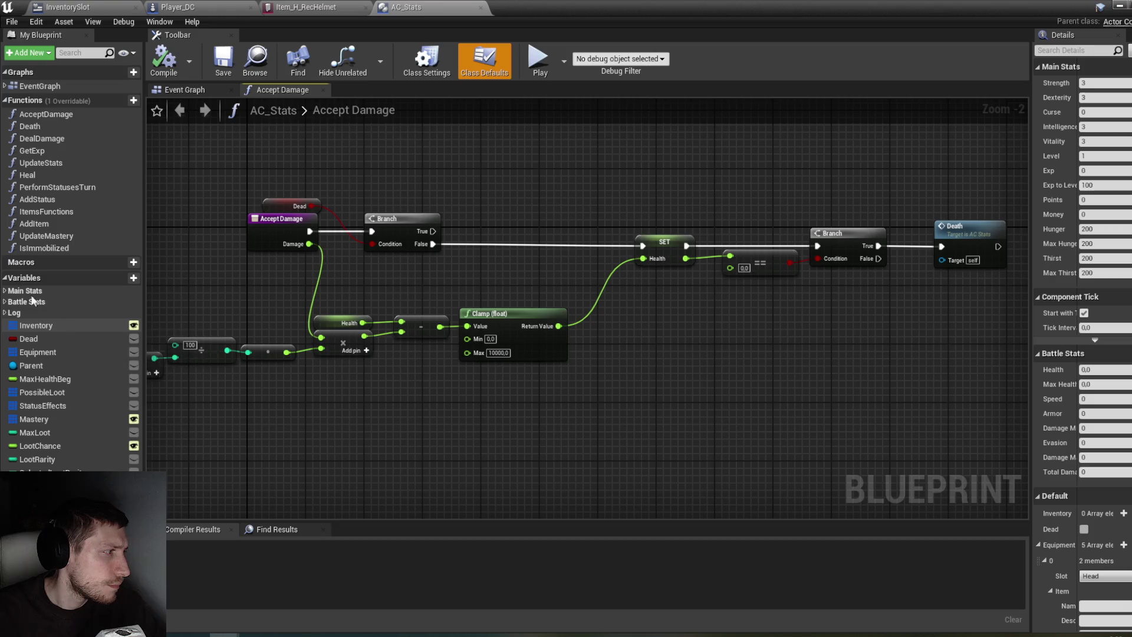
Step: Make Armor, DamageMin and DamageMax instance editable, then compile and save AC_Stats
{"action": "left_click", "coordinate": [4, 302]}
{"action": "left_click", "coordinate": [59, 354]}
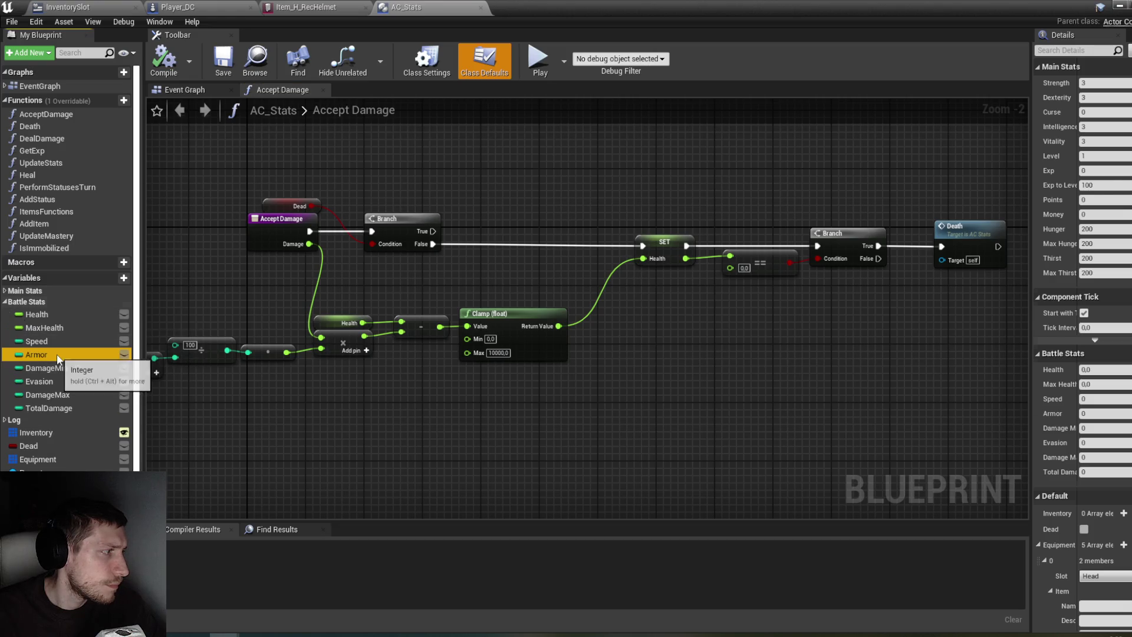
{"action": "left_click", "coordinate": [124, 354]}
{"action": "left_click", "coordinate": [124, 368]}
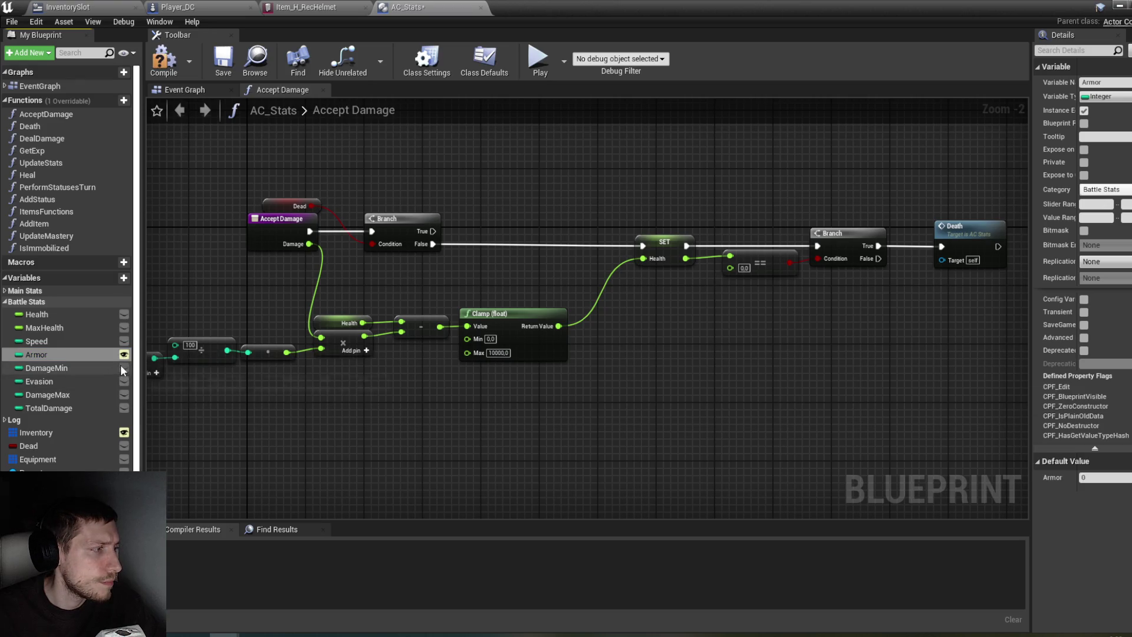
{"action": "left_click", "coordinate": [124, 395]}
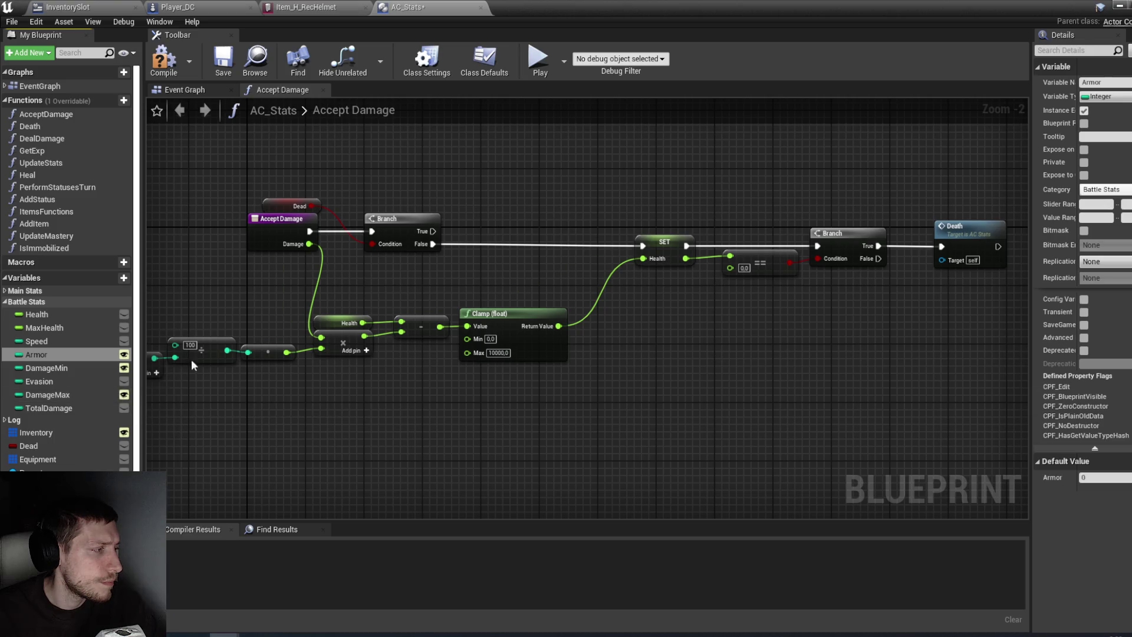
{"action": "left_click", "coordinate": [169, 73]}
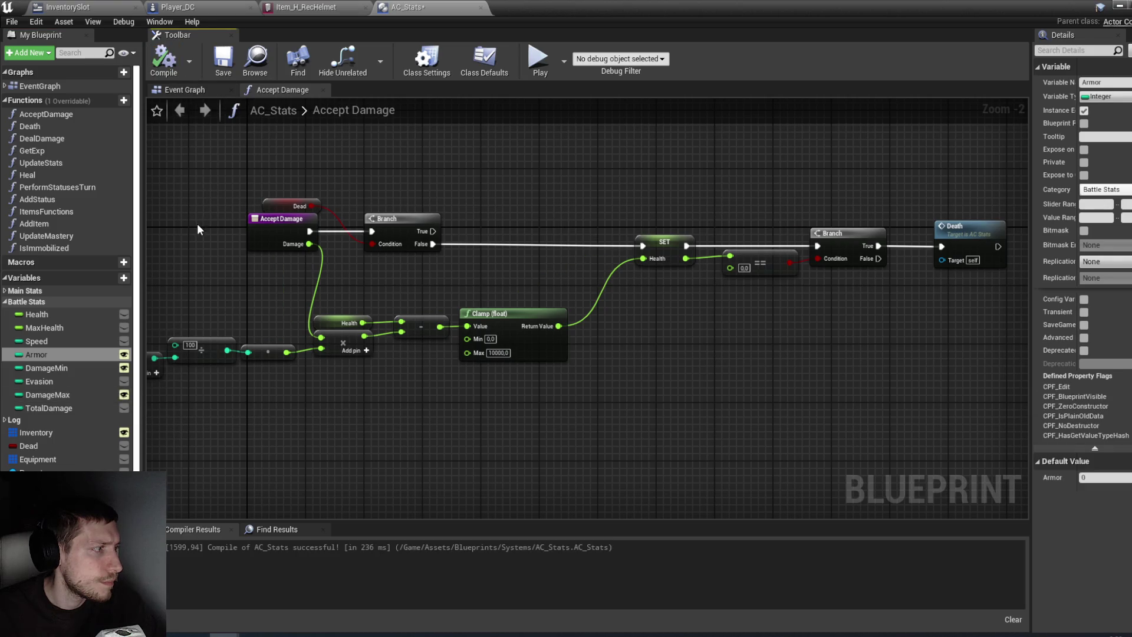
{"action": "key", "text": "ctrl+s"}
{"action": "left_click_drag", "start_coordinate": [221, 233], "coordinate": [263, 293]}
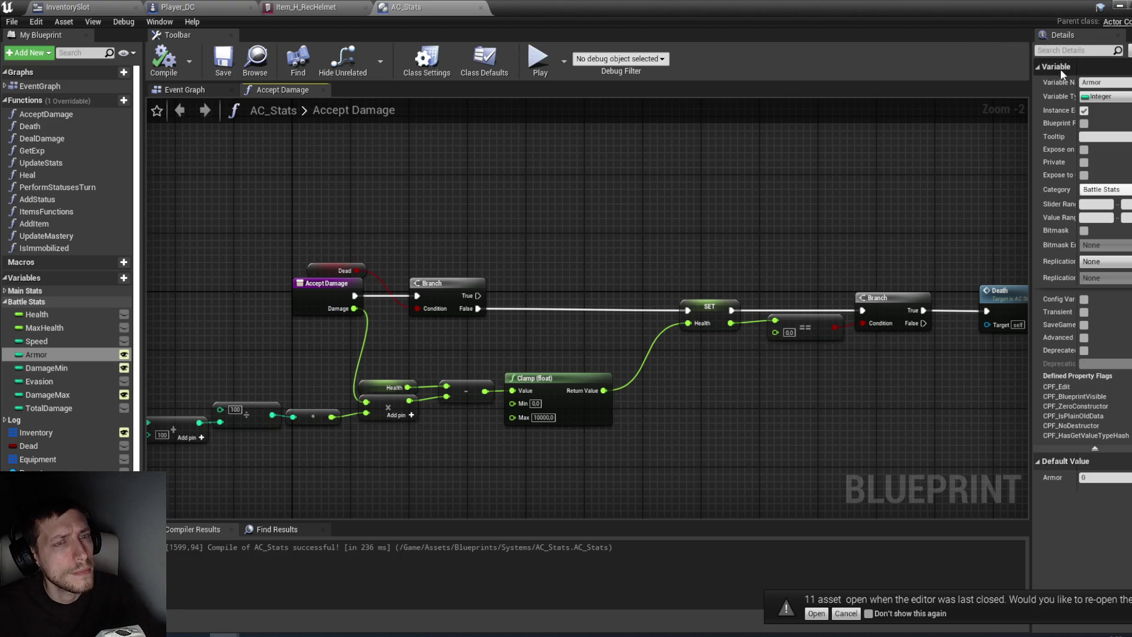
{"action": "left_click", "coordinate": [333, 7]}
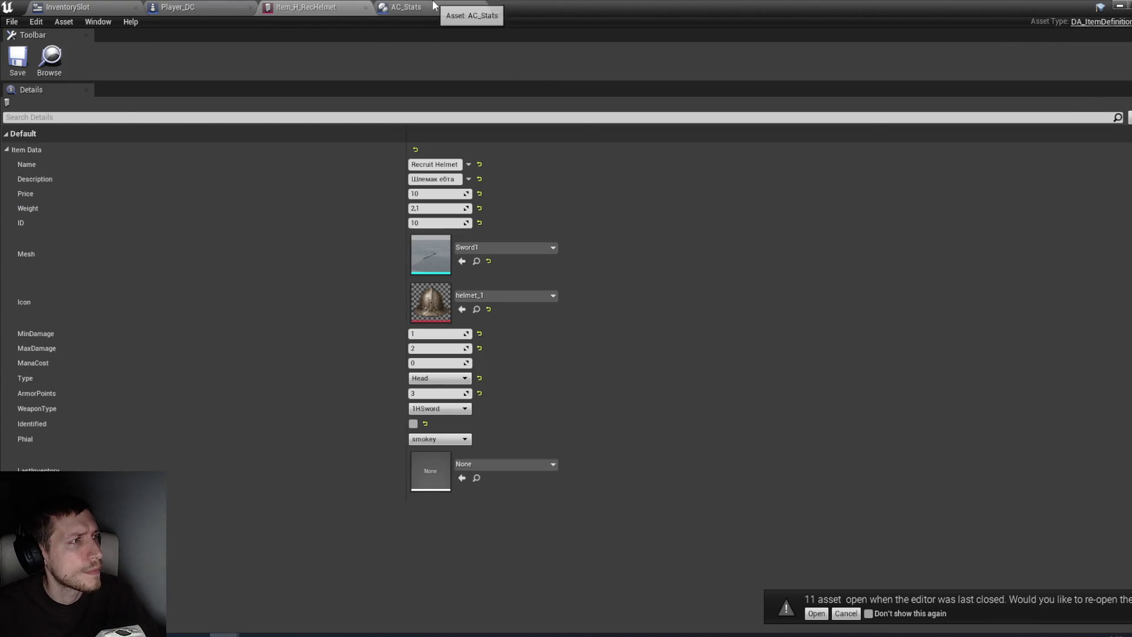
Step: Reopen AC_Stats from the content browser at its Event Graph
{"action": "left_click", "coordinate": [435, 6]}
{"action": "left_click", "coordinate": [1117, 7]}
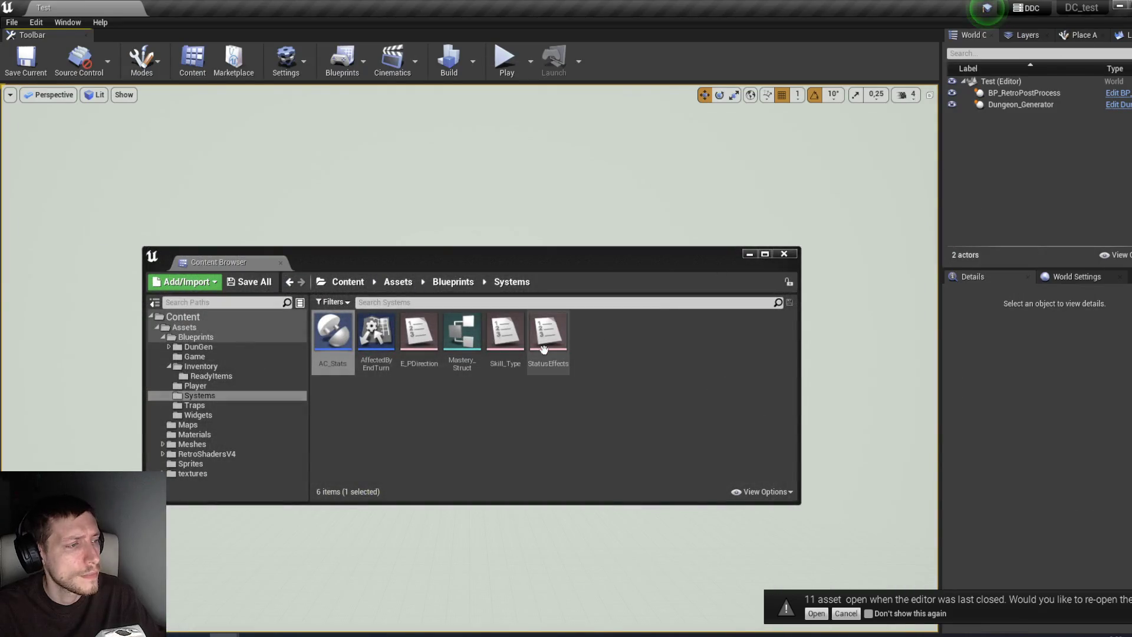
{"action": "double_click", "coordinate": [338, 364]}
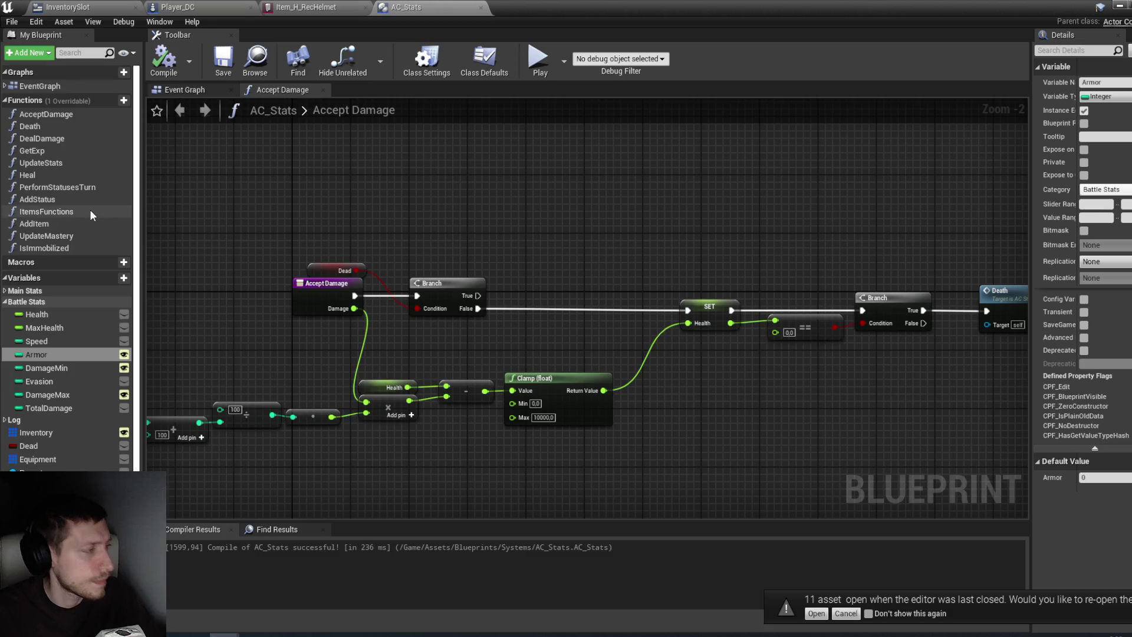
{"action": "left_click", "coordinate": [203, 94]}
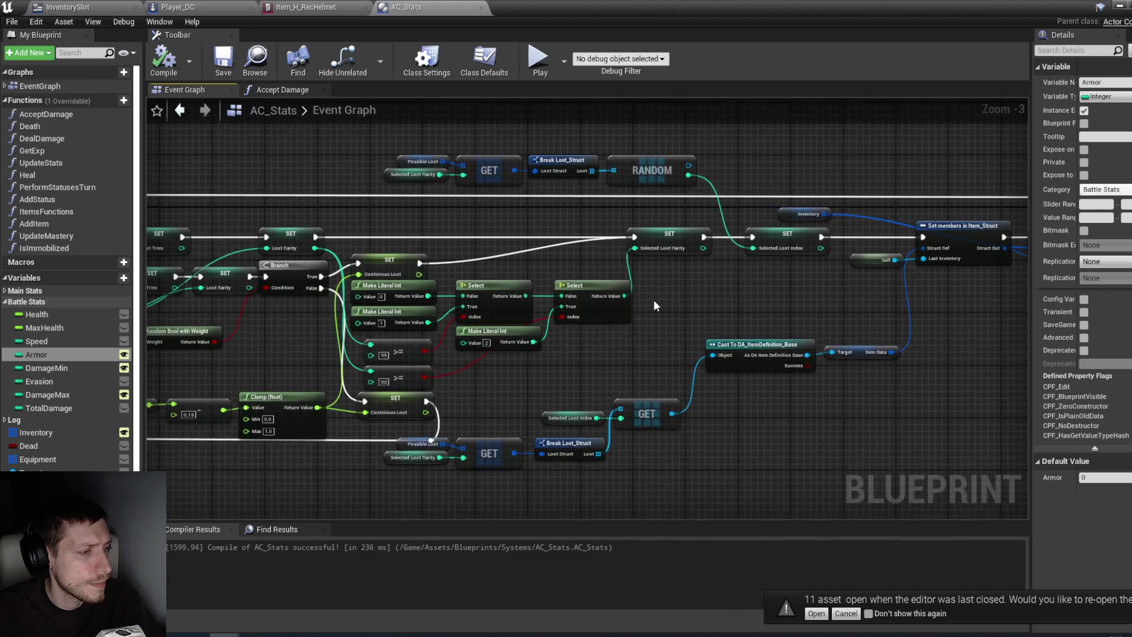
Step: Change the rarity thresholds to 50 and 65, then compile and save AC_Stats
{"action": "scroll", "coordinate": [653, 300], "scroll_direction": "down", "scroll_amount": 2}
{"action": "scroll", "coordinate": [558, 355], "scroll_direction": "up", "scroll_amount": 4}
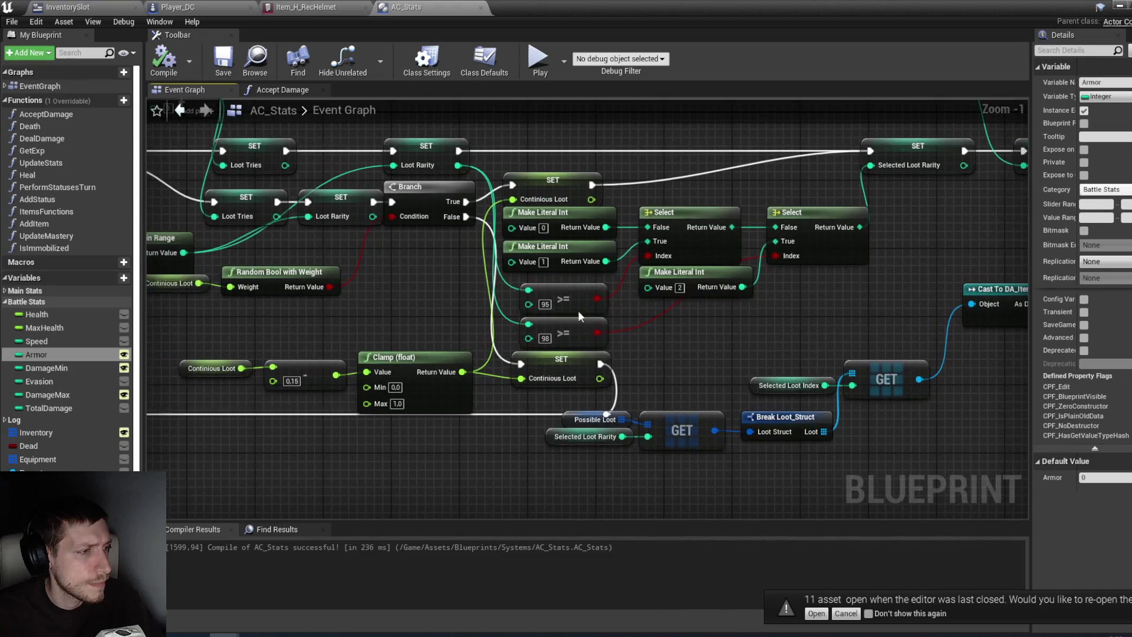
{"action": "type", "text": "50"}
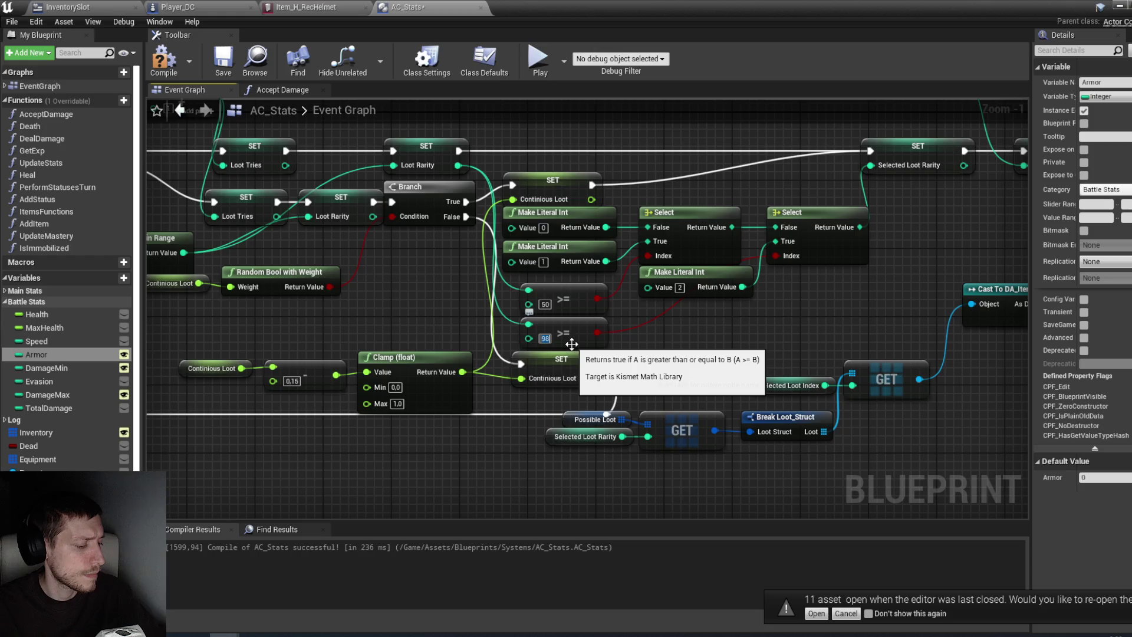
{"action": "left_click", "coordinate": [165, 56]}
{"action": "left_click", "coordinate": [1118, 4]}
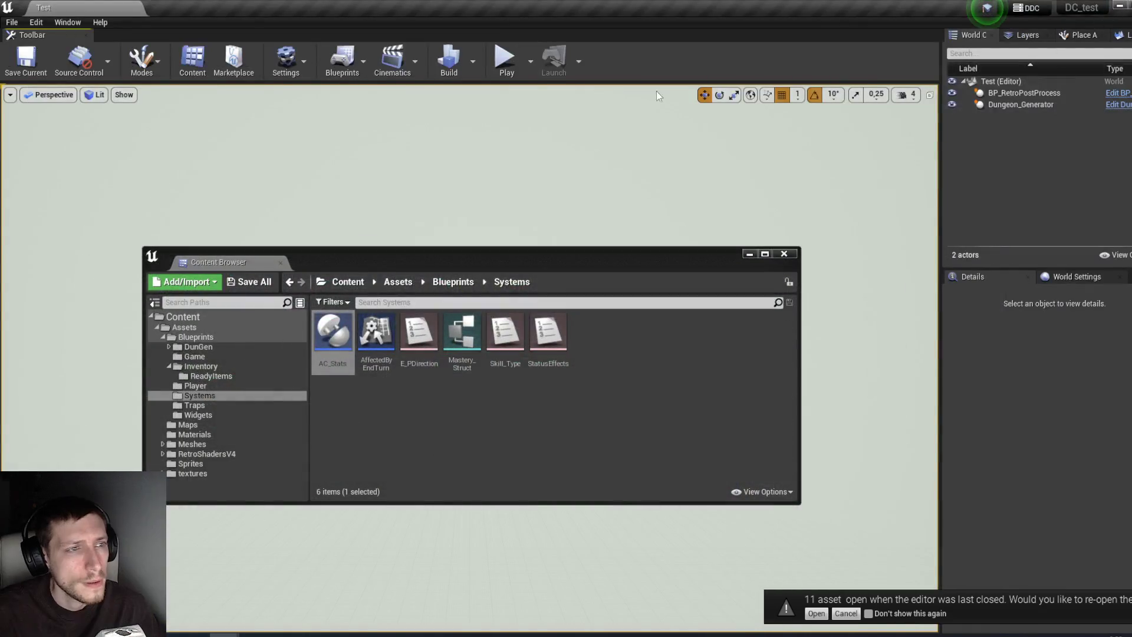
Step: Start a play-test and inspect the running Player_DC's AC_Stats battle stats
{"action": "left_click", "coordinate": [749, 254]}
{"action": "left_click", "coordinate": [504, 59]}
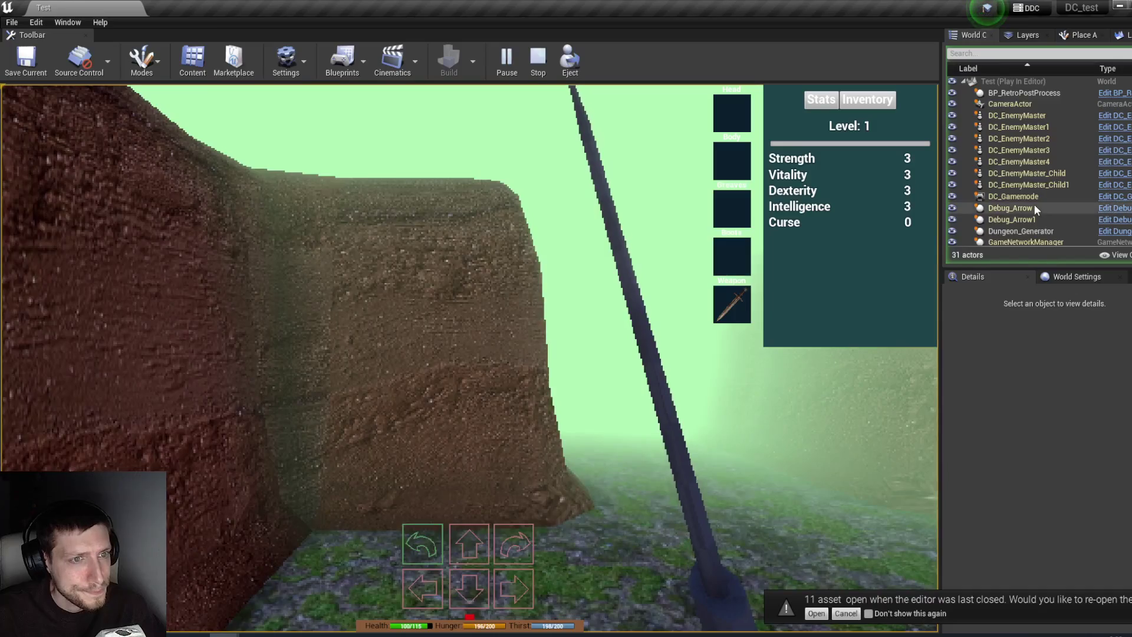
{"action": "scroll", "coordinate": [1036, 205], "scroll_direction": "down", "scroll_amount": 5}
{"action": "scroll", "coordinate": [1024, 212], "scroll_direction": "down", "scroll_amount": 3}
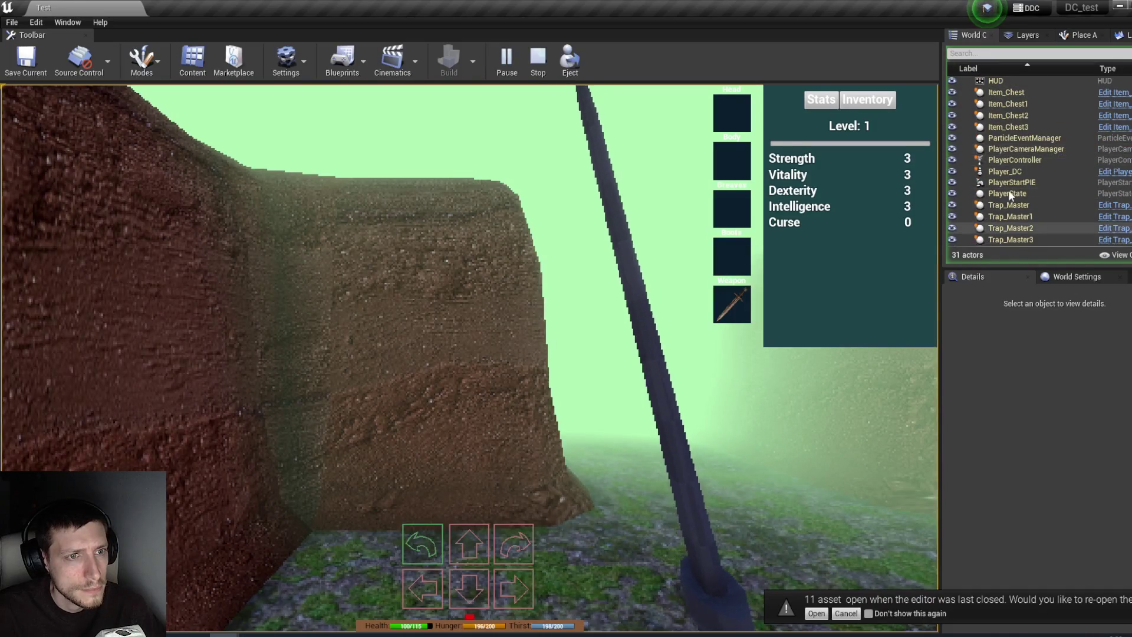
{"action": "left_click", "coordinate": [1006, 172]}
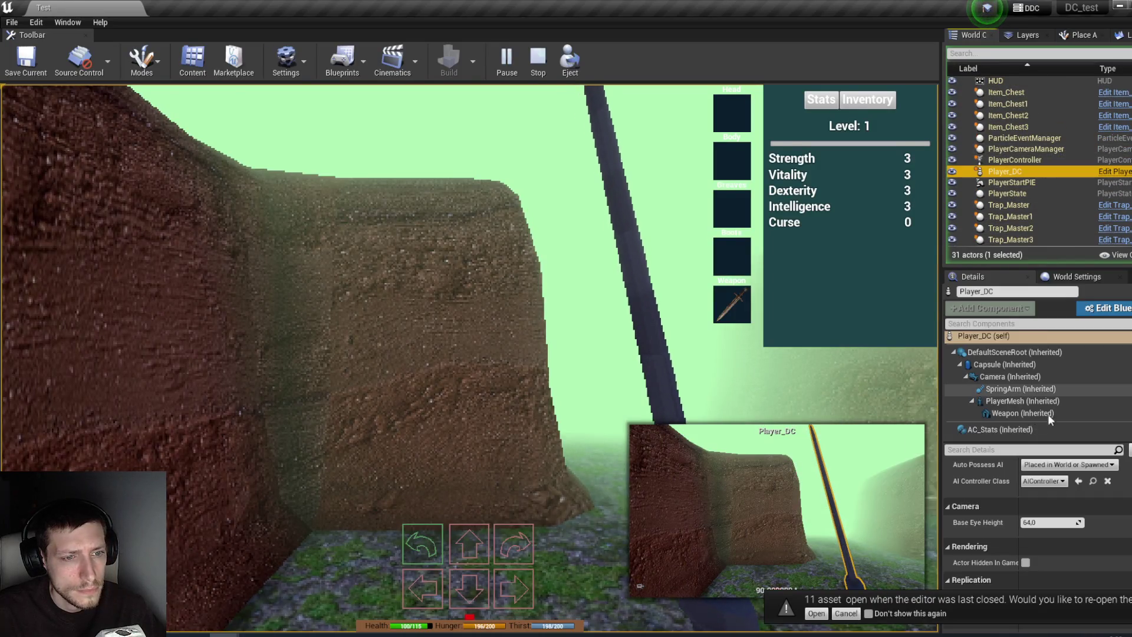
{"action": "left_click", "coordinate": [1012, 429]}
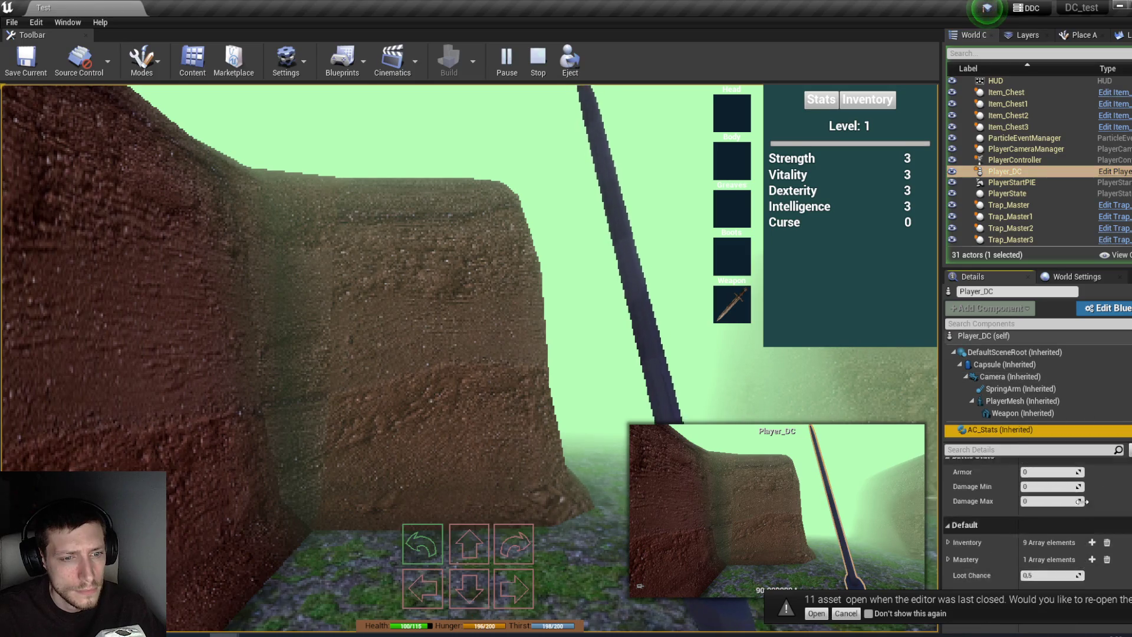
Step: Walk the player through the corridors toward the Condemned
{"action": "left_click", "coordinate": [670, 315]}
{"action": "key", "text": "e"}
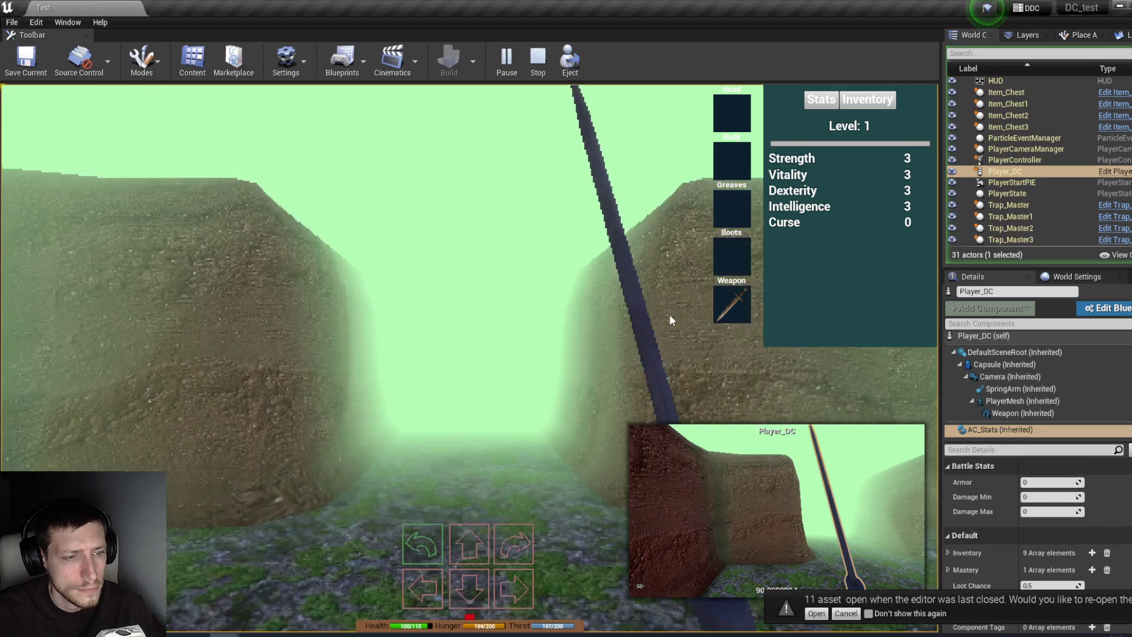
{"action": "key", "text": "w"}
{"action": "key", "text": "w"}
{"action": "key", "text": "q"}
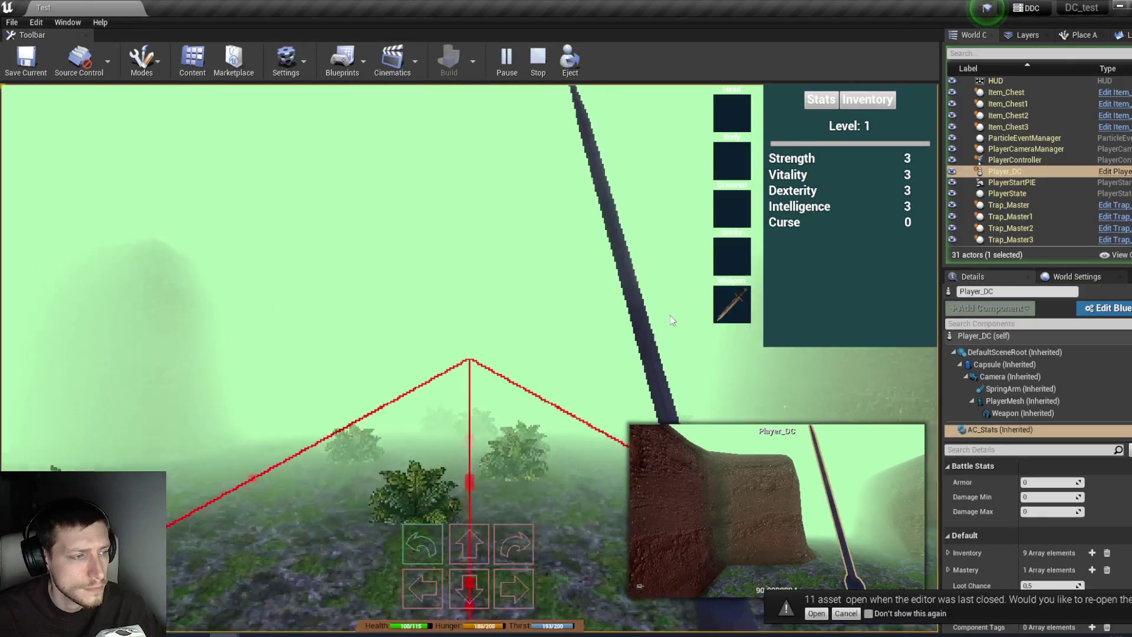
{"action": "key", "text": "e"}
{"action": "key", "text": "w"}
{"action": "key", "text": "w"}
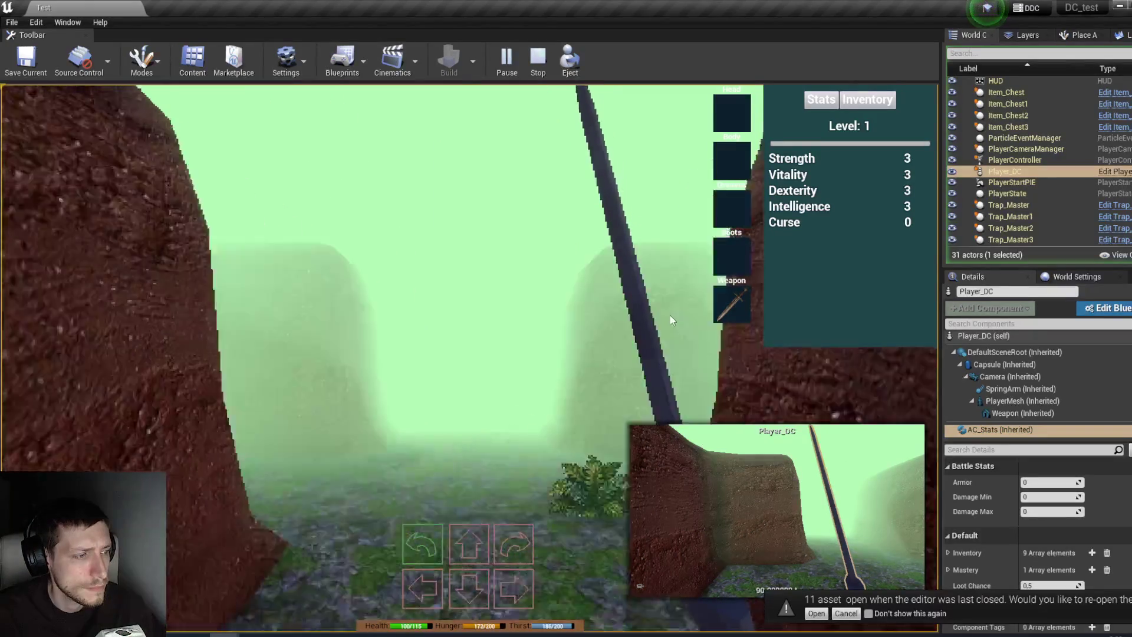
{"action": "key", "text": "w"}
{"action": "key", "text": "q"}
{"action": "key", "text": "e"}
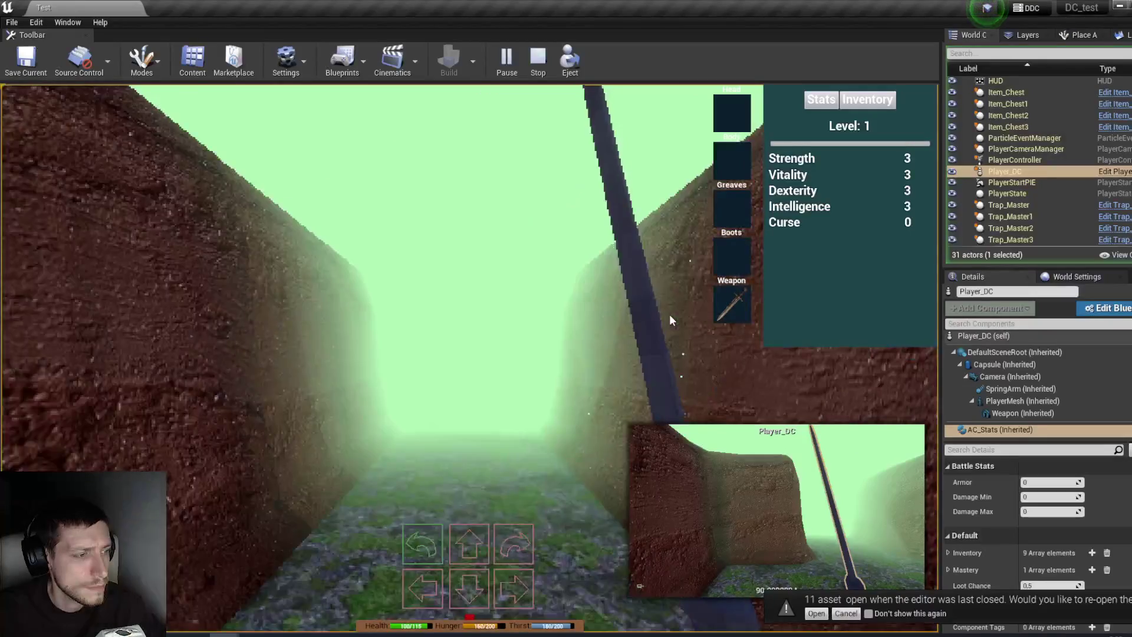
Step: Attack the Condemned until it falls, then deselect the player to reveal its Pile of Flesh loot
{"action": "key", "text": "w"}
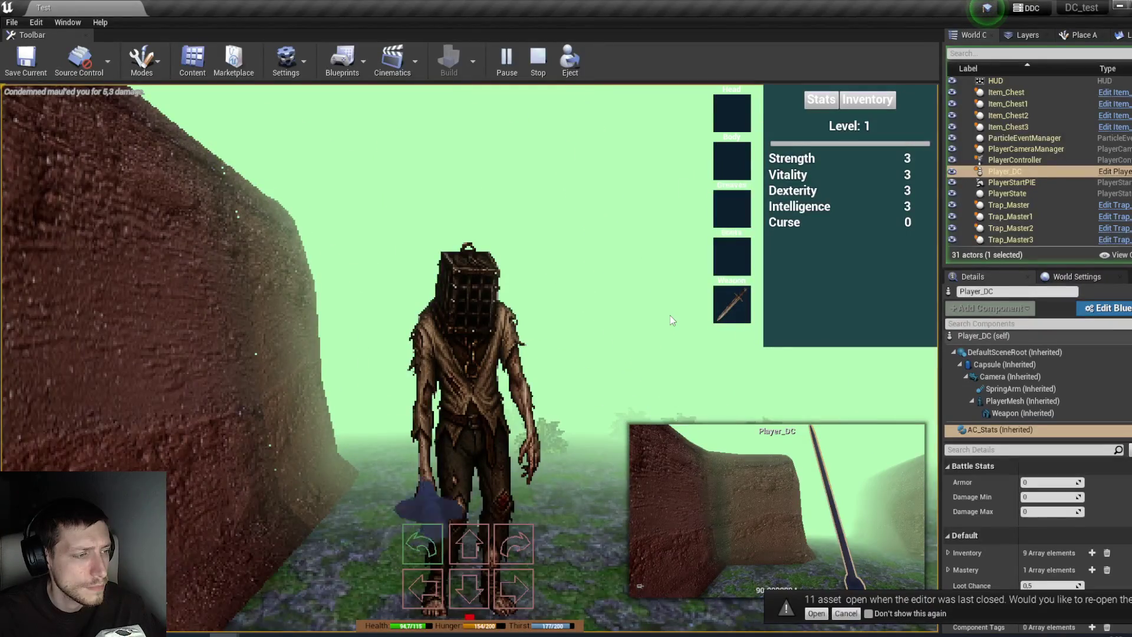
{"action": "key", "text": "w"}
{"action": "key", "text": "w"}
{"action": "key", "text": "w"}
{"action": "key", "text": "q"}
{"action": "key", "text": "w"}
{"action": "key", "text": "w"}
{"action": "key", "text": "w"}
{"action": "key", "text": "w"}
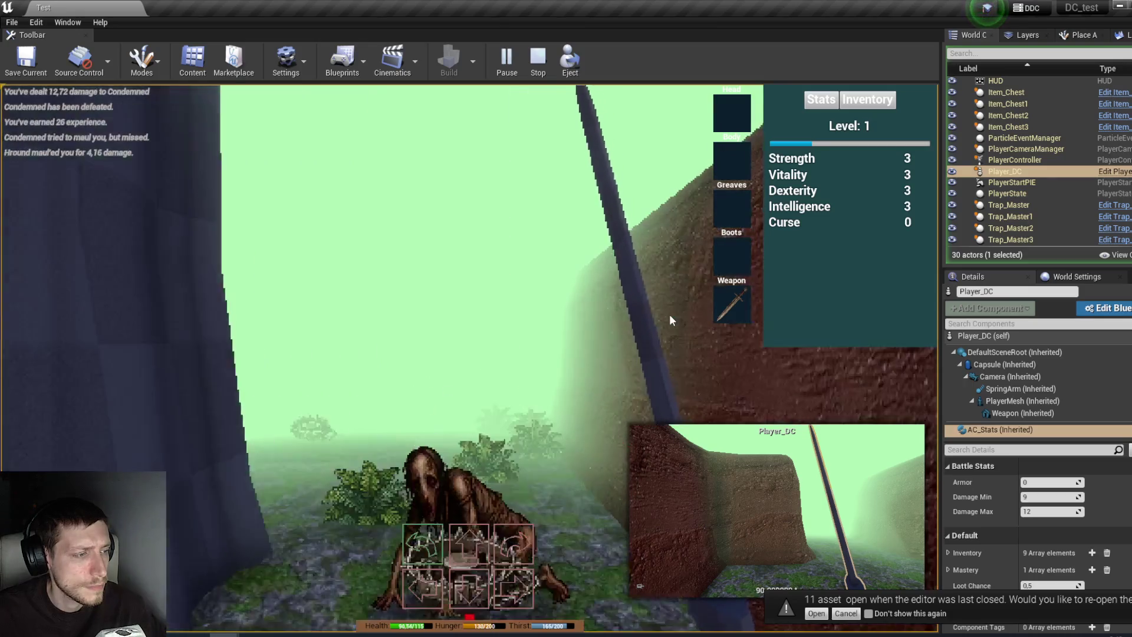
{"action": "key", "text": "w"}
{"action": "key", "text": "s"}
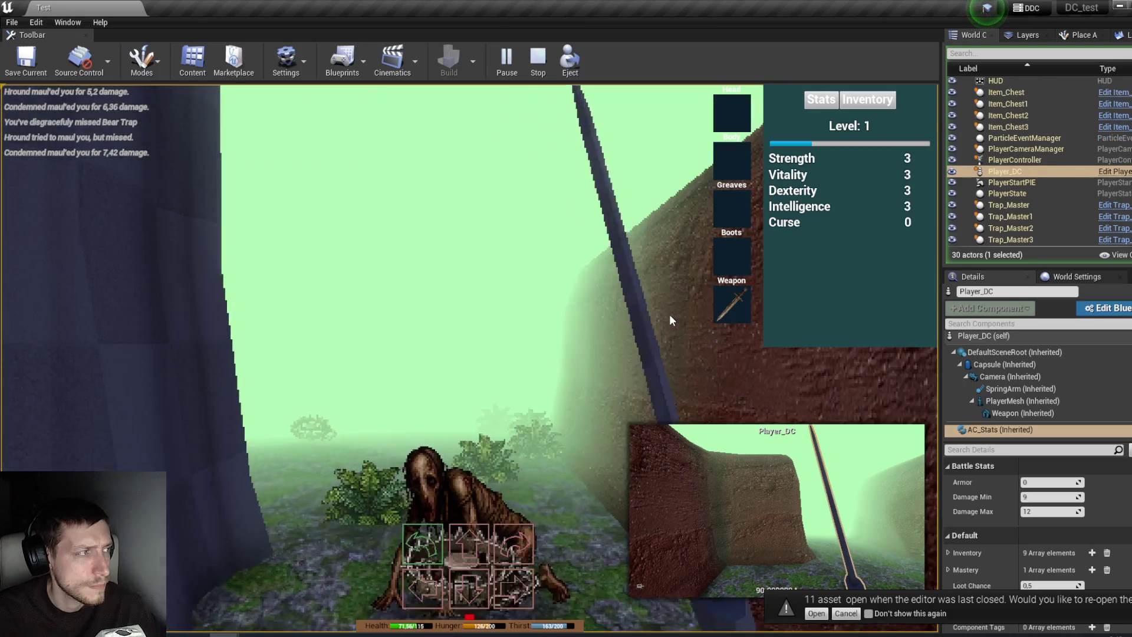
{"action": "key", "text": "w"}
{"action": "key", "text": "w"}
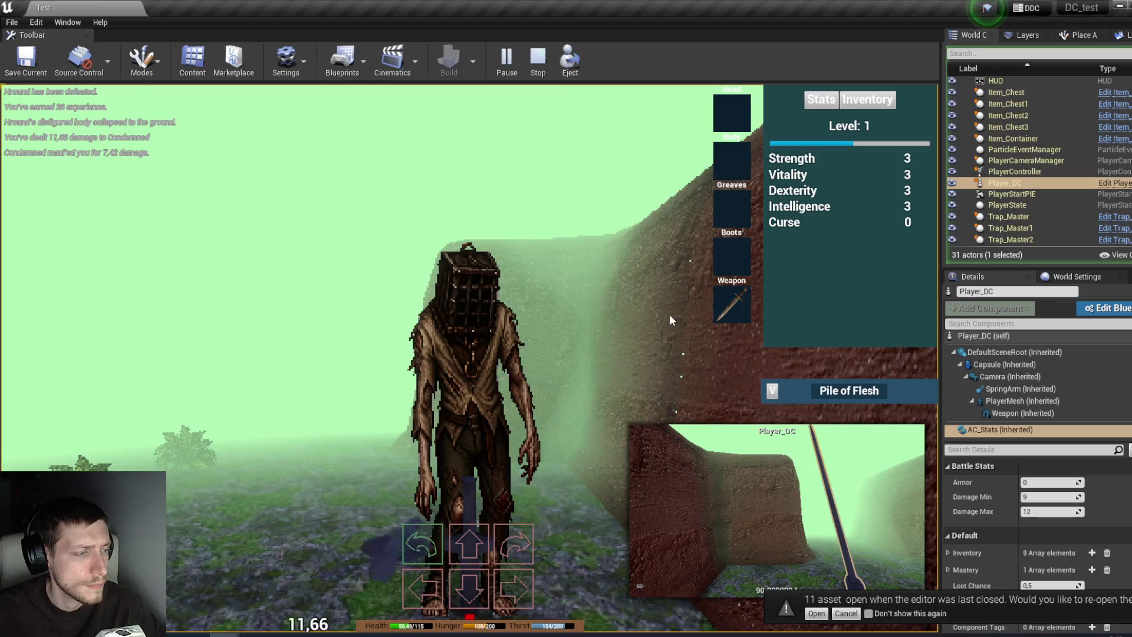
{"action": "key", "text": "w"}
{"action": "key", "text": "w"}
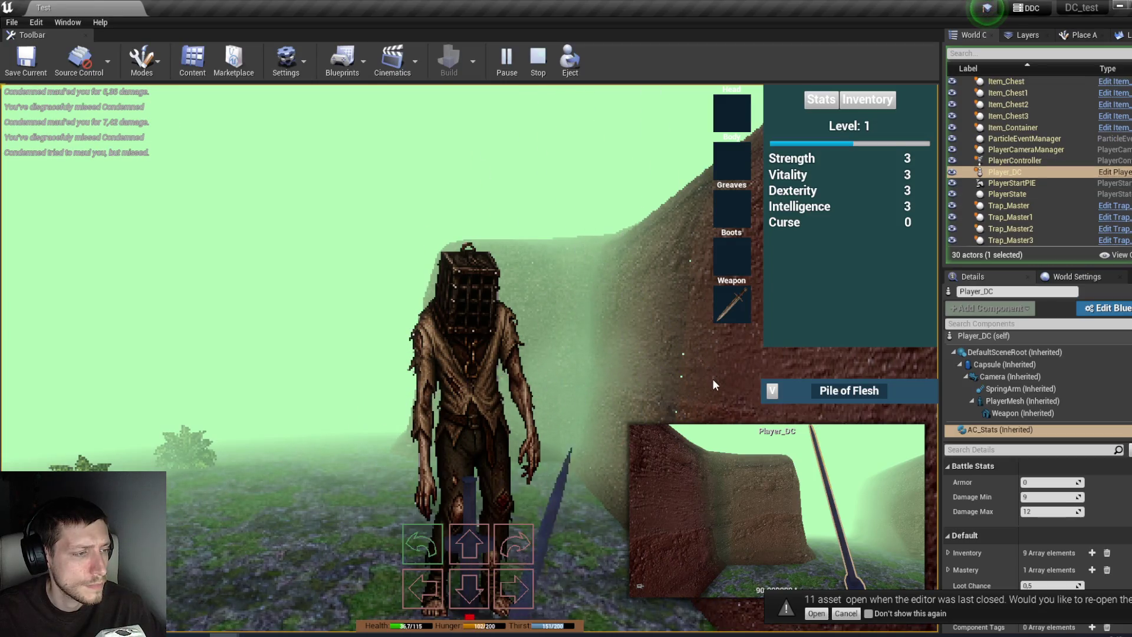
{"action": "key", "text": "w"}
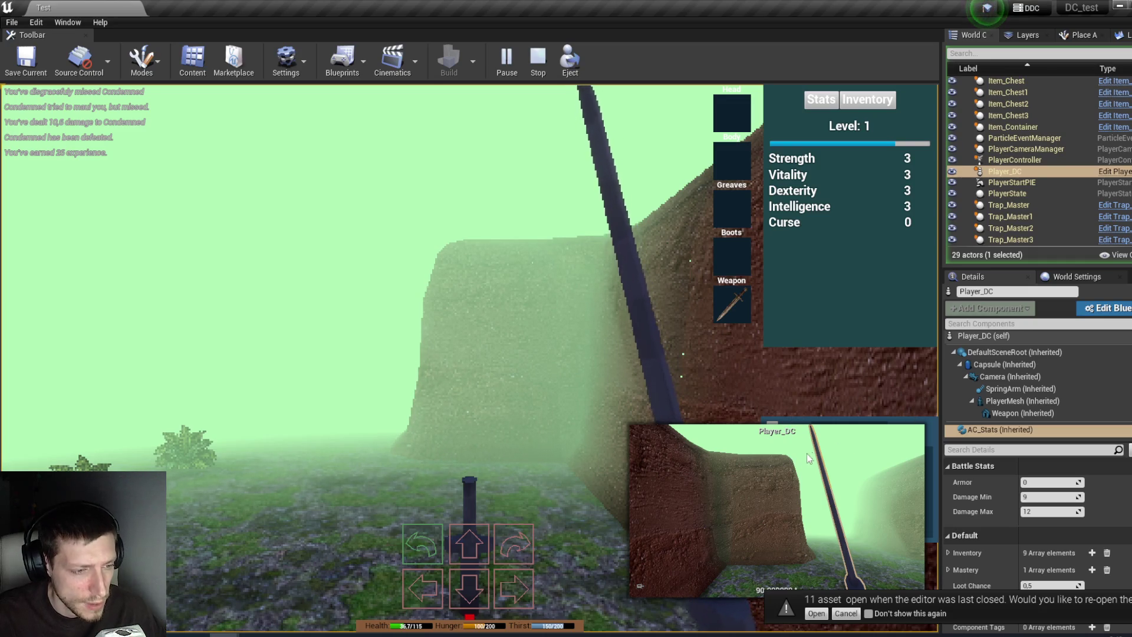
{"action": "left_click", "coordinate": [1037, 186]}
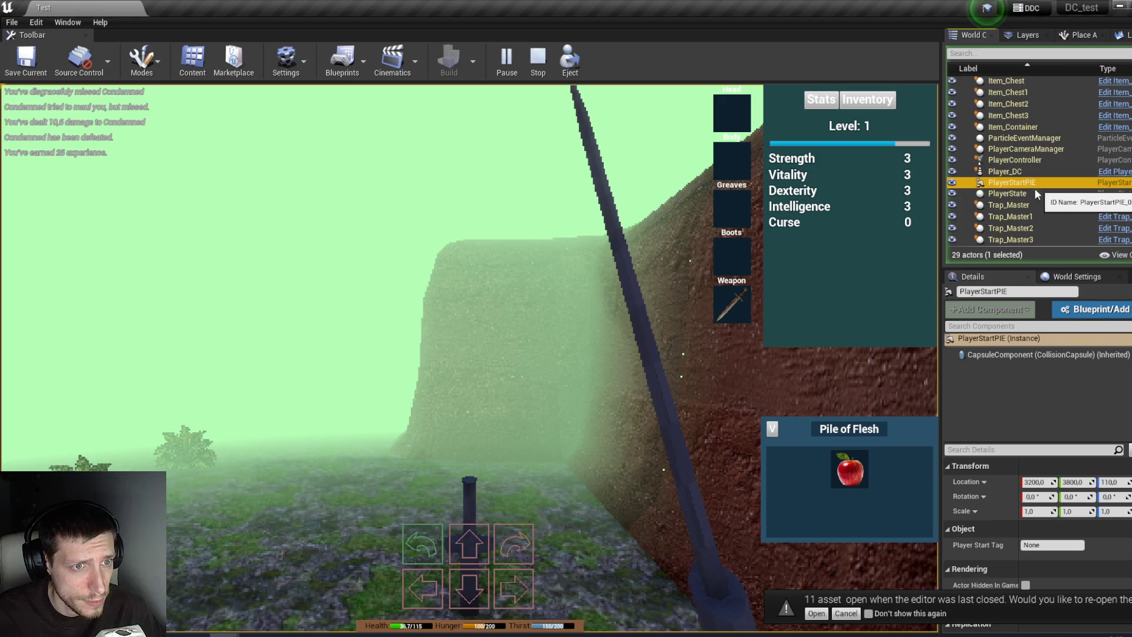
Step: Take the Dry Apple into the inventory and eat it
{"action": "left_click", "coordinate": [882, 99]}
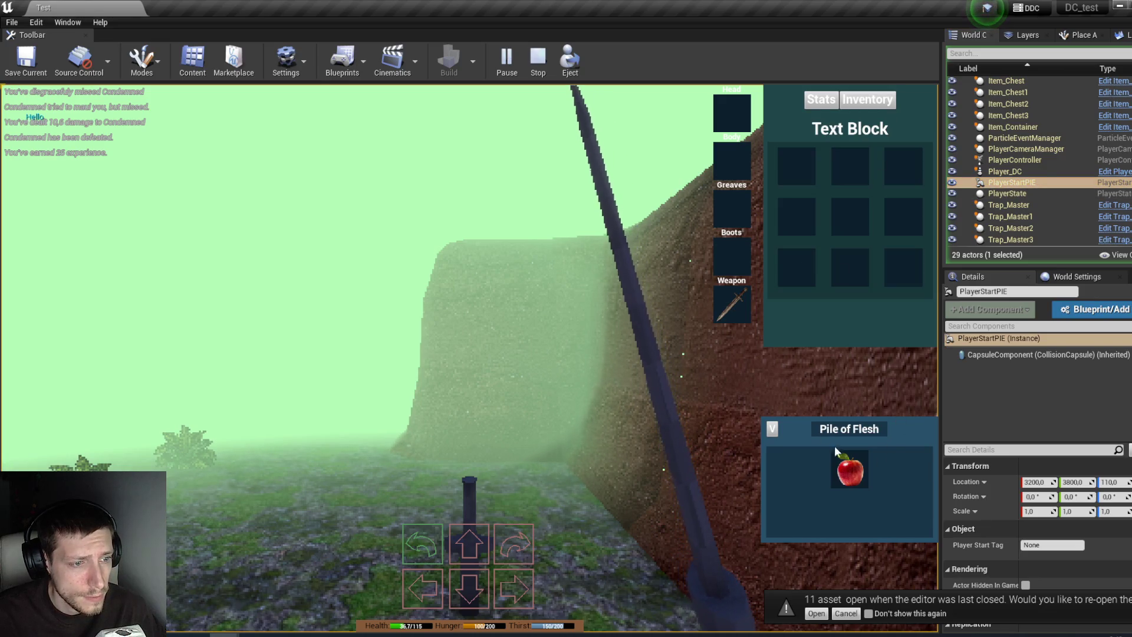
{"action": "left_click_drag", "start_coordinate": [794, 168], "coordinate": [796, 169]}
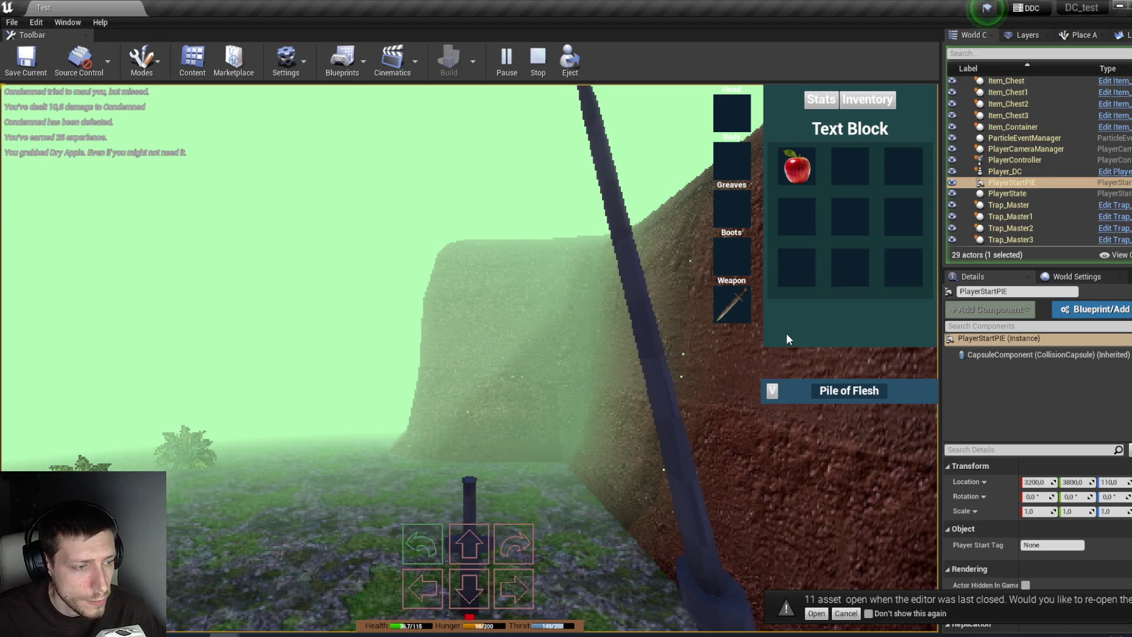
{"action": "left_click", "coordinate": [797, 168]}
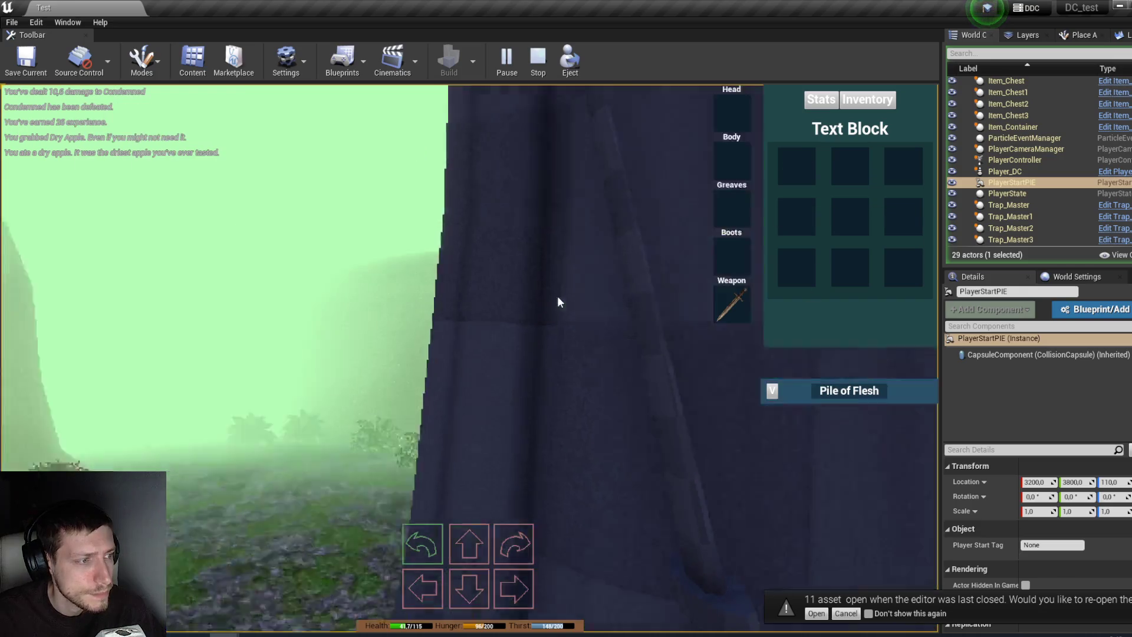
Step: Walk along the corridor between the earth walls and turn back down it
{"action": "key", "text": "d"}
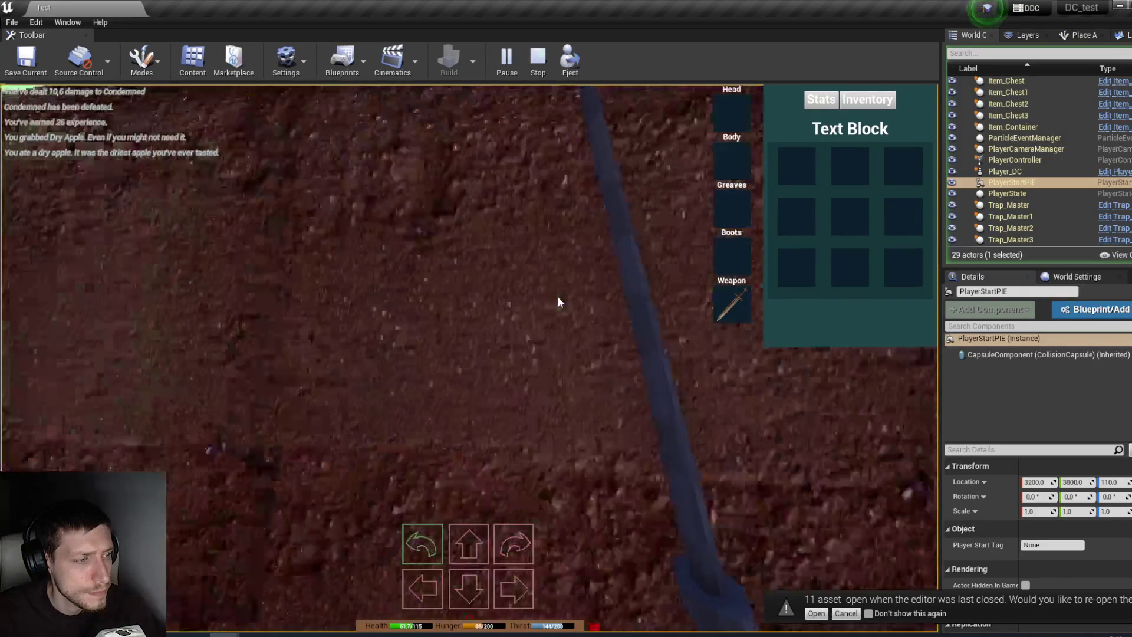
{"action": "key", "text": "a"}
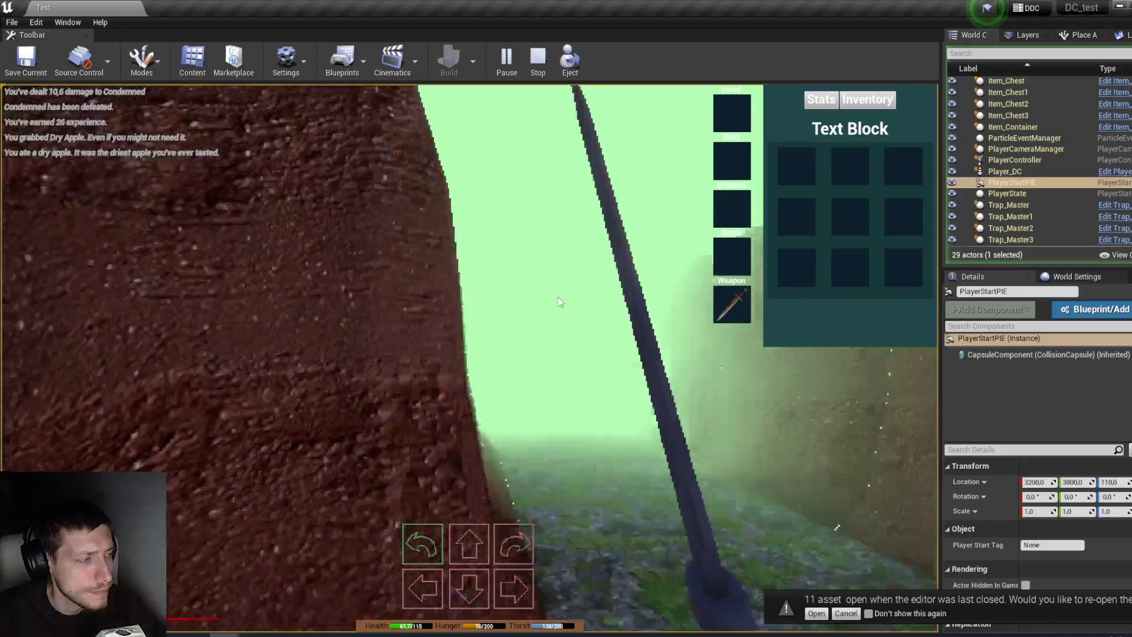
{"action": "key", "text": "w"}
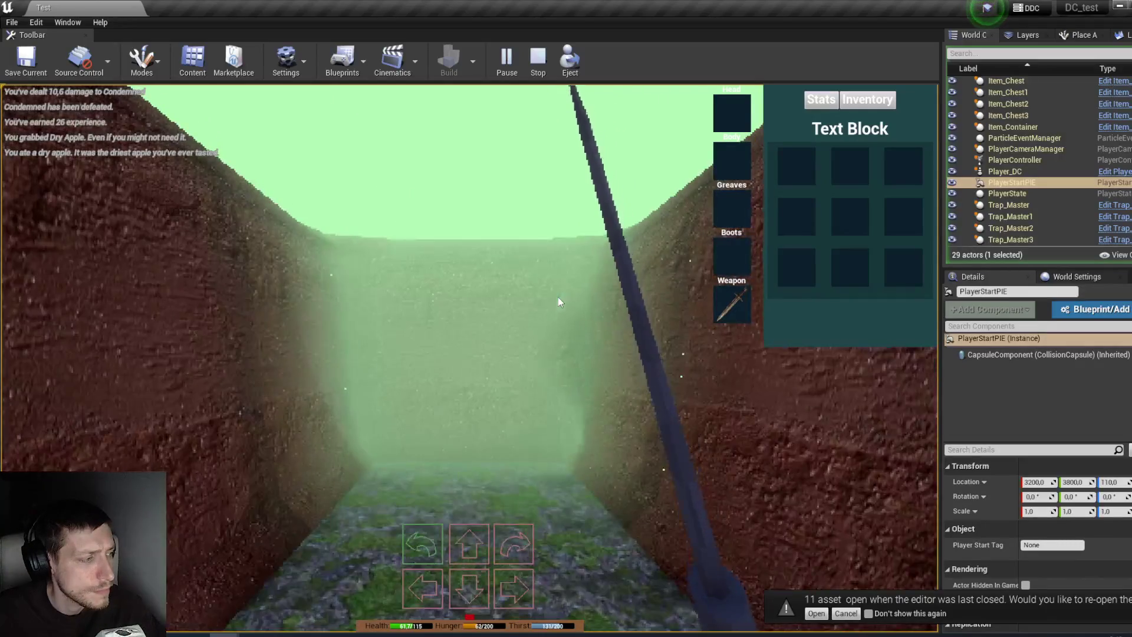
{"action": "key", "text": "a"}
{"action": "key", "text": "w"}
{"action": "key", "text": "w"}
{"action": "key", "text": "s"}
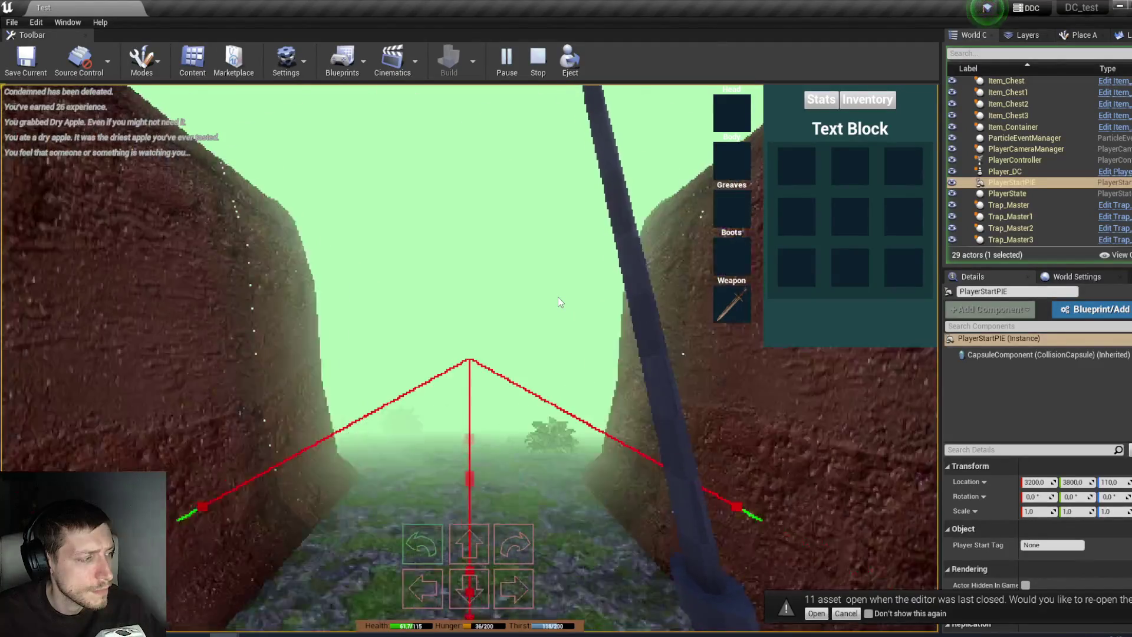
{"action": "key", "text": "d"}
{"action": "key", "text": "d"}
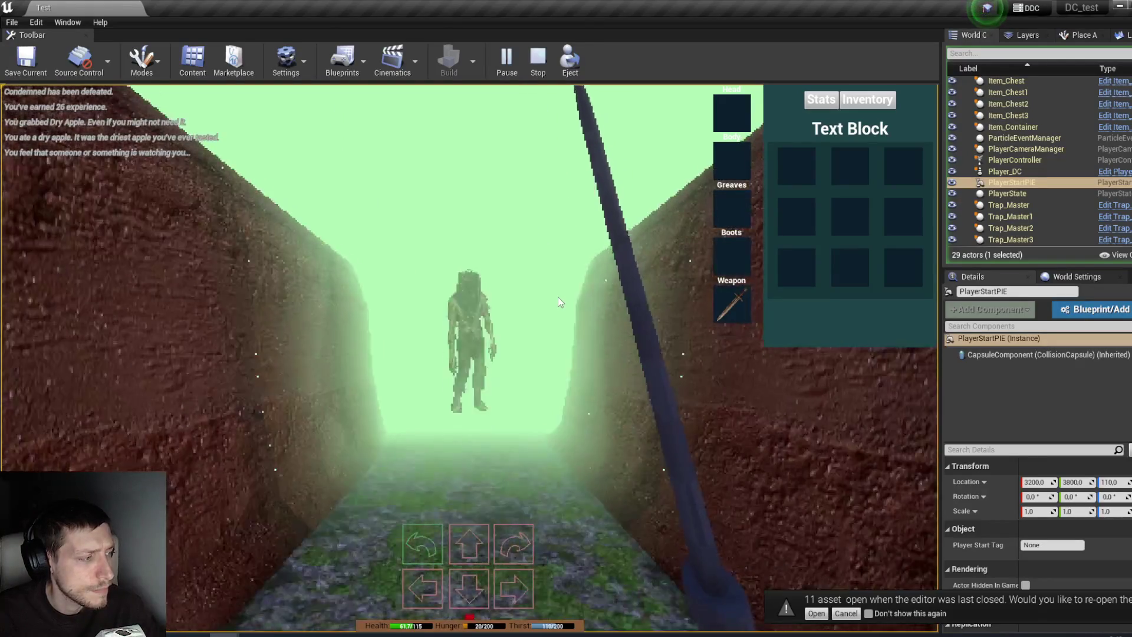
Step: Defeat the approaching Condemned, then stop the play-test
{"action": "left_click", "coordinate": [558, 296]}
{"action": "left_click", "coordinate": [557, 296]}
{"action": "key", "text": "w"}
{"action": "key", "text": "s"}
{"action": "key", "text": "d"}
{"action": "key", "text": "d"}
{"action": "key", "text": "a"}
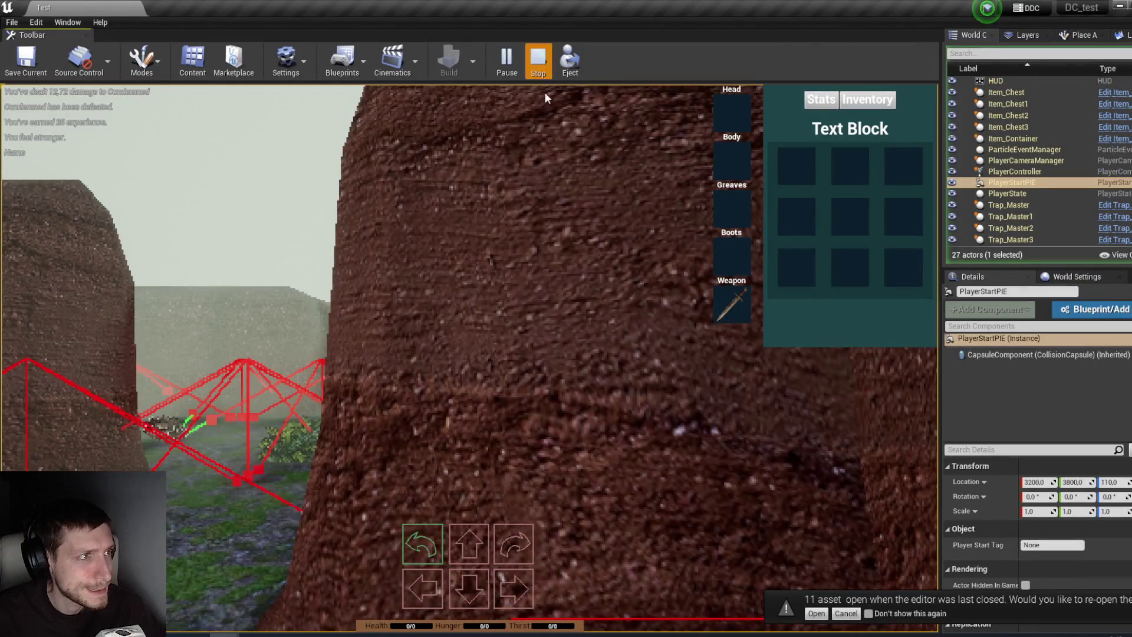
{"action": "key", "text": "Escape"}
Step: Close the Message Log, start a new play-test and attack the Hround
{"action": "left_click", "coordinate": [872, 141]}
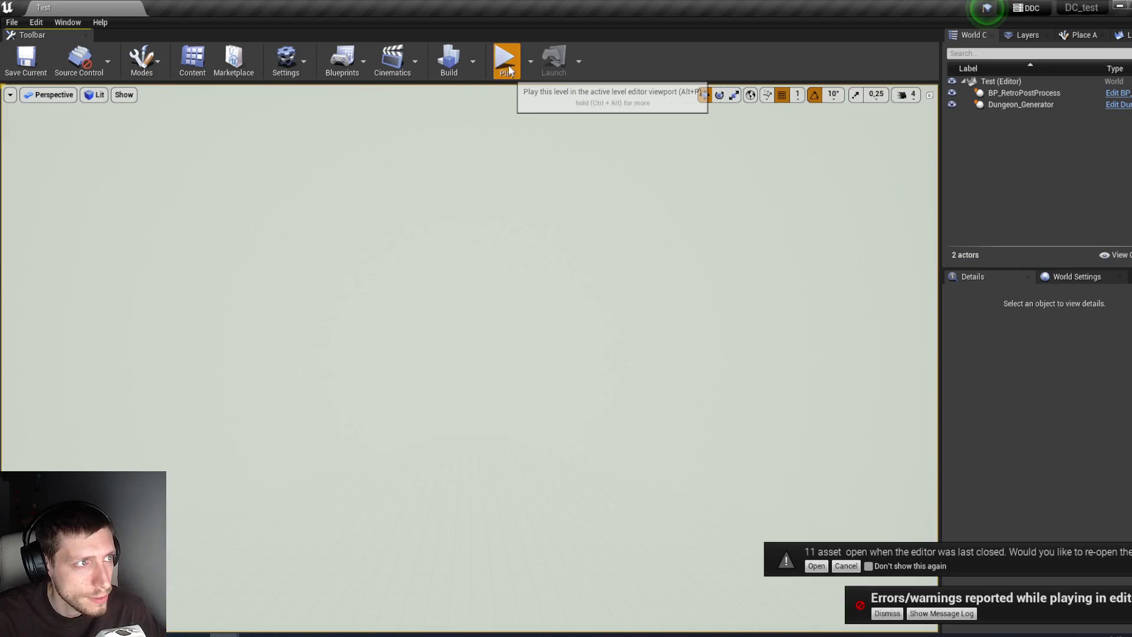
{"action": "left_click", "coordinate": [507, 65]}
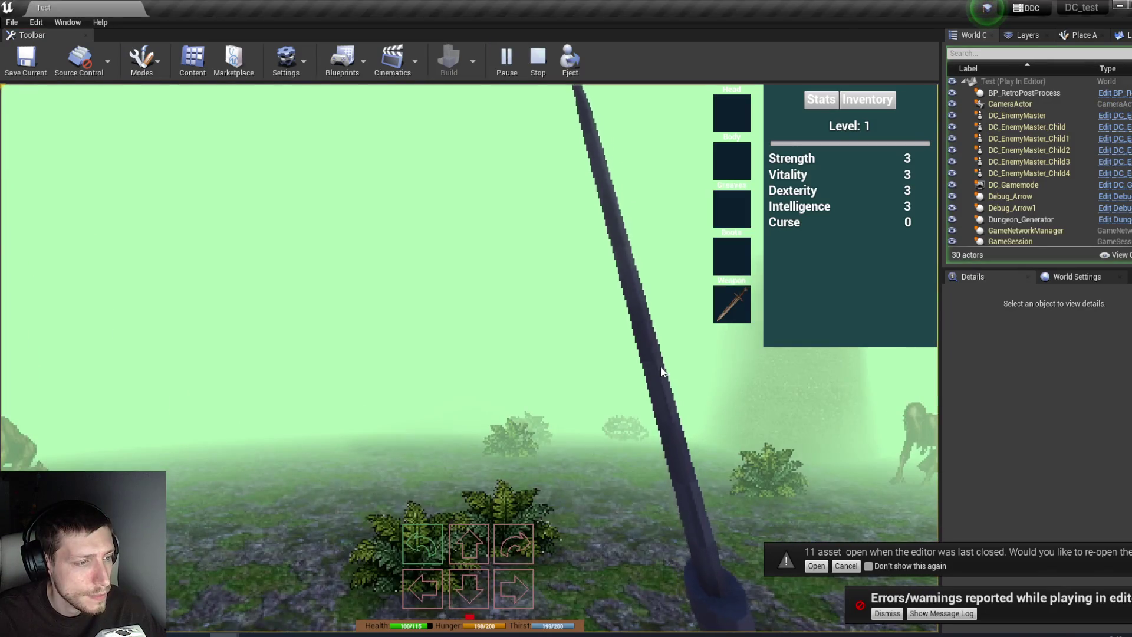
{"action": "key", "text": "w"}
{"action": "key", "text": "w"}
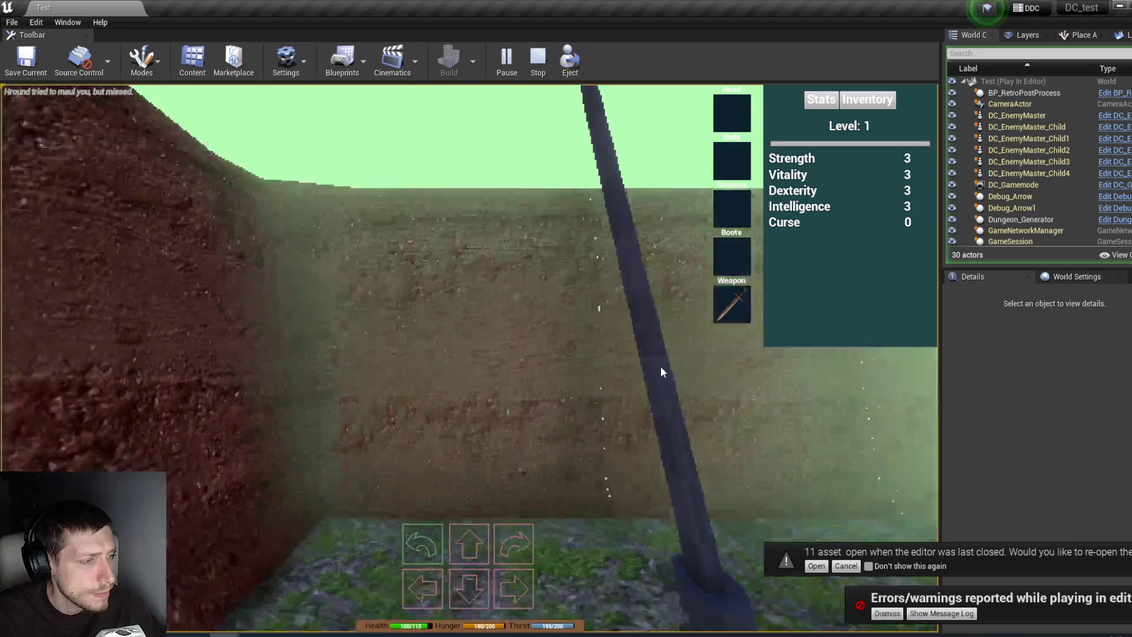
{"action": "key", "text": "e"}
{"action": "key", "text": "q"}
{"action": "key", "text": "e"}
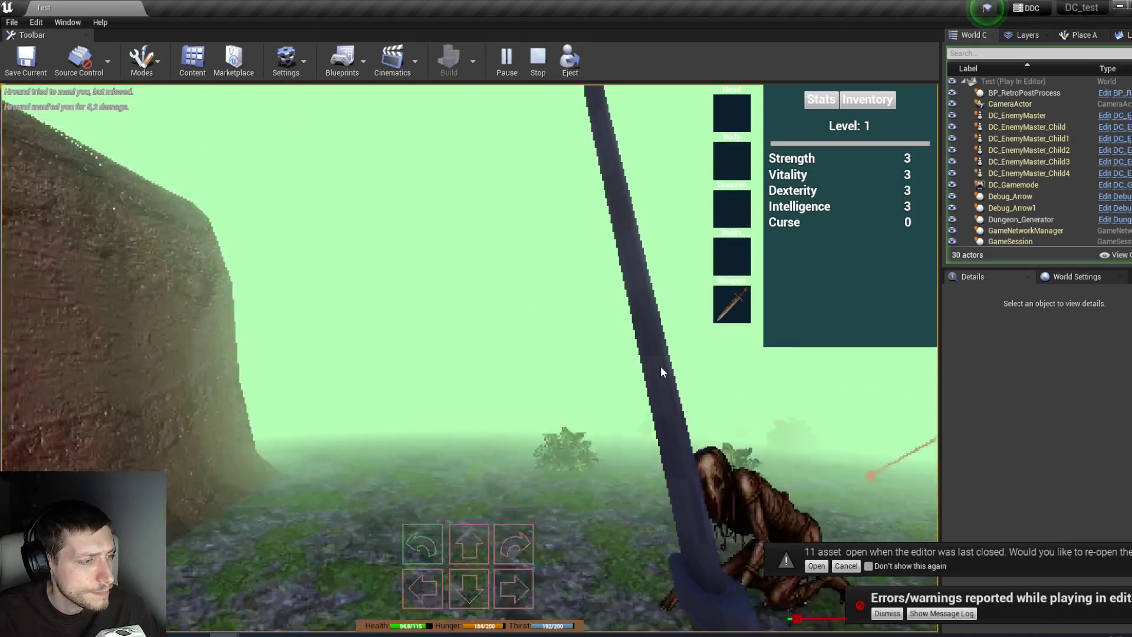
{"action": "key", "text": "w"}
{"action": "left_click", "coordinate": [660, 371]}
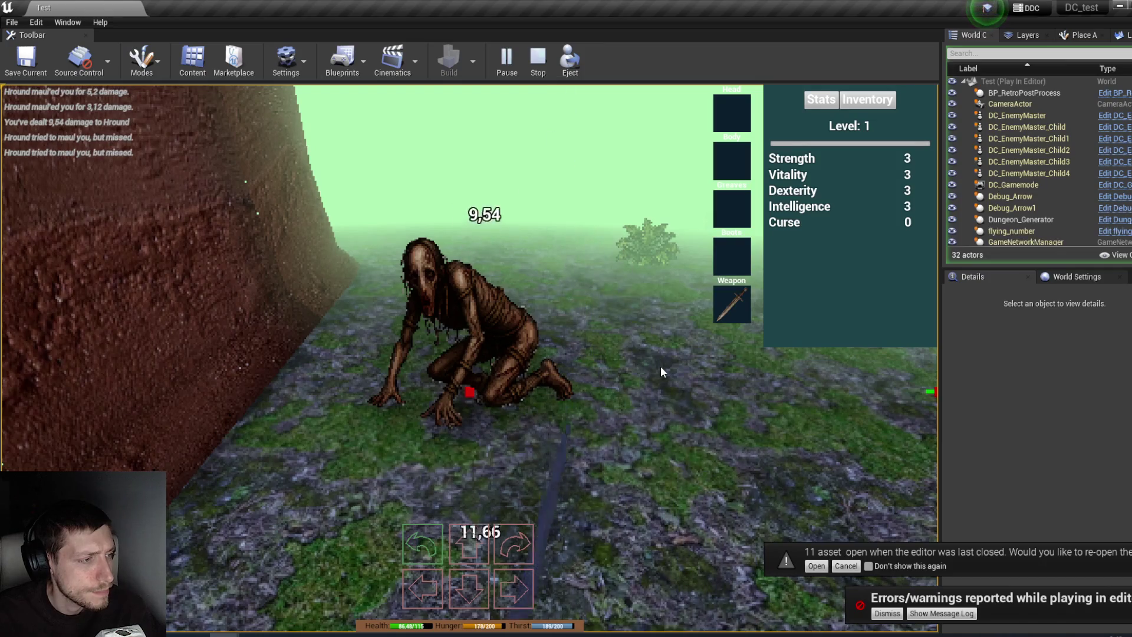
Step: Finish off the Hround, walk to the chest and expand its contents
{"action": "key", "text": "w"}
{"action": "key", "text": "q"}
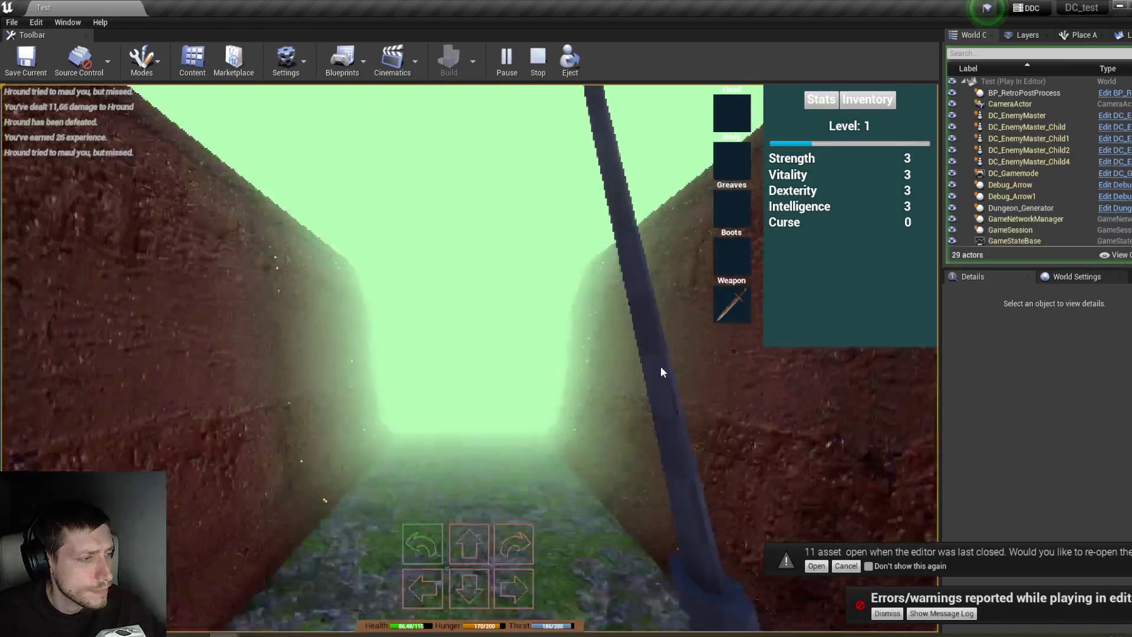
{"action": "key", "text": "w"}
{"action": "key", "text": "e"}
{"action": "key", "text": "q"}
{"action": "left_click", "coordinate": [773, 393]}
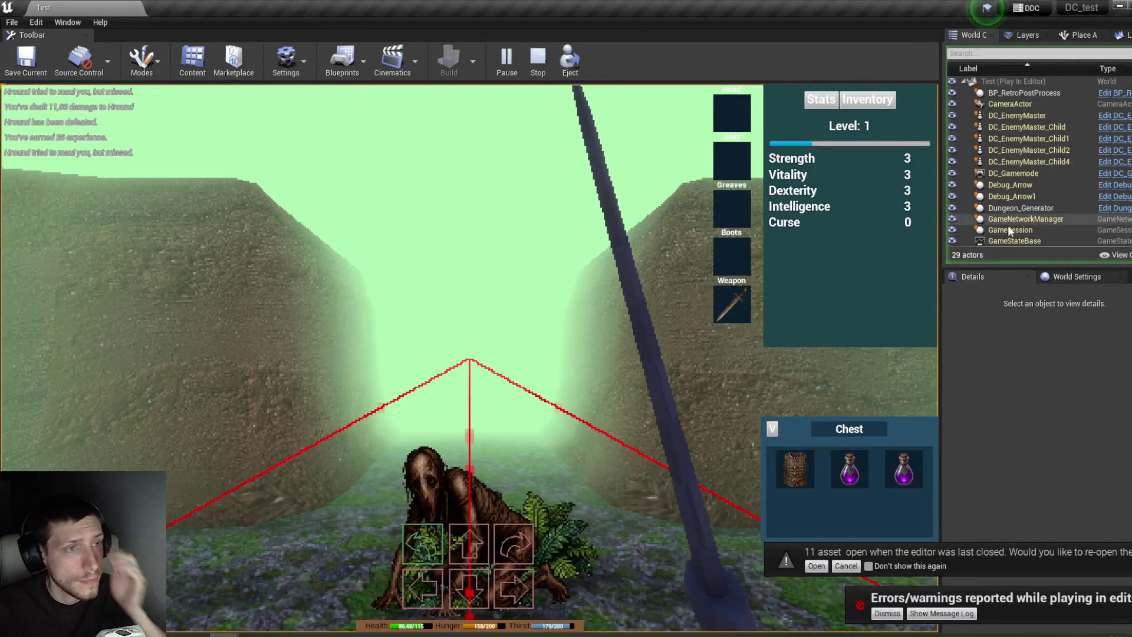
Step: Select the running Player_DC and show its AC_Stats: Armor 0, Damage 9–12, Loot Chance 0.5
{"action": "left_click", "coordinate": [860, 104]}
{"action": "scroll", "coordinate": [1053, 187], "scroll_direction": "down", "scroll_amount": 4}
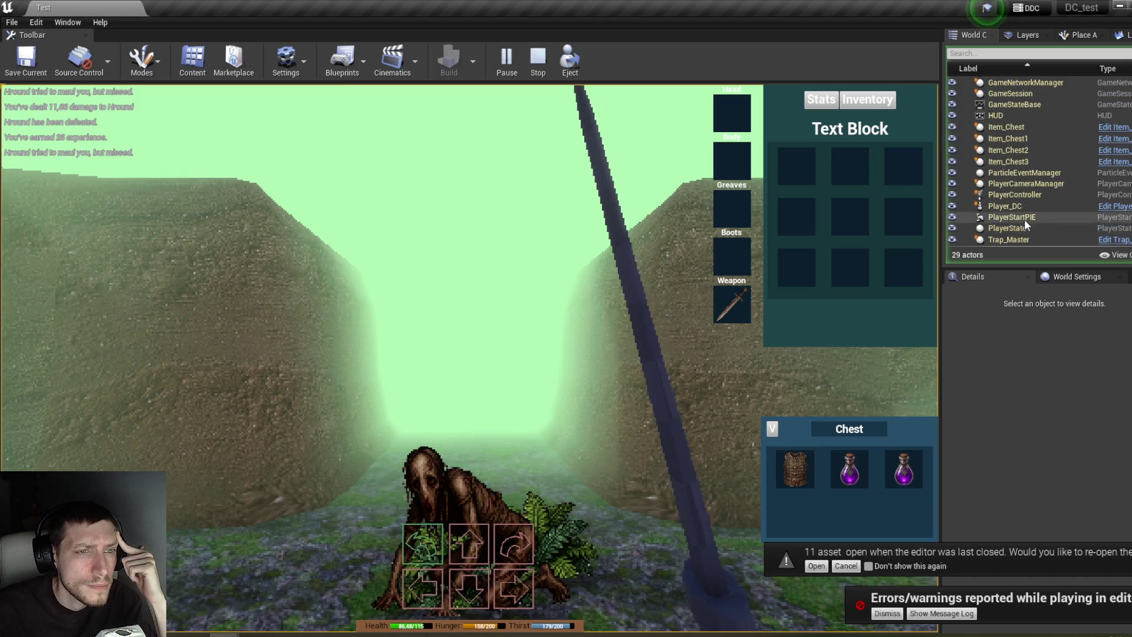
{"action": "left_click", "coordinate": [1018, 206]}
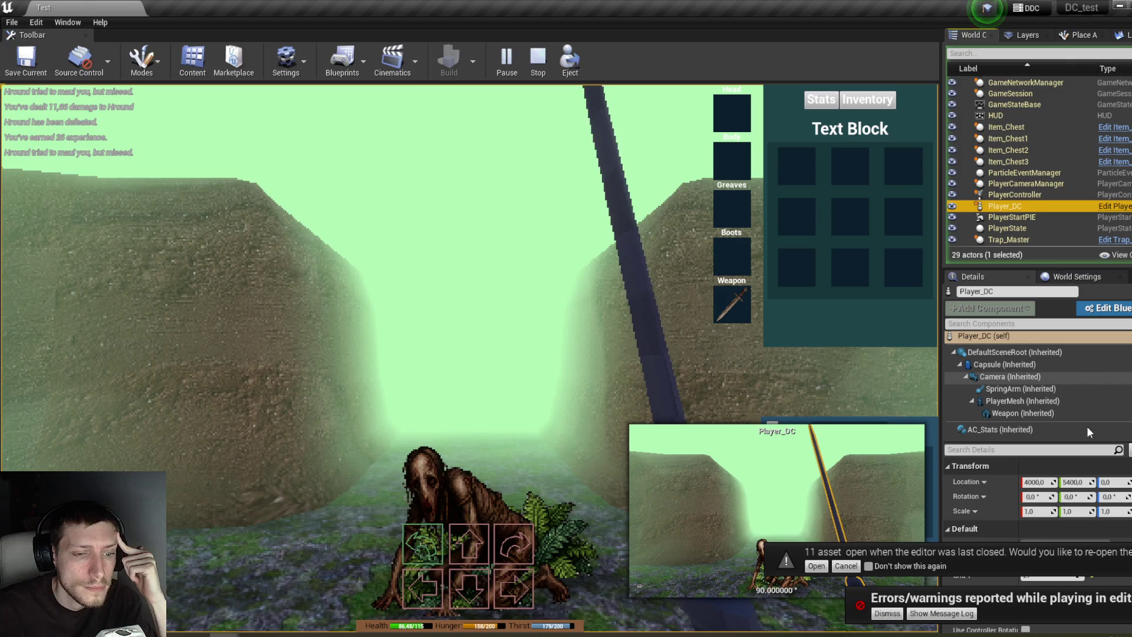
{"action": "left_click", "coordinate": [887, 614]}
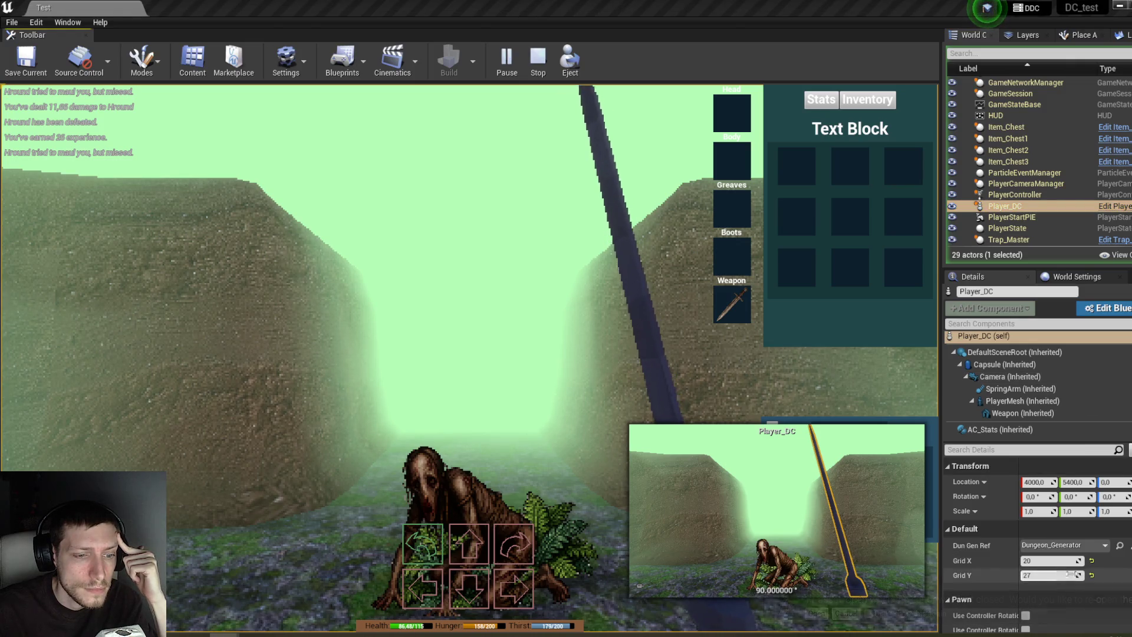
{"action": "scroll", "coordinate": [1106, 523], "scroll_direction": "down", "scroll_amount": 3}
{"action": "scroll", "coordinate": [1106, 523], "scroll_direction": "down", "scroll_amount": 3}
{"action": "scroll", "coordinate": [1110, 492], "scroll_direction": "up", "scroll_amount": 5}
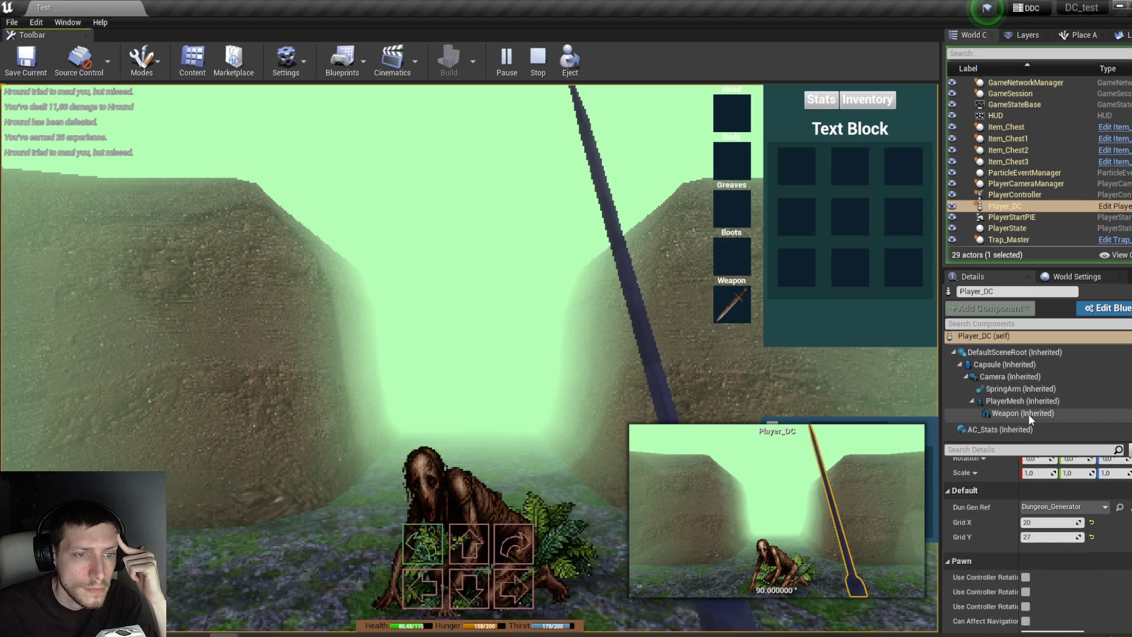
{"action": "left_click", "coordinate": [999, 429]}
{"action": "scroll", "coordinate": [1096, 574], "scroll_direction": "up", "scroll_amount": 2}
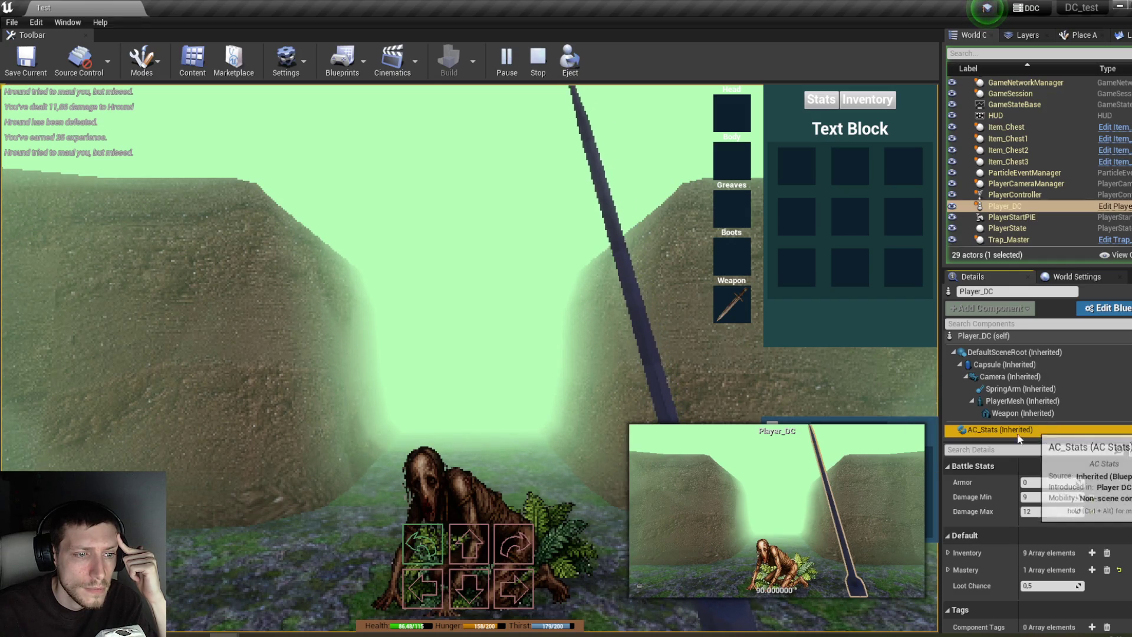
Step: Equip the chest's cuirass and confirm the player's AC_Stats armor is now 5
{"action": "left_click", "coordinate": [1014, 196]}
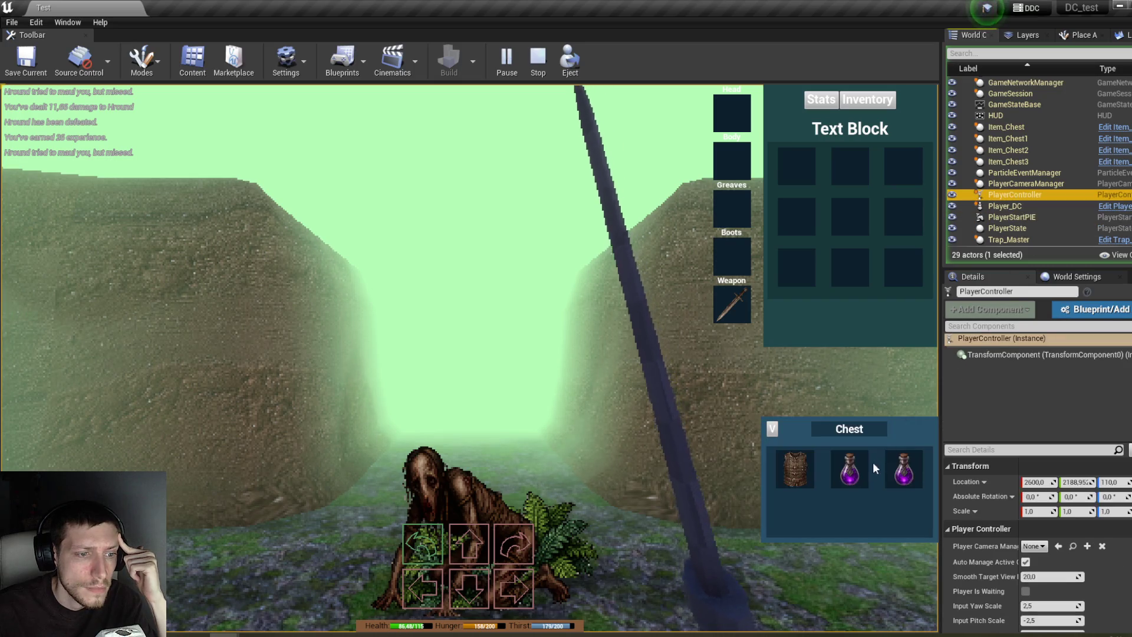
{"action": "mouse_move", "coordinate": [808, 471]}
{"action": "left_mouse_down"}
{"action": "mouse_move", "coordinate": [797, 209]}
{"action": "mouse_move", "coordinate": [734, 171]}
{"action": "left_mouse_up"}
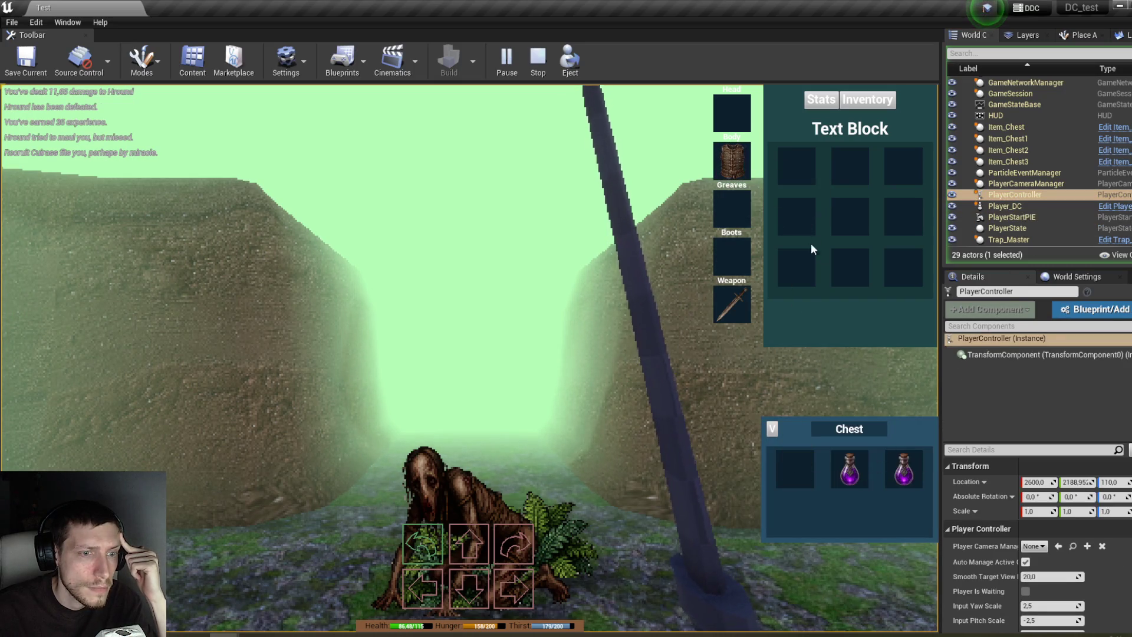
{"action": "left_click", "coordinate": [1018, 204]}
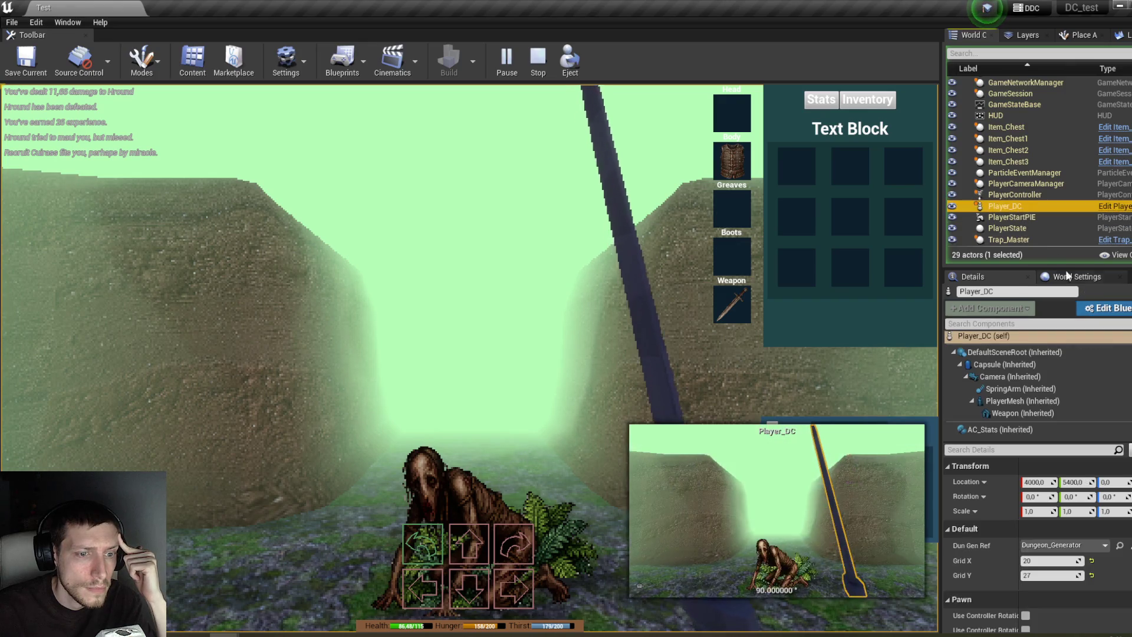
{"action": "scroll", "coordinate": [1010, 490], "scroll_direction": "down", "scroll_amount": 5}
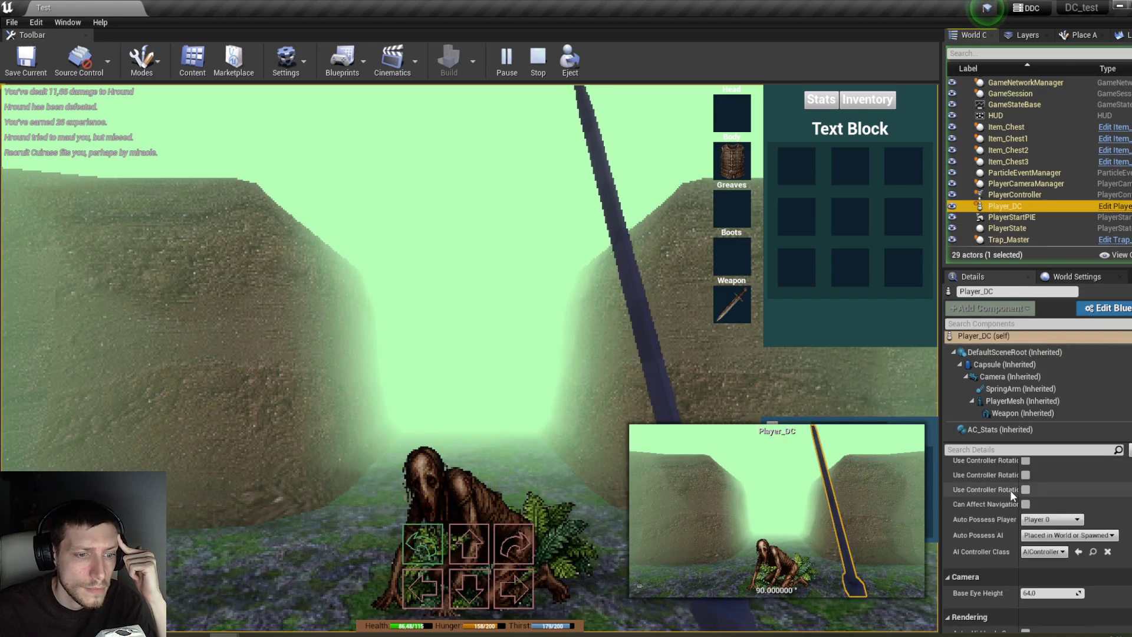
{"action": "left_click", "coordinate": [1003, 429]}
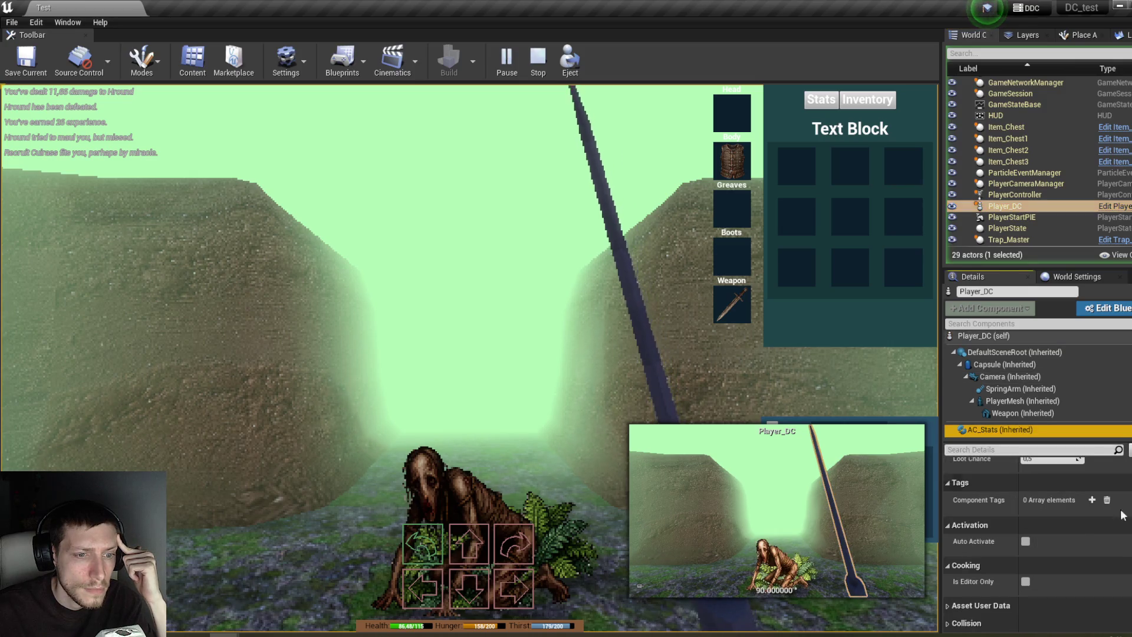
{"action": "scroll", "coordinate": [1088, 527], "scroll_direction": "up", "scroll_amount": 3}
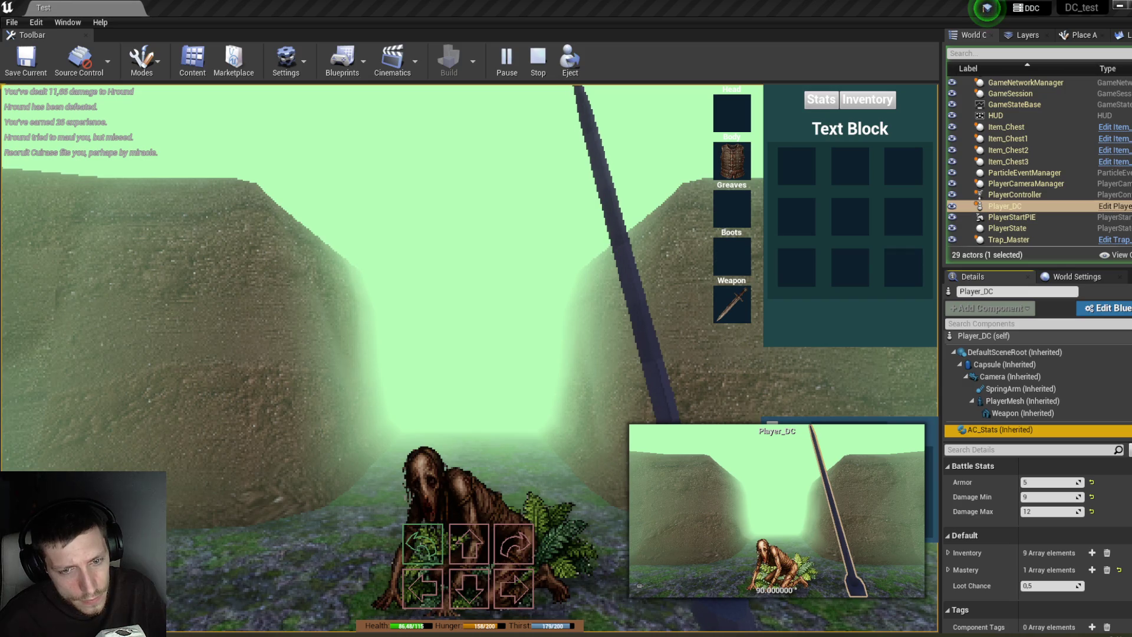
{"action": "key", "text": "XF86Calculator"}
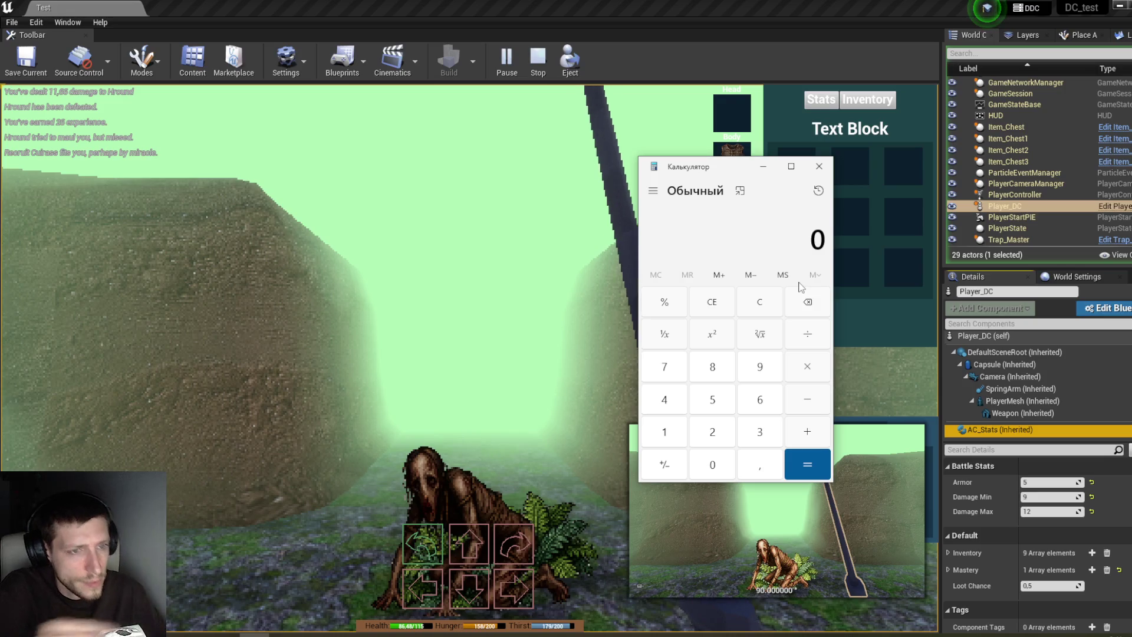
Step: Eject, inspect DC_EnemyMaster_Child4's AC_Stats (armor 0, damage 3–5), then possess the player again
{"action": "left_click", "coordinate": [578, 58]}
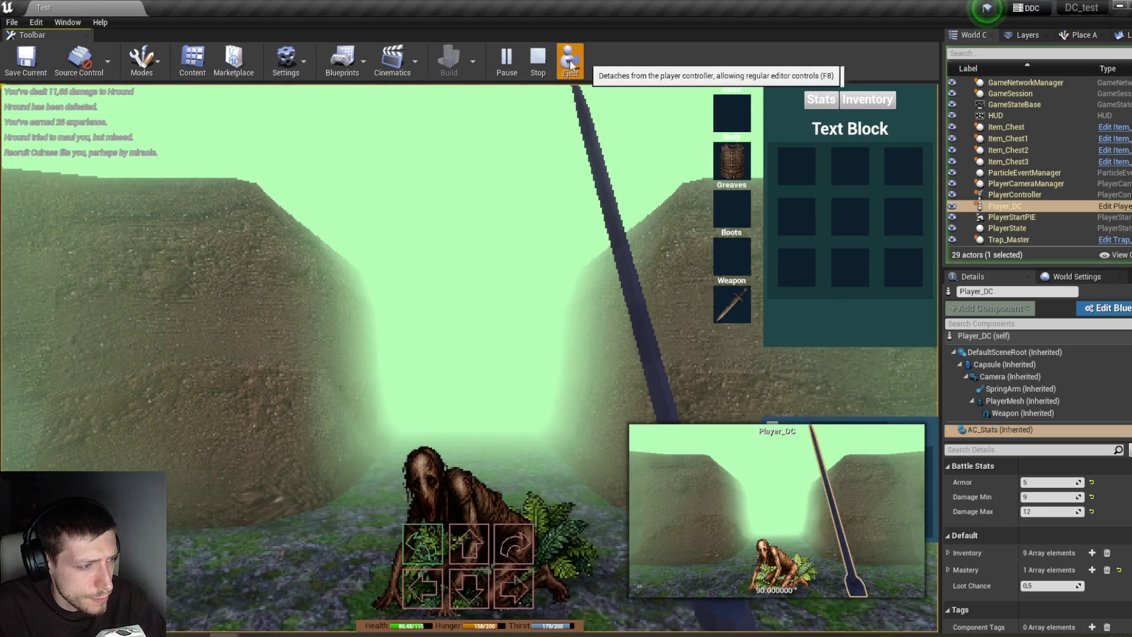
{"action": "left_click", "coordinate": [460, 483]}
{"action": "scroll", "coordinate": [1118, 514], "scroll_direction": "down", "scroll_amount": 3}
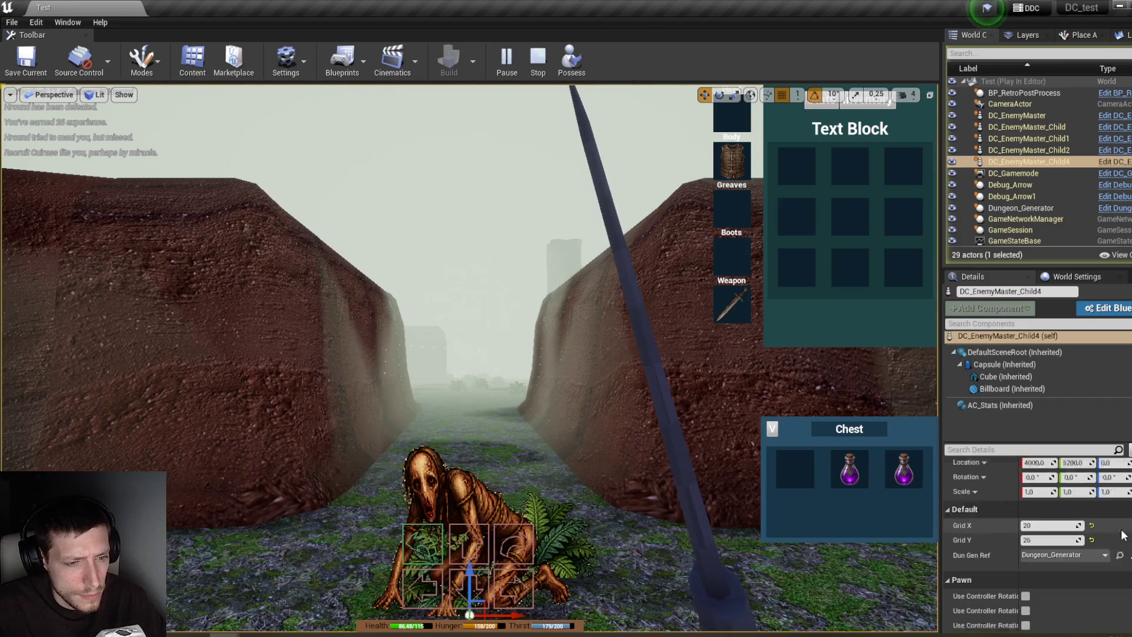
{"action": "left_click", "coordinate": [990, 405]}
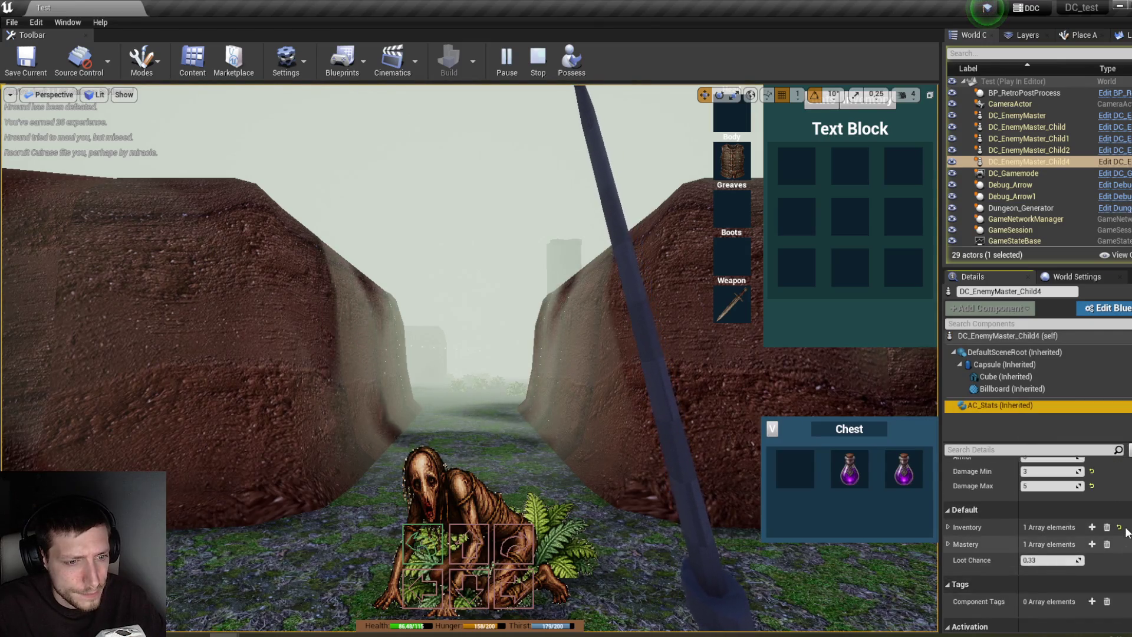
{"action": "scroll", "coordinate": [1126, 530], "scroll_direction": "up", "scroll_amount": 1}
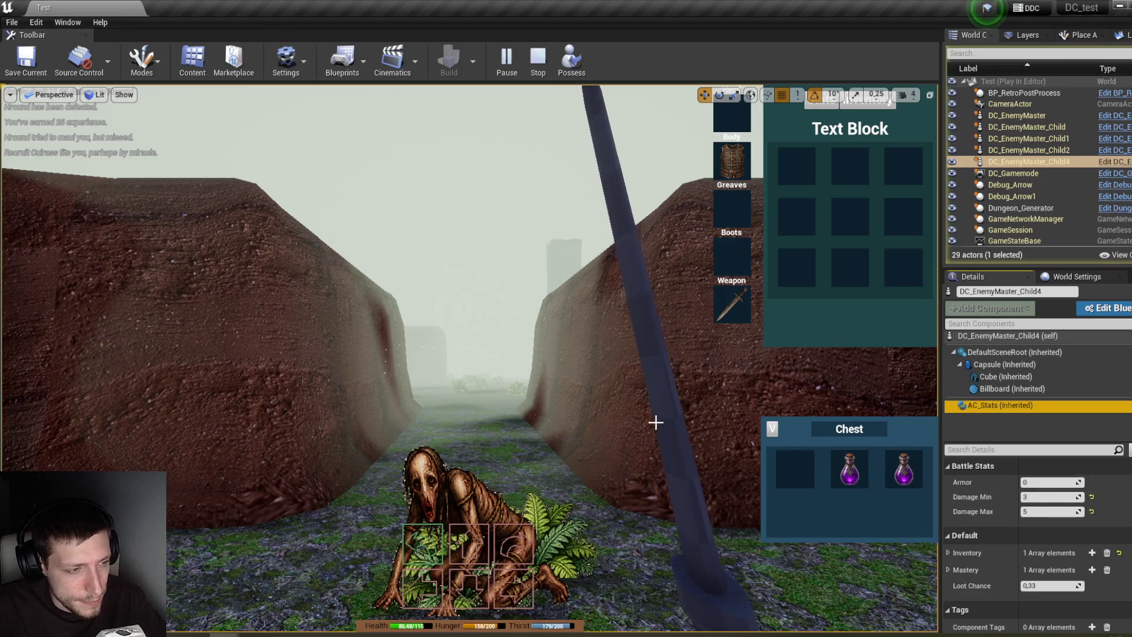
{"action": "left_click", "coordinate": [570, 59]}
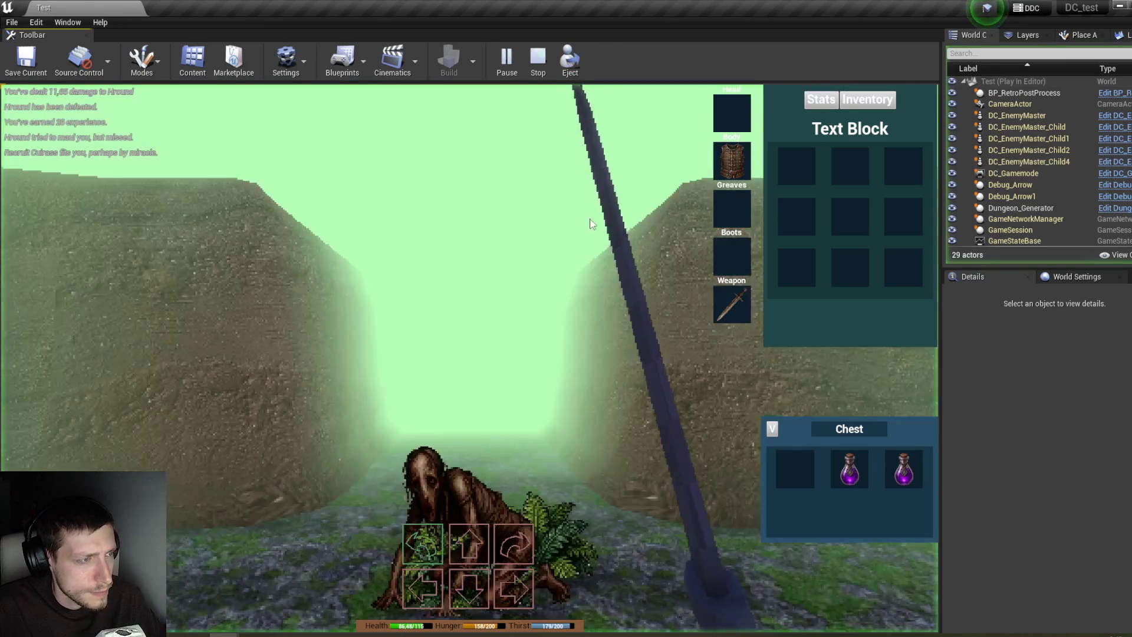
Step: Step up to the Hround and strike it until defeated
{"action": "key", "text": "w"}
{"action": "left_click", "coordinate": [590, 218]}
{"action": "left_click", "coordinate": [590, 217]}
{"action": "key", "text": "w"}
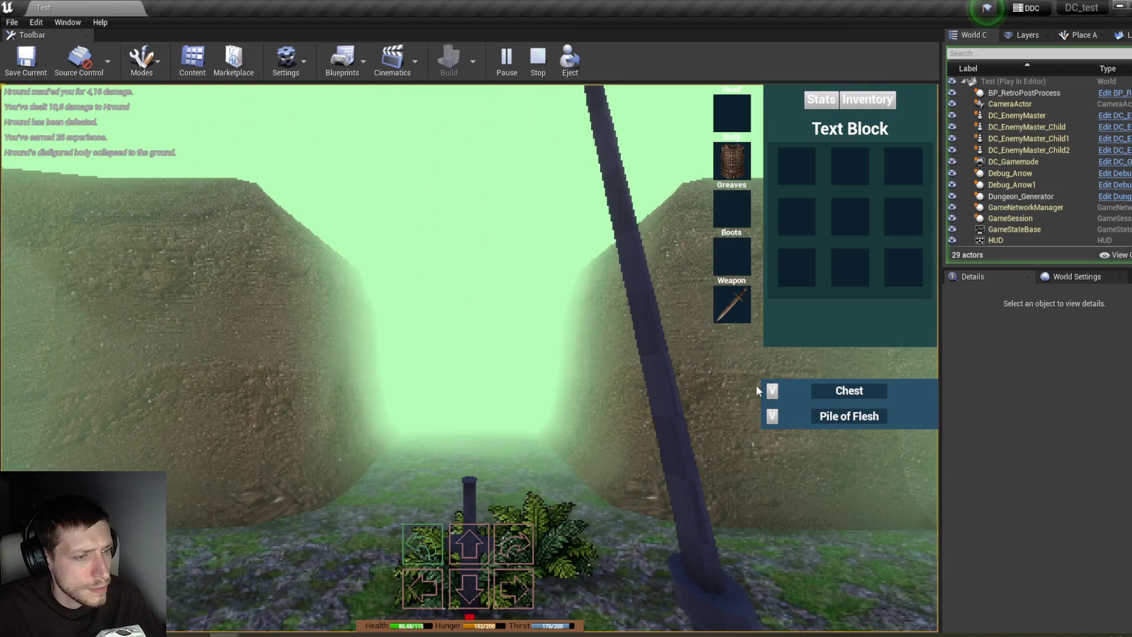
Step: Loot the Blue and Purple Potions into the inventory and drink the Purple Potion
{"action": "left_click", "coordinate": [773, 391]}
{"action": "left_click", "coordinate": [773, 428]}
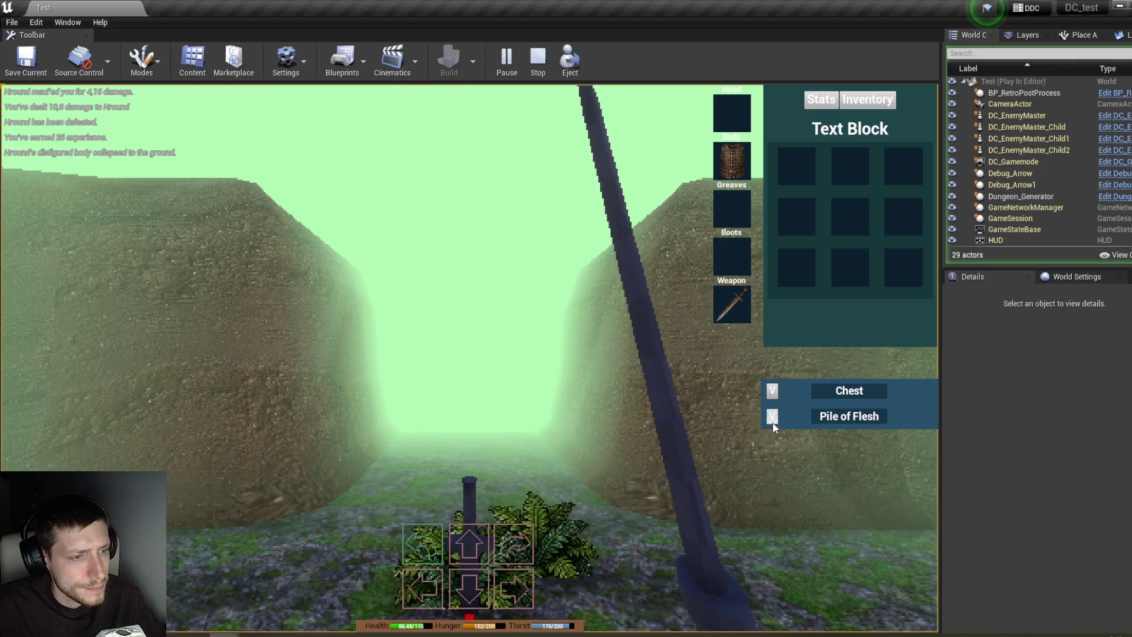
{"action": "left_click", "coordinate": [773, 420]}
{"action": "left_click_drag", "start_coordinate": [858, 490], "coordinate": [799, 177]}
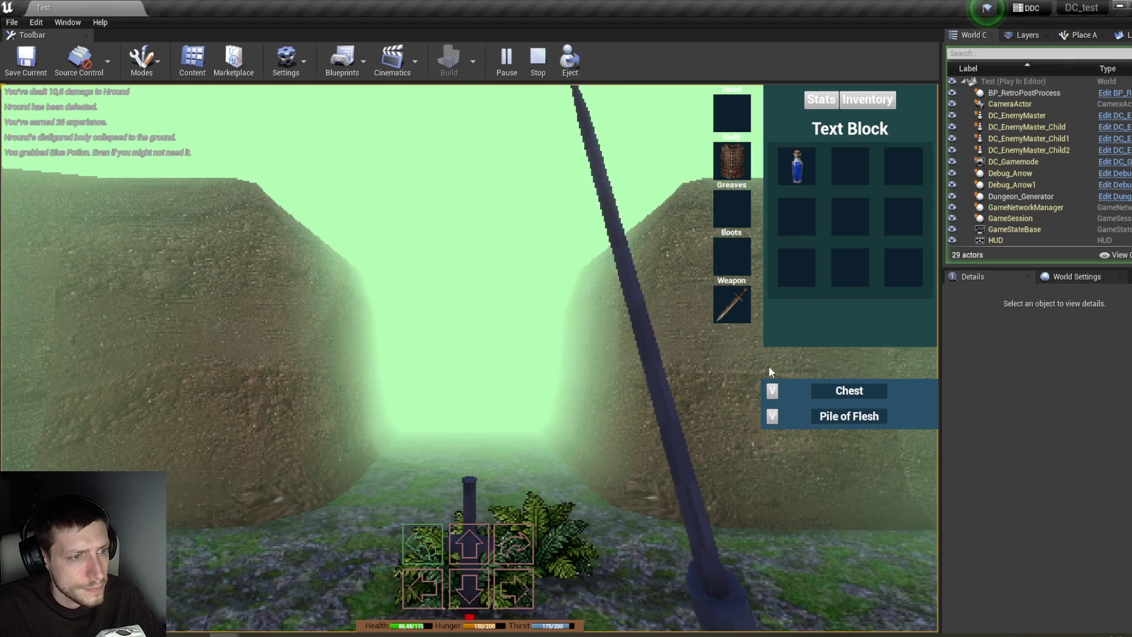
{"action": "left_click_drag", "start_coordinate": [832, 263], "coordinate": [850, 168]}
{"action": "right_click", "coordinate": [850, 170]}
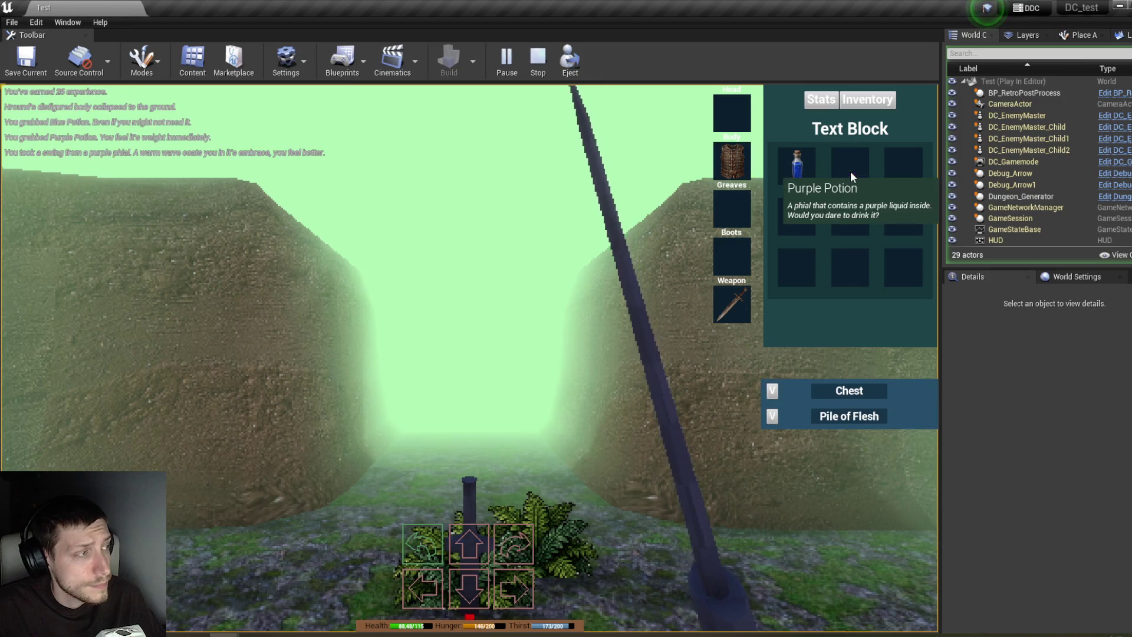
Step: Turn to the Bear Trap and hit it until it breaks
{"action": "key", "text": "e"}
{"action": "key", "text": "e"}
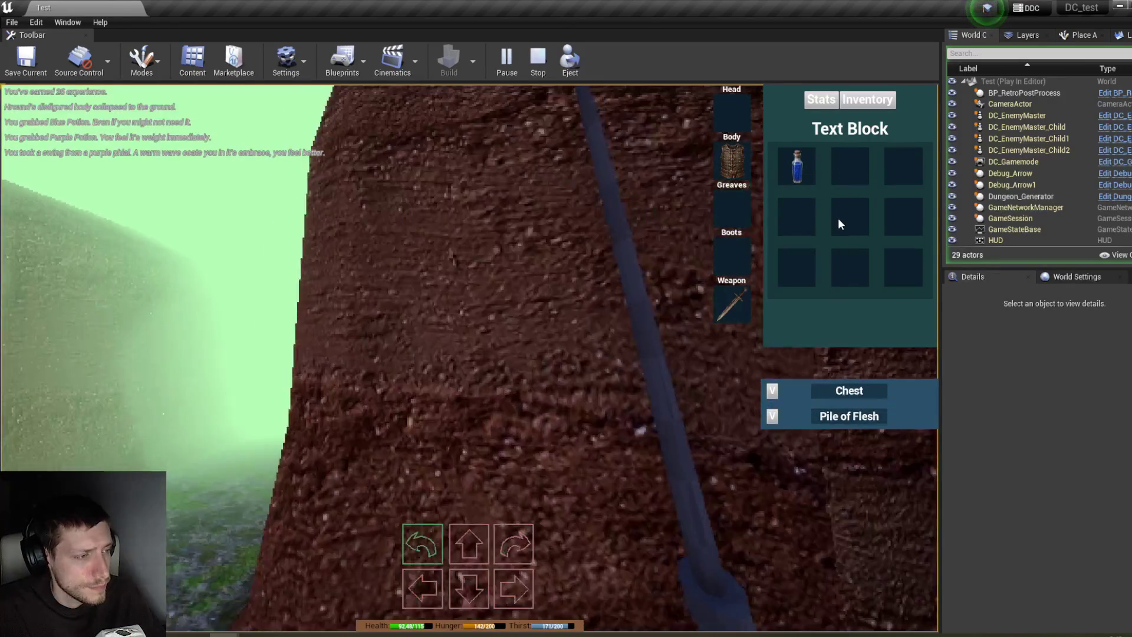
{"action": "key", "text": "w"}
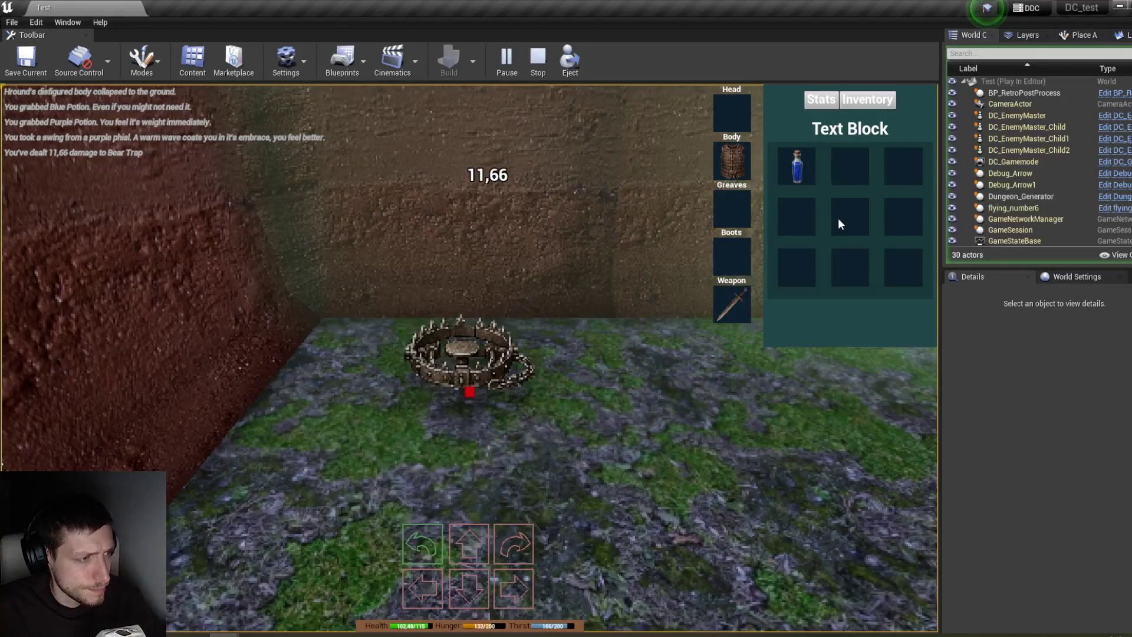
{"action": "key", "text": "space"}
{"action": "key", "text": "space"}
{"action": "key", "text": "space"}
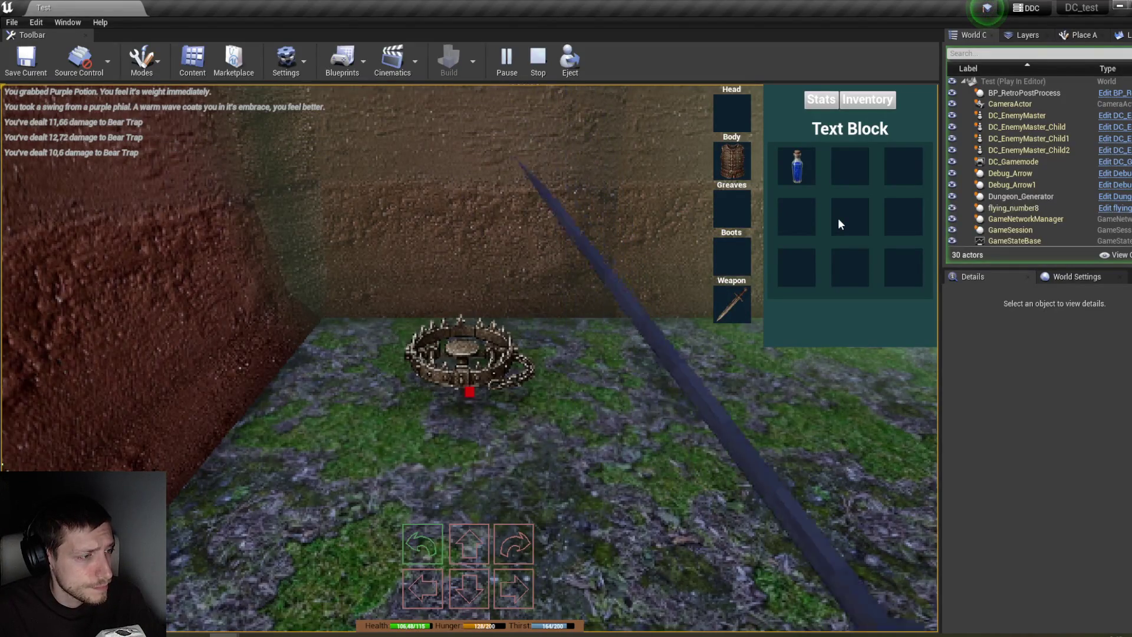
Step: Defeat the pursuing Hround by the chest and take the Dry Apple into the inventory
{"action": "key", "text": "e"}
{"action": "key", "text": "w"}
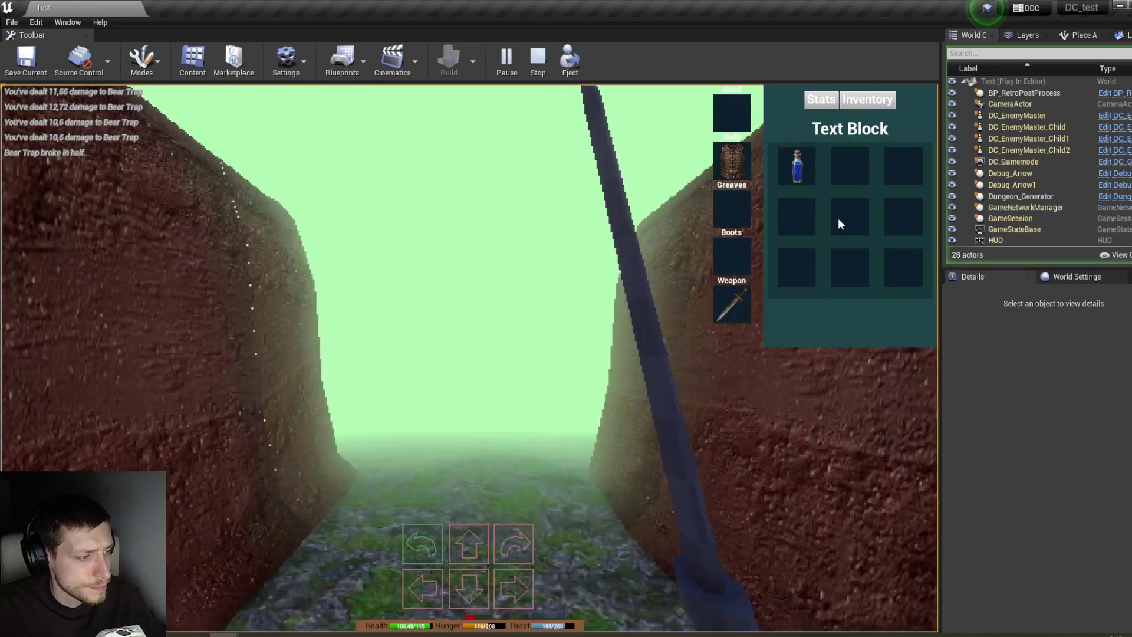
{"action": "key", "text": "w"}
{"action": "key", "text": "w"}
{"action": "key", "text": "w"}
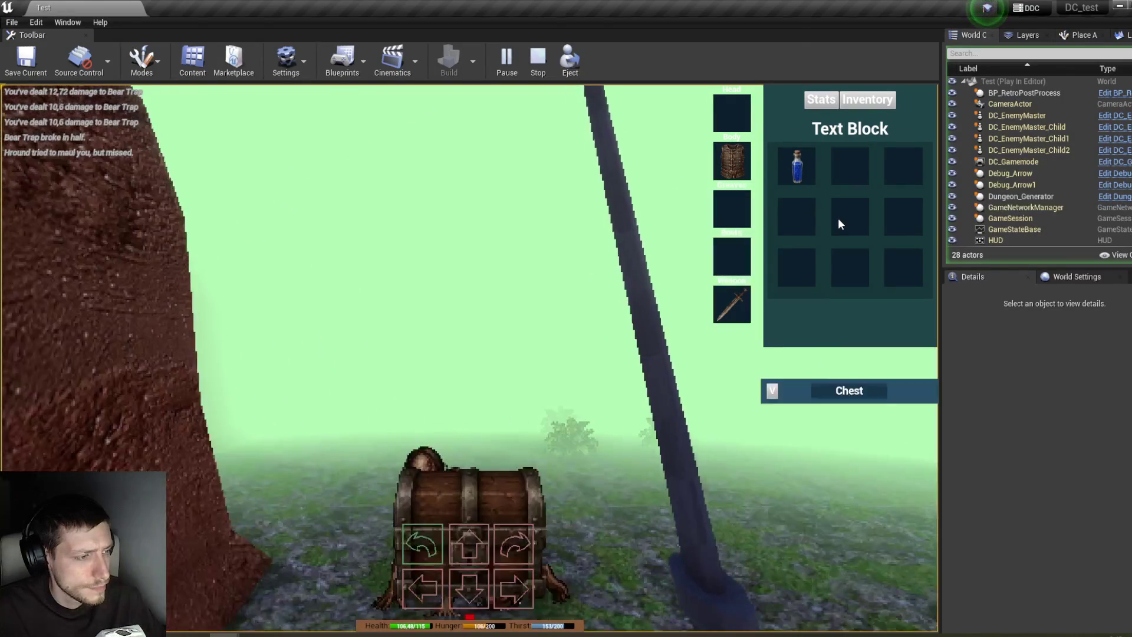
{"action": "key", "text": "s"}
{"action": "key", "text": "space"}
{"action": "key", "text": "space"}
{"action": "key", "text": "space"}
{"action": "key", "text": "space"}
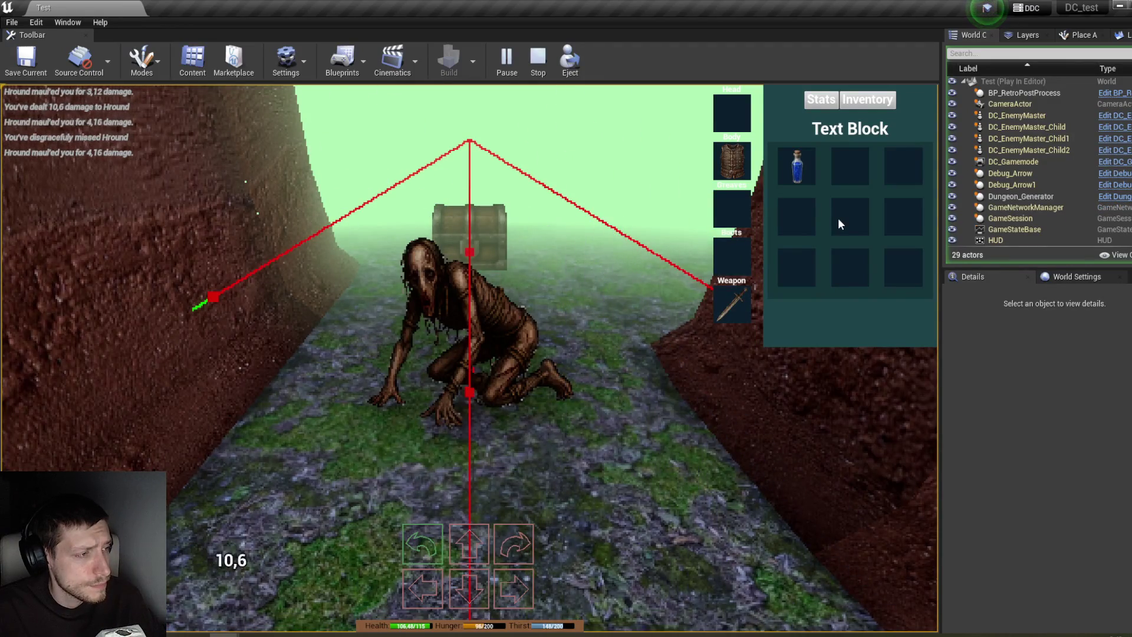
{"action": "key", "text": "space"}
{"action": "key", "text": "w"}
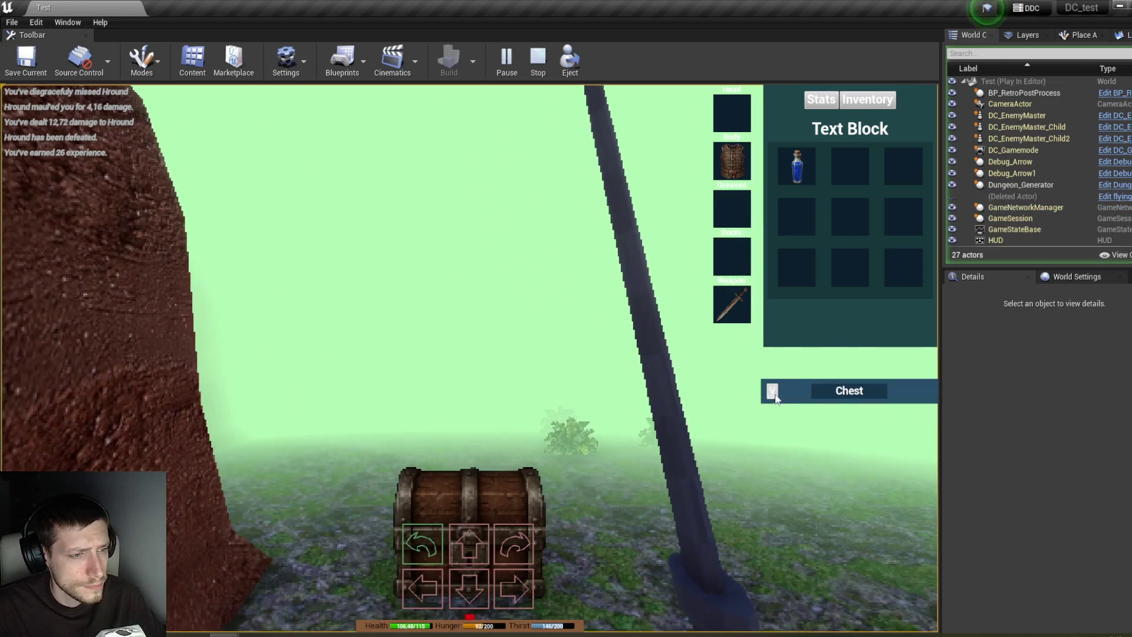
{"action": "left_click_drag", "start_coordinate": [825, 238], "coordinate": [829, 240]}
Step: Advance down a new corridor, attack the crawling Hround, then stop the play session
{"action": "key", "text": "w"}
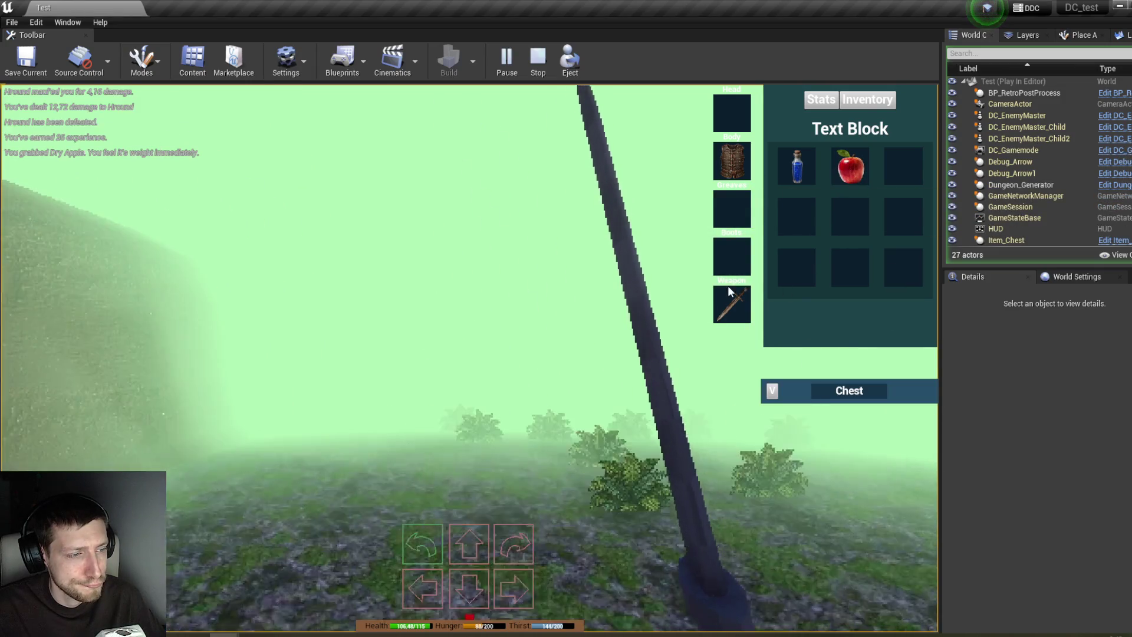
{"action": "key", "text": "q"}
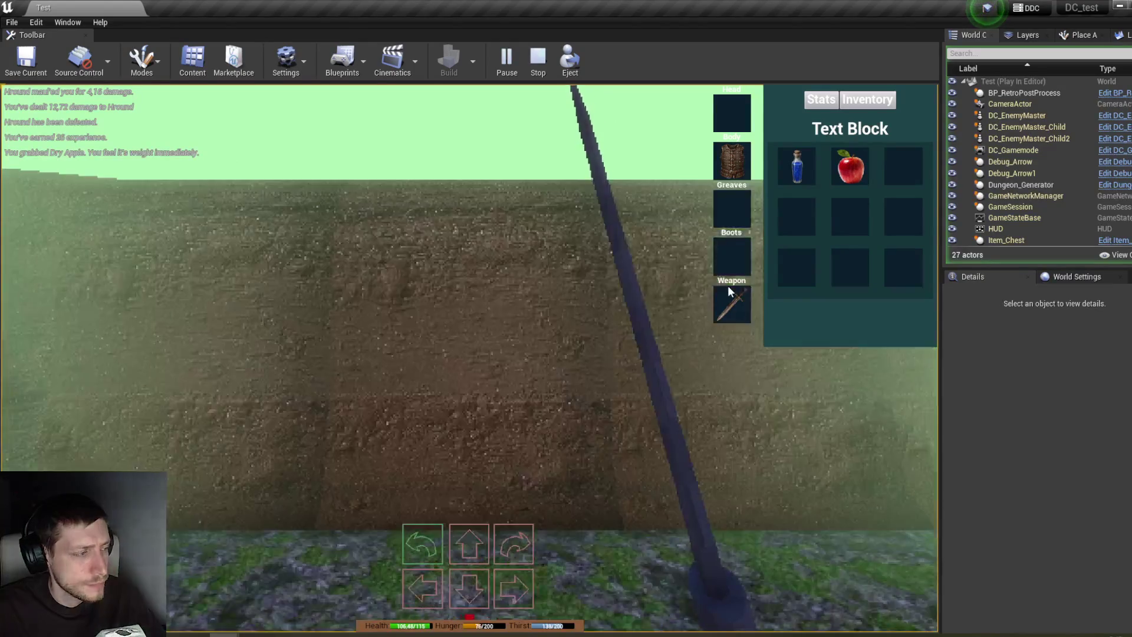
{"action": "key", "text": "w"}
{"action": "key", "text": "w"}
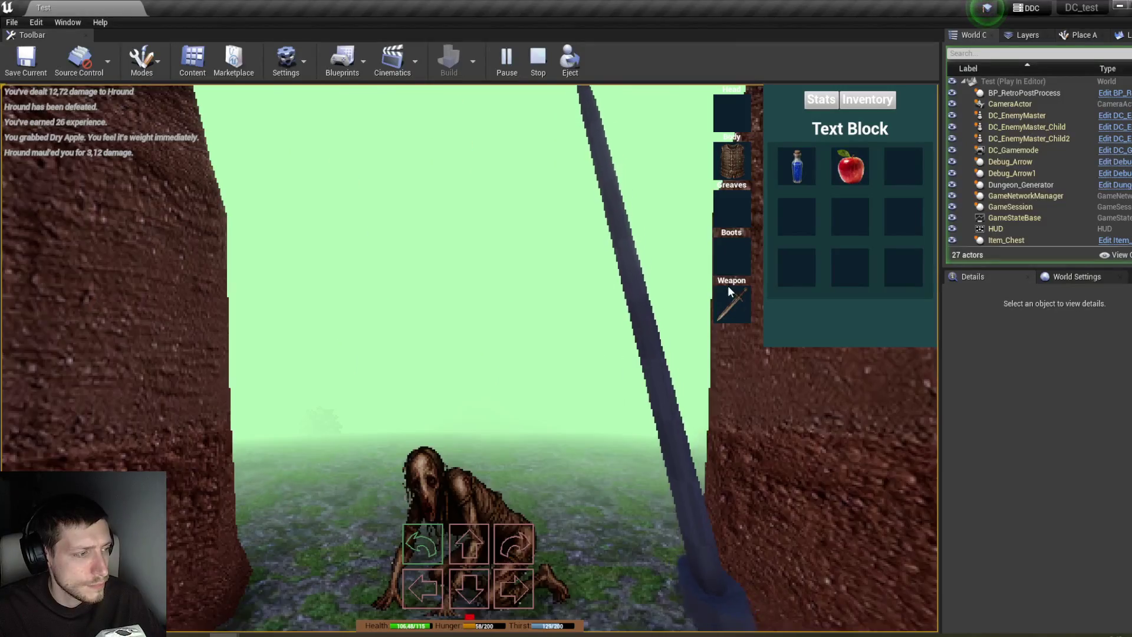
{"action": "key", "text": "e"}
{"action": "key", "text": "w"}
{"action": "key", "text": "w"}
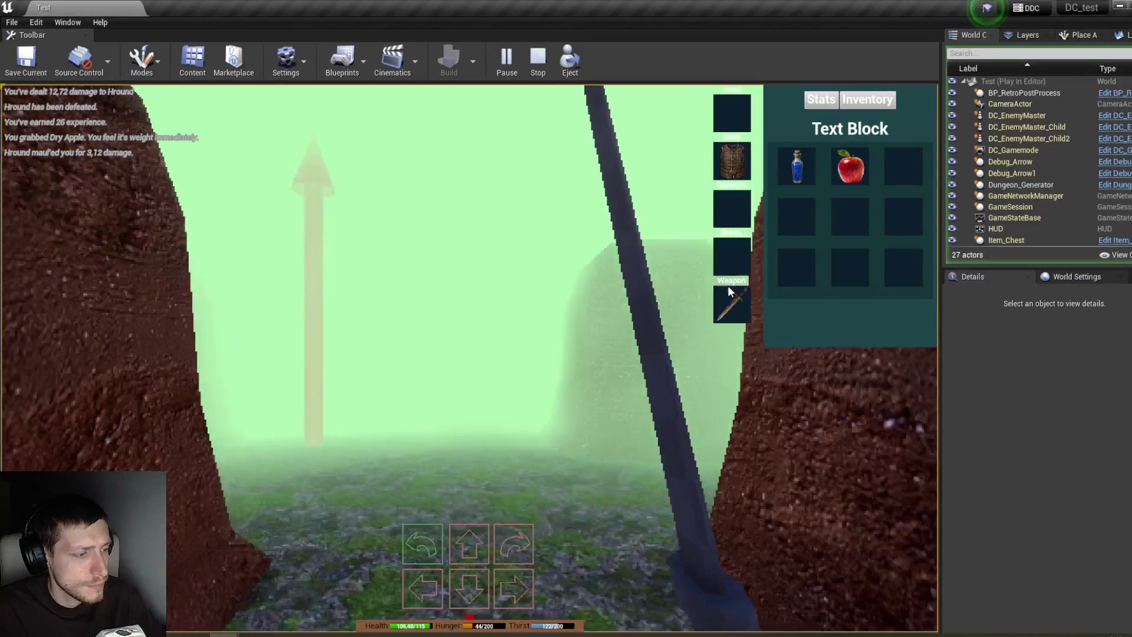
{"action": "key", "text": "e"}
{"action": "key", "text": "e"}
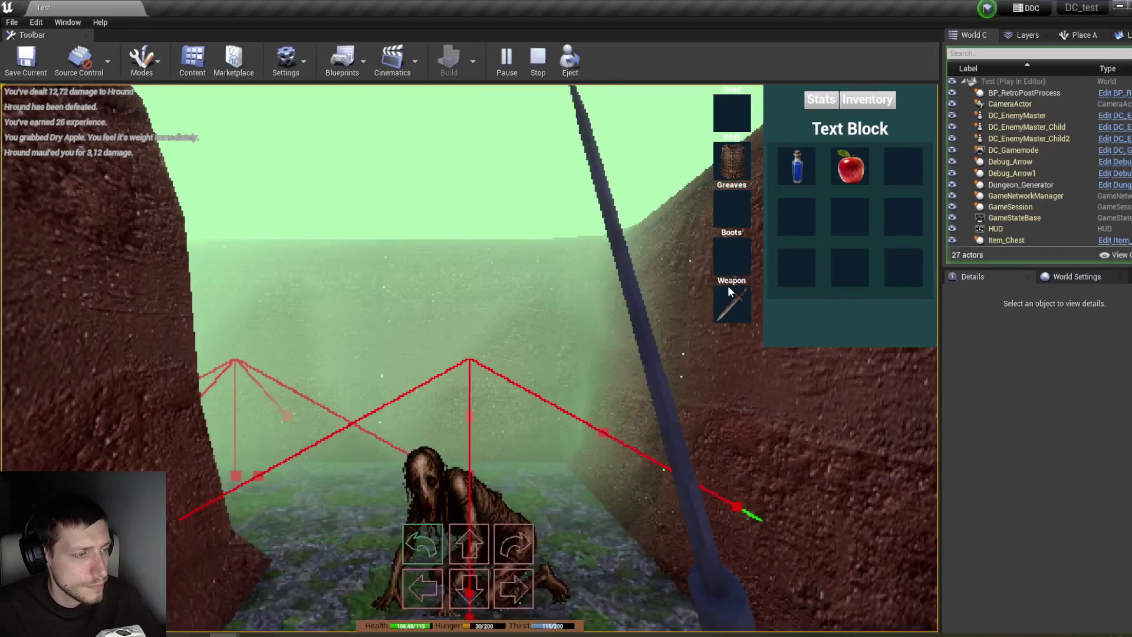
{"action": "left_click", "coordinate": [729, 289]}
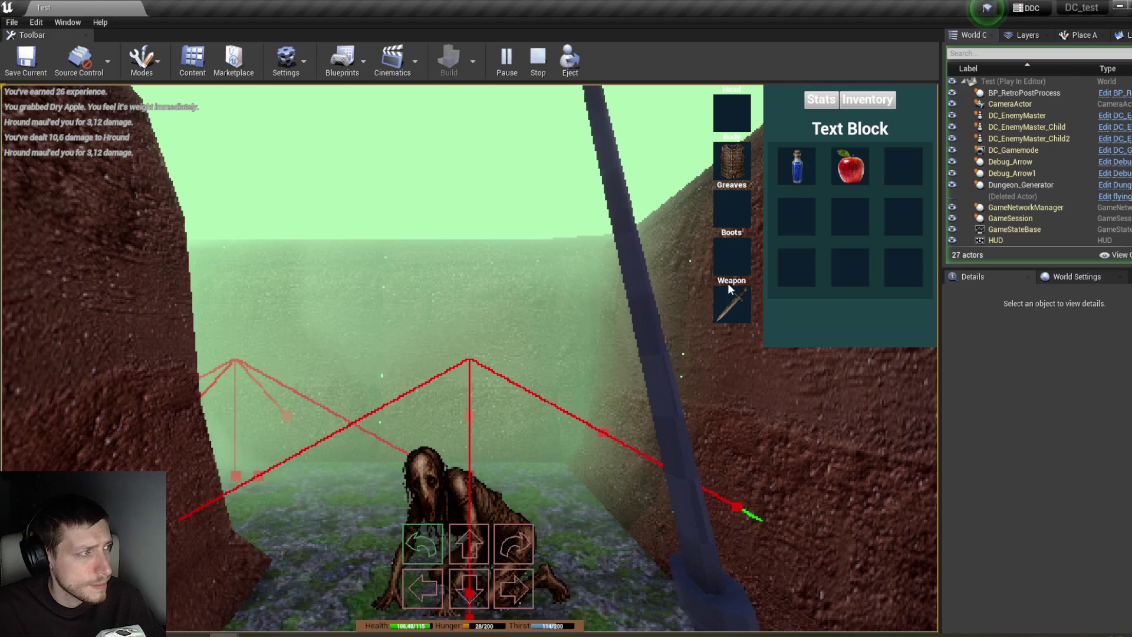
{"action": "left_click", "coordinate": [728, 283]}
{"action": "left_click", "coordinate": [685, 271]}
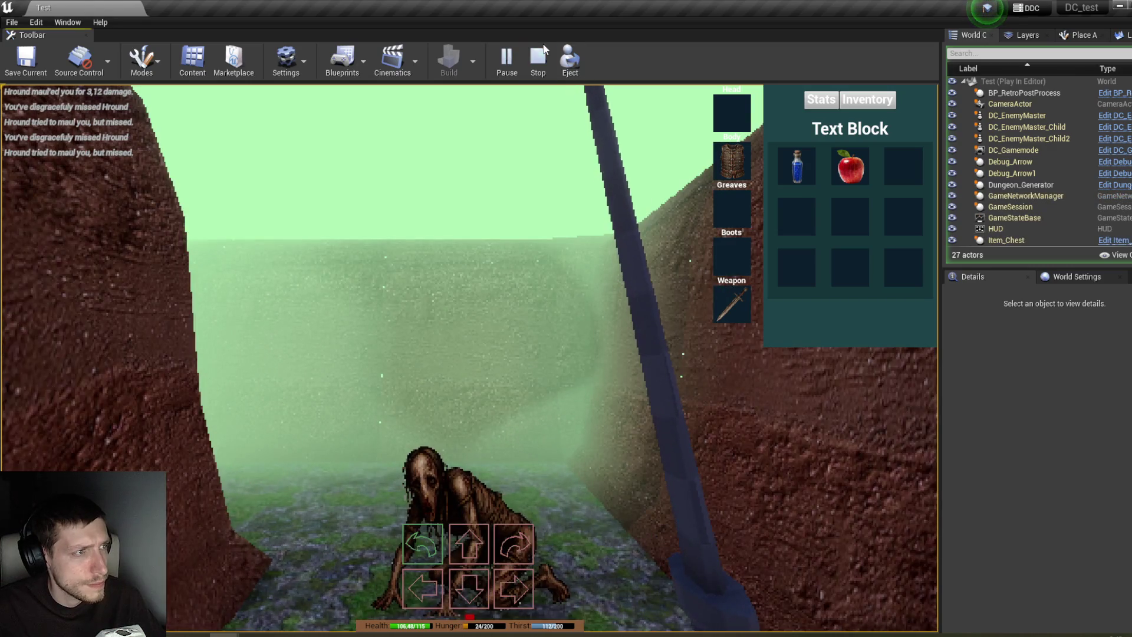
{"action": "left_click", "coordinate": [538, 59]}
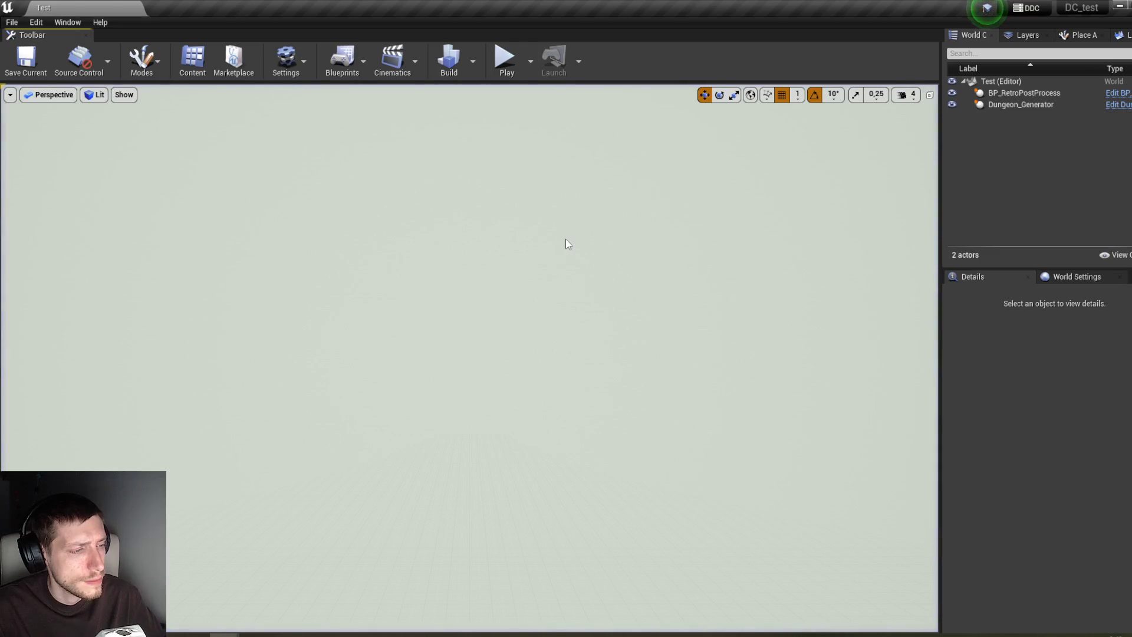
Step: Close the AC_Stats Blueprint and bring the Content Browser to the front
{"action": "mouse_move", "coordinate": [224, 634]}
{"action": "left_click", "coordinate": [327, 616]}
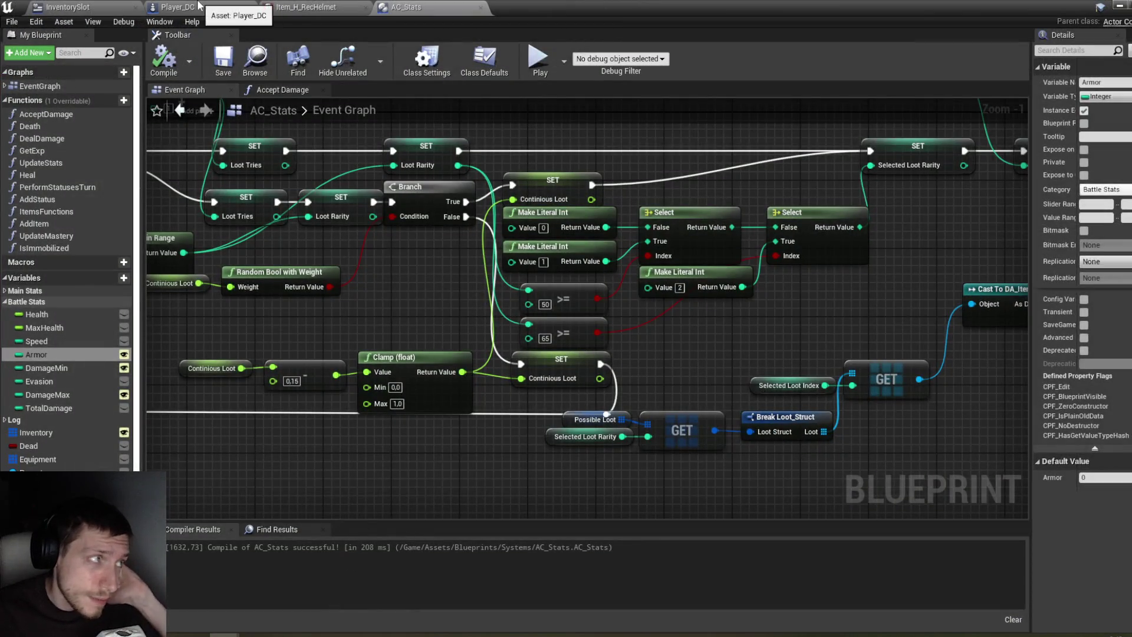
{"action": "left_click", "coordinate": [1119, 8]}
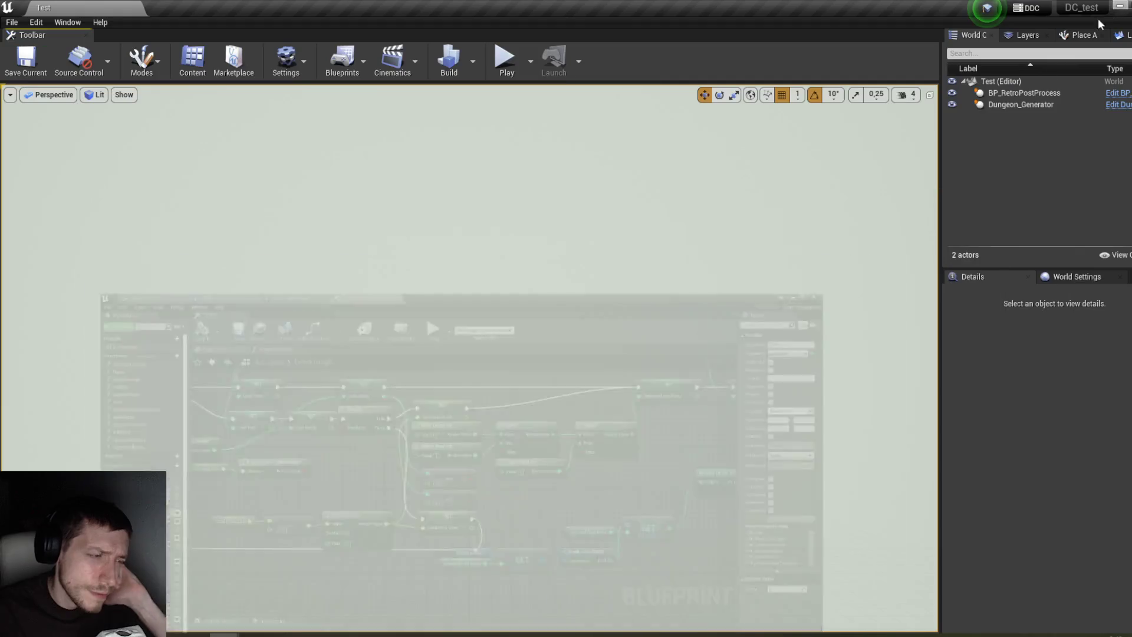
{"action": "mouse_move", "coordinate": [225, 635]}
{"action": "left_click", "coordinate": [214, 606]}
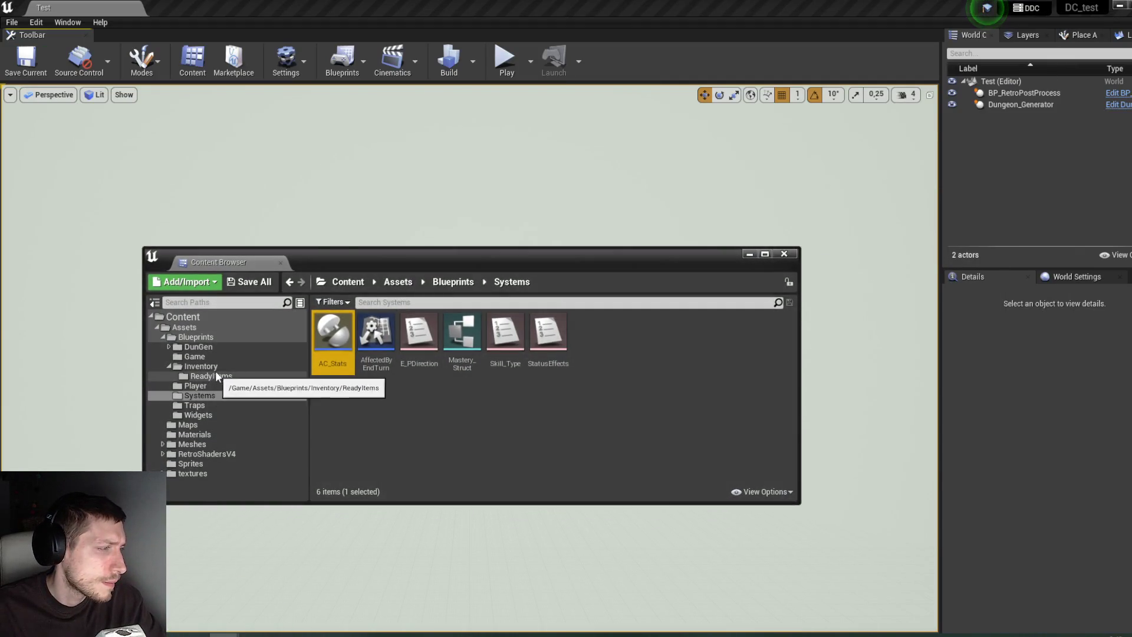
Step: Open DC_EnemyMaster from the Blueprints folder and its TryAttack function graph
{"action": "left_click", "coordinate": [221, 339]}
{"action": "double_click", "coordinate": [642, 336]}
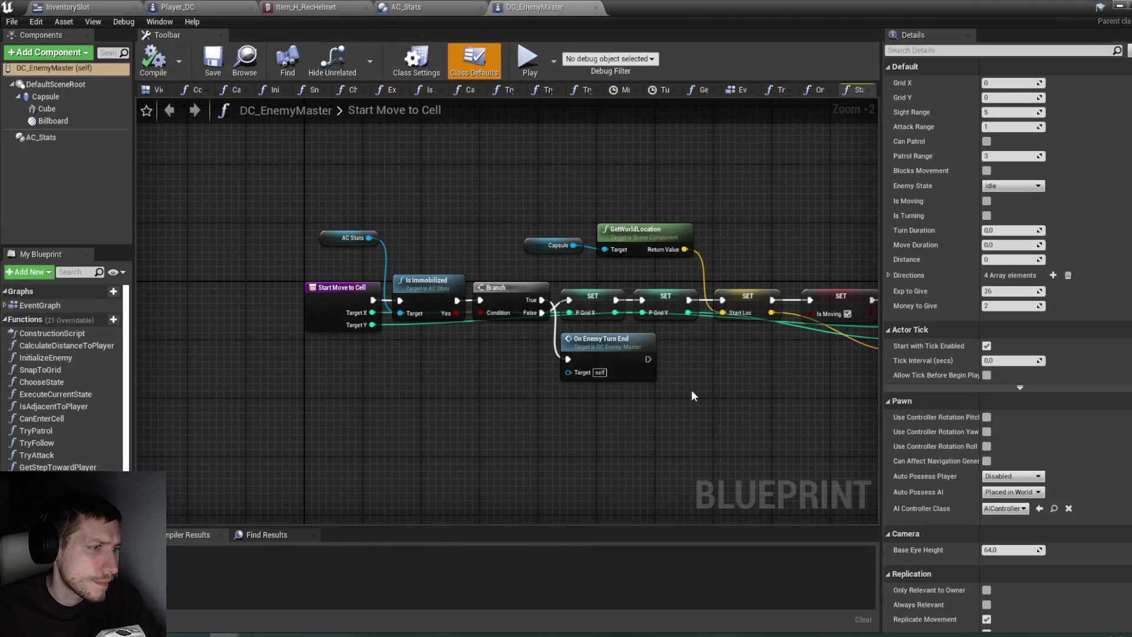
{"action": "left_click_drag", "start_coordinate": [691, 390], "coordinate": [610, 388]}
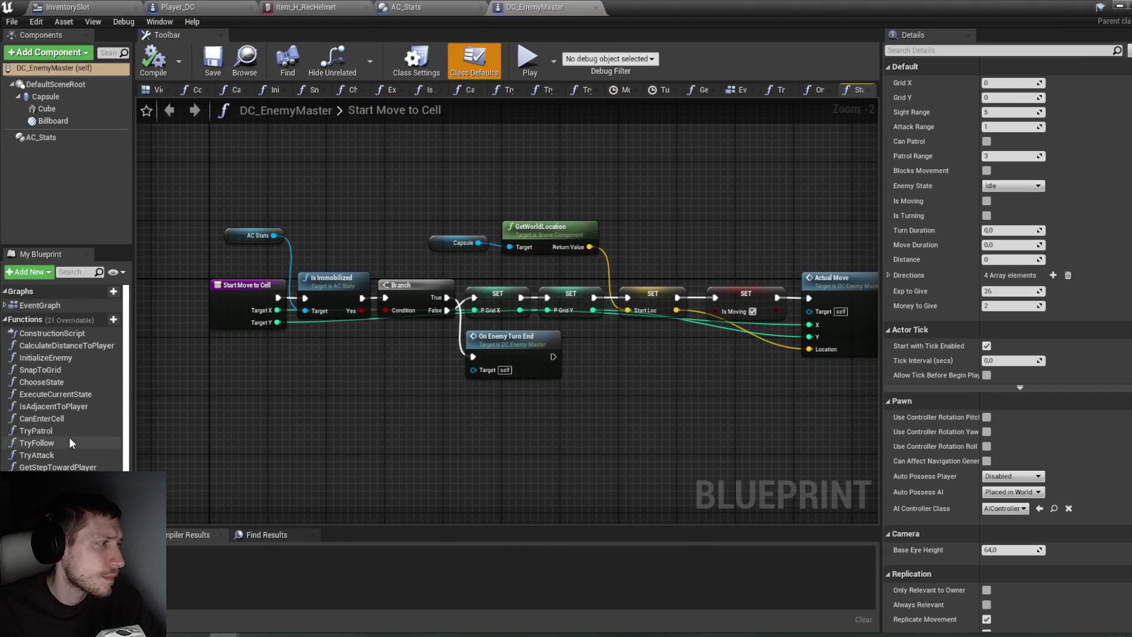
{"action": "double_click", "coordinate": [54, 454]}
Step: Pan the Try Attack graph to its Deal Damage nodes and open AC_Stats' Accept Damage function
{"action": "mouse_move", "coordinate": [252, 462]}
{"action": "left_mouse_down"}
{"action": "mouse_move", "coordinate": [583, 424]}
{"action": "mouse_move", "coordinate": [408, 423]}
{"action": "mouse_move", "coordinate": [236, 401]}
{"action": "left_mouse_up"}
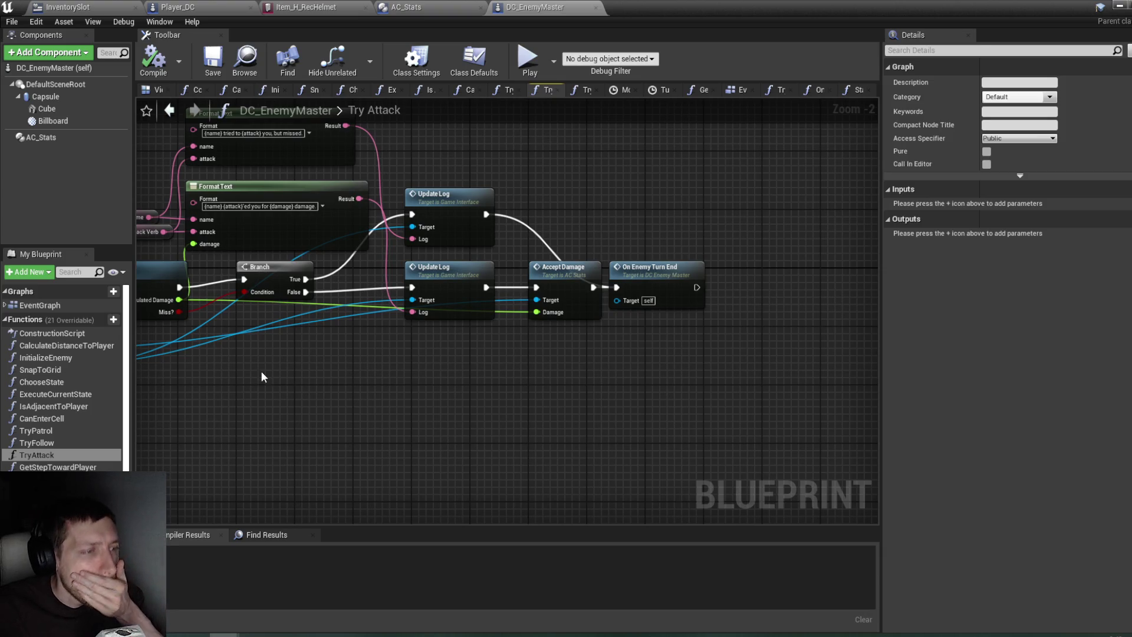
{"action": "left_click_drag", "start_coordinate": [263, 371], "coordinate": [493, 360]}
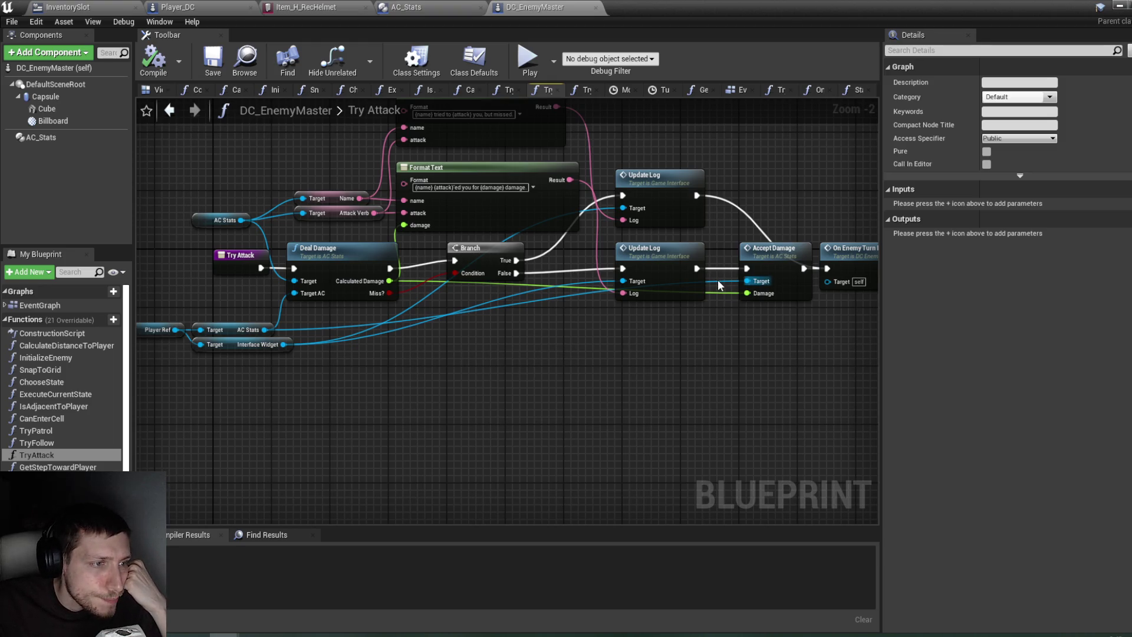
{"action": "double_click", "coordinate": [775, 262]}
{"action": "left_click_drag", "start_coordinate": [565, 296], "coordinate": [665, 253]}
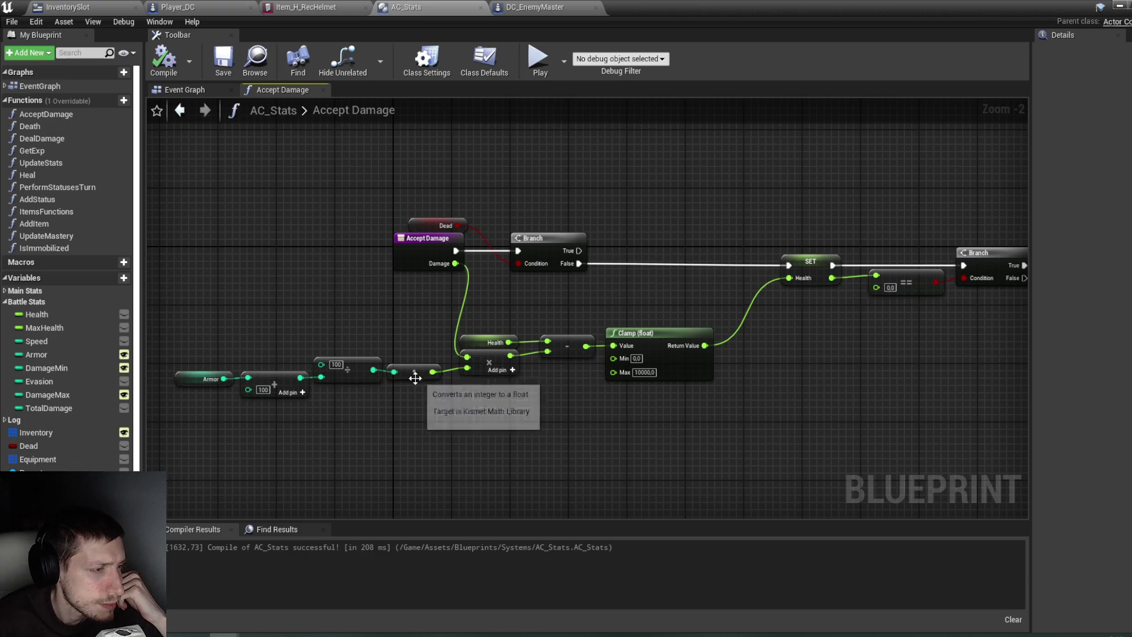
Step: Minimize the DC_EnemyMaster blueprint editor and floating Content Browser, then start a new play-test
{"action": "left_click_drag", "start_coordinate": [801, 256], "coordinate": [612, 250]}
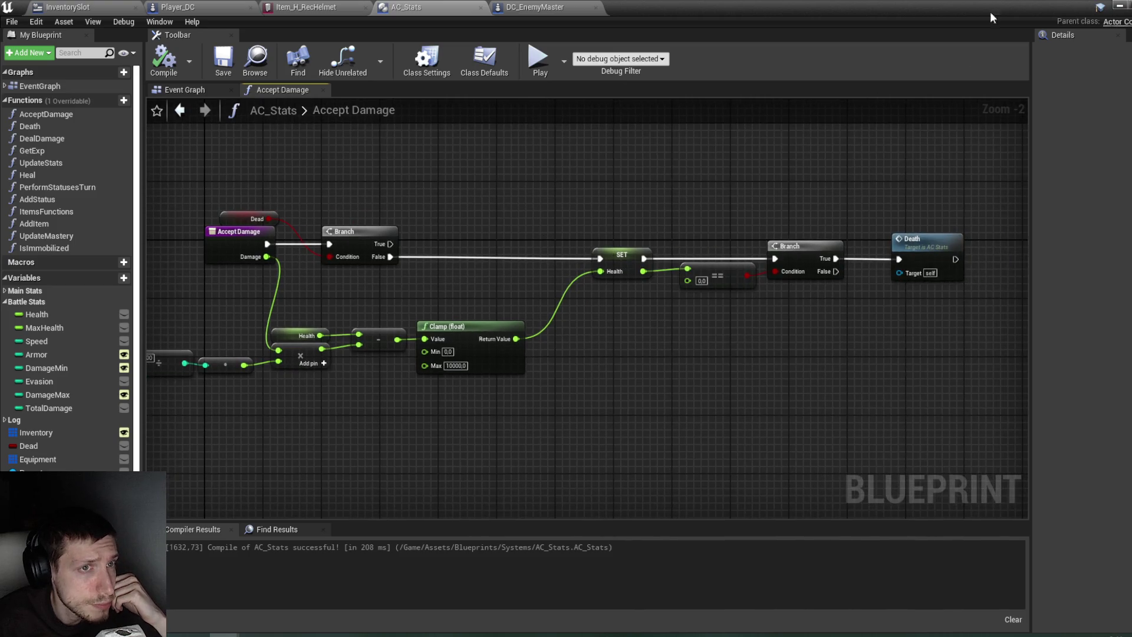
{"action": "left_click", "coordinate": [1126, 6]}
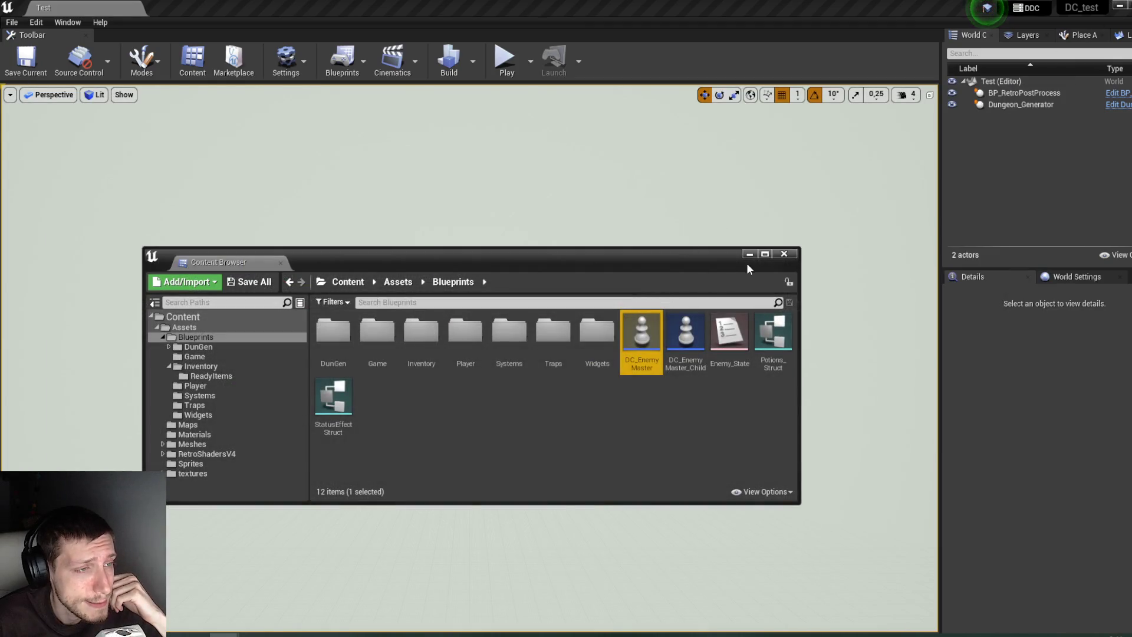
{"action": "left_click", "coordinate": [749, 255]}
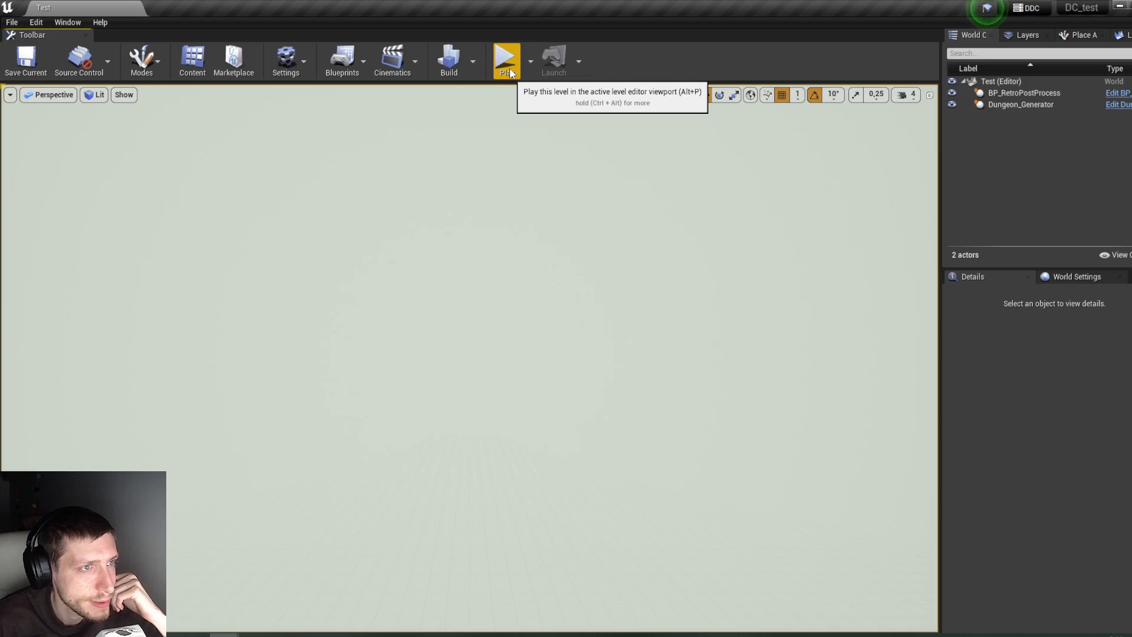
{"action": "left_click", "coordinate": [510, 72]}
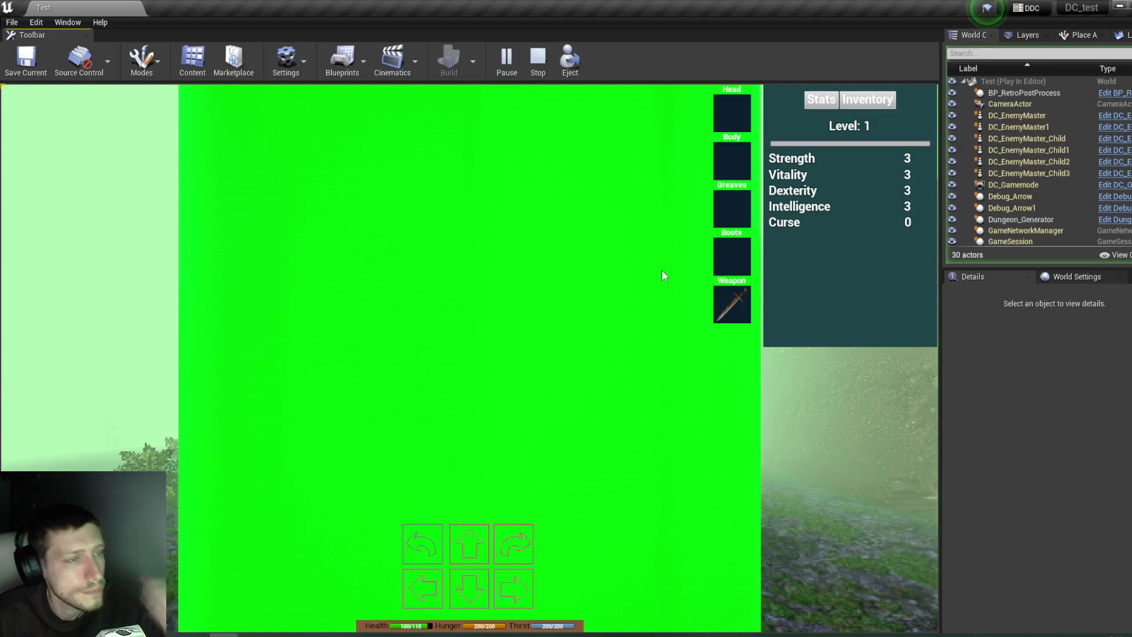
Step: Walk the player through the dungeon and into the creature to provoke its attacks
{"action": "key", "text": "w"}
{"action": "key", "text": "q"}
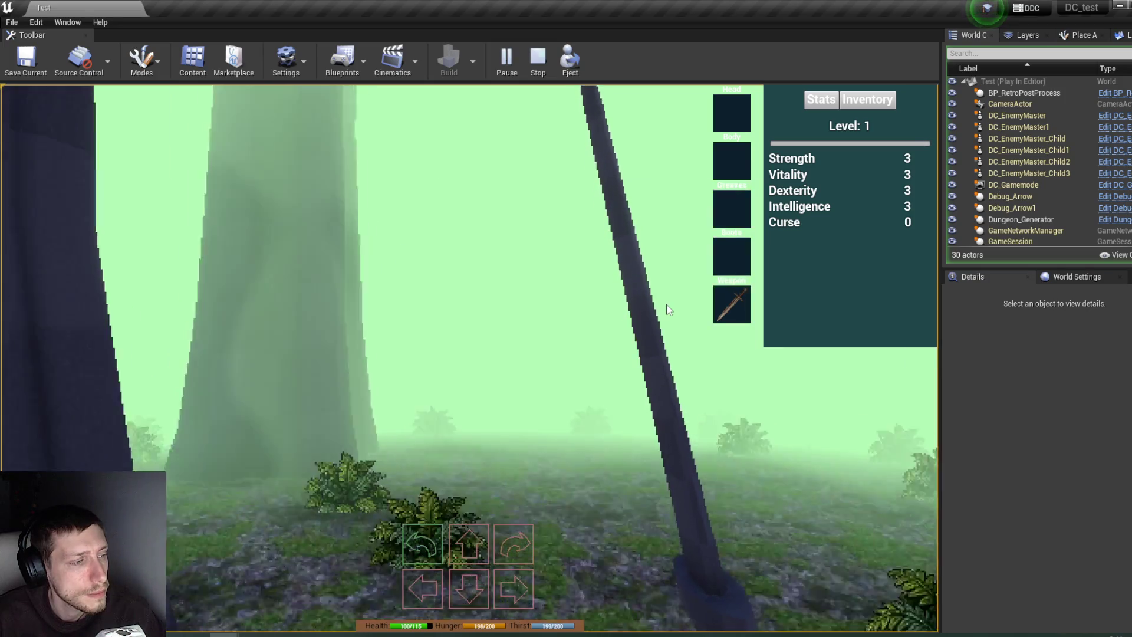
{"action": "key", "text": "e"}
{"action": "key", "text": "w"}
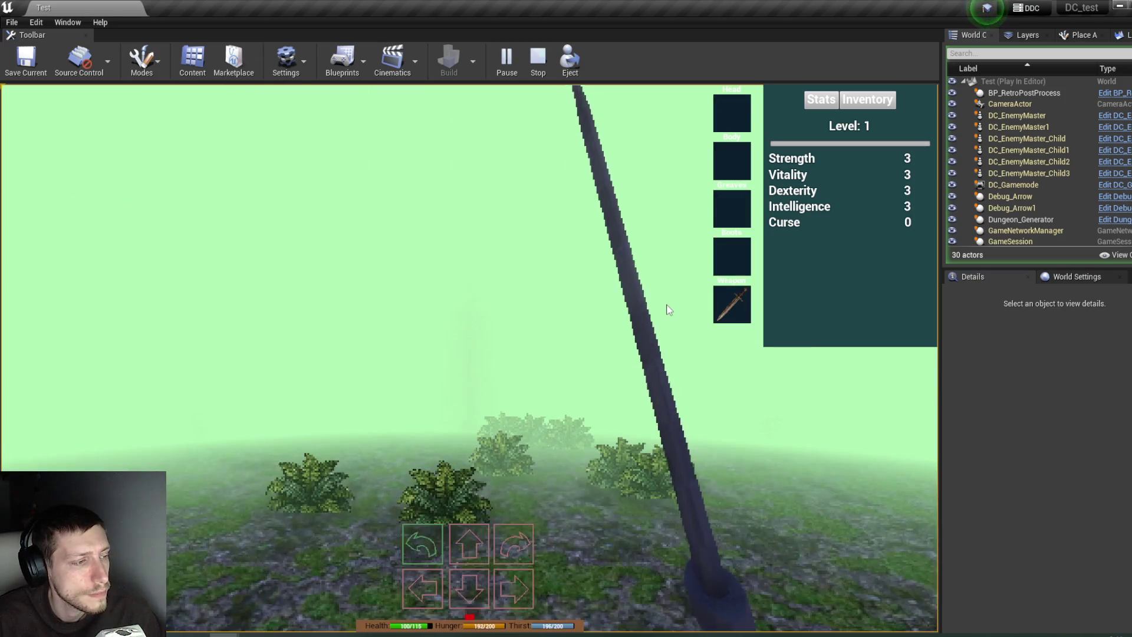
{"action": "key", "text": "q"}
{"action": "key", "text": "w"}
{"action": "key", "text": "q"}
{"action": "key", "text": "w"}
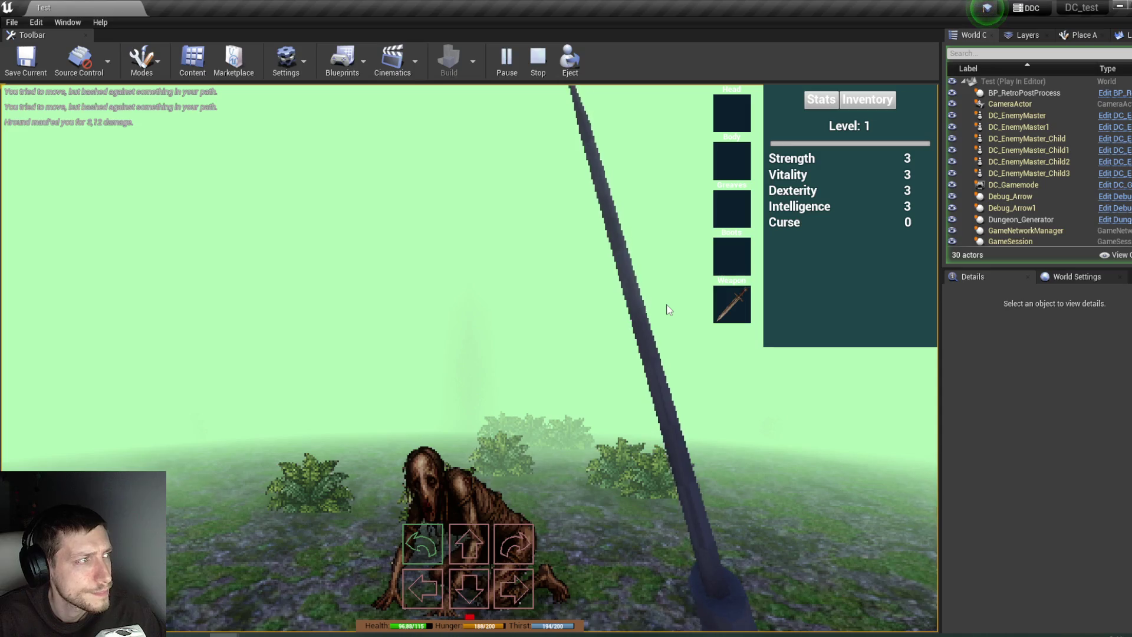
Step: Set the running Player_DC's AC_Stats Armor to 20
{"action": "scroll", "coordinate": [1040, 188], "scroll_direction": "down", "scroll_amount": 5}
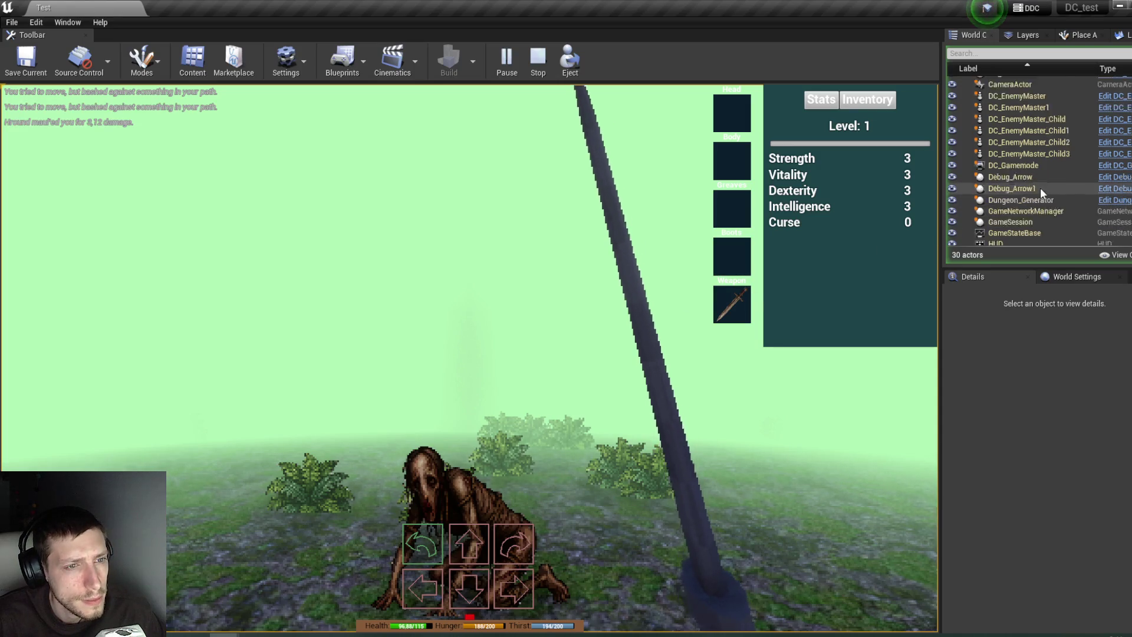
{"action": "scroll", "coordinate": [1039, 186], "scroll_direction": "down", "scroll_amount": 2}
{"action": "left_click", "coordinate": [1031, 179]}
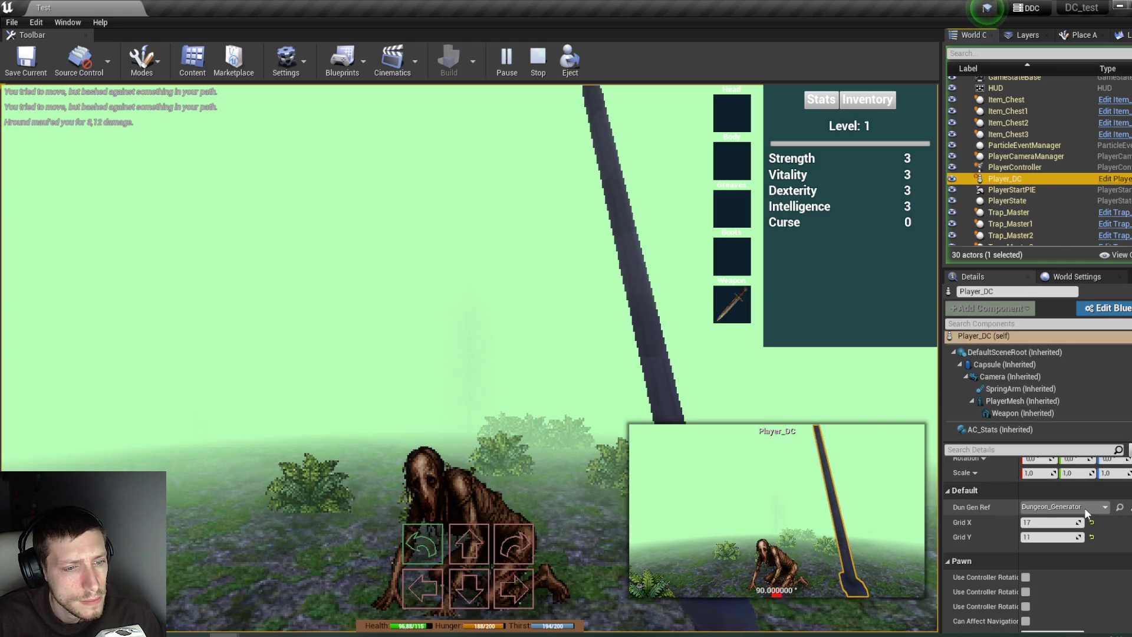
{"action": "left_click", "coordinate": [1003, 429]}
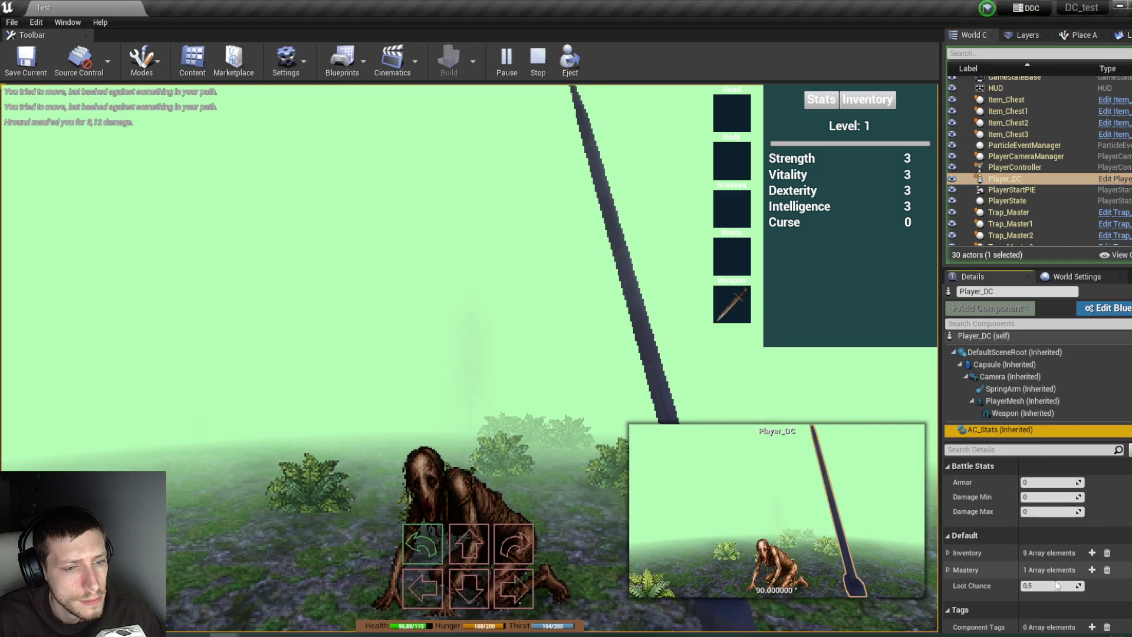
{"action": "left_click", "coordinate": [1039, 482]}
{"action": "type", "text": "20"}
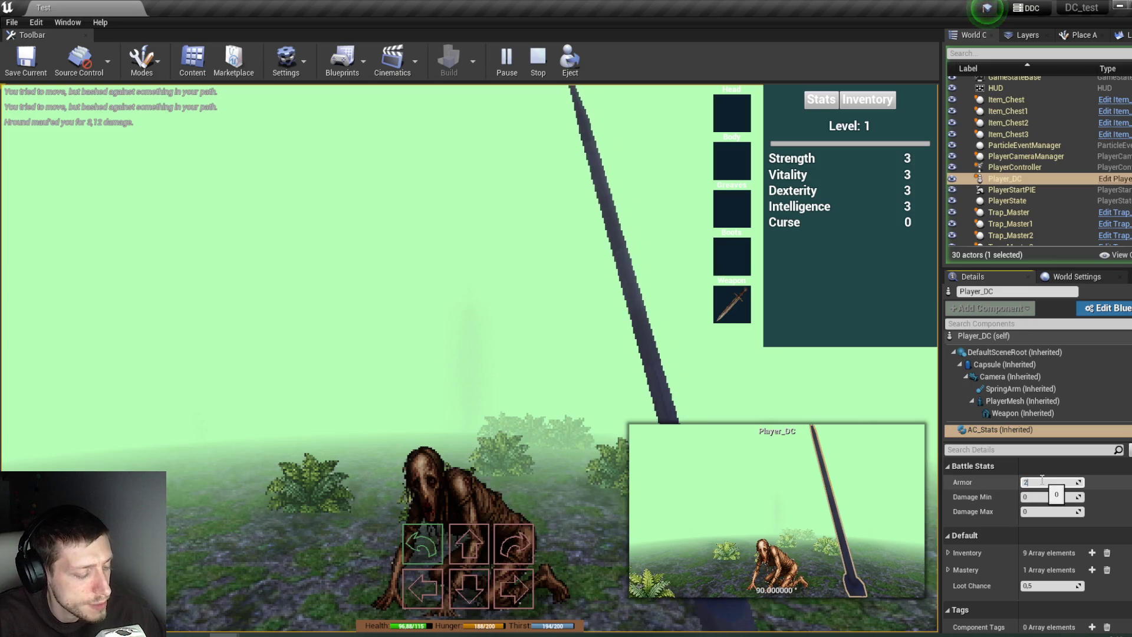
{"action": "key", "text": "Return"}
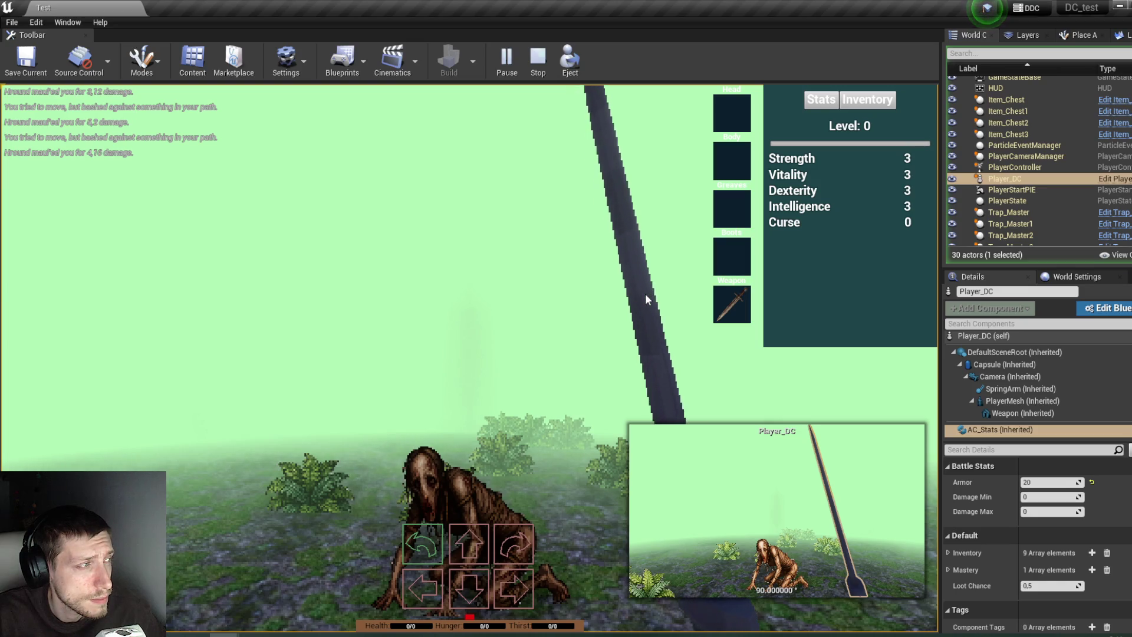
Step: Stop the play-test and close the Message Log
{"action": "left_click", "coordinate": [544, 78]}
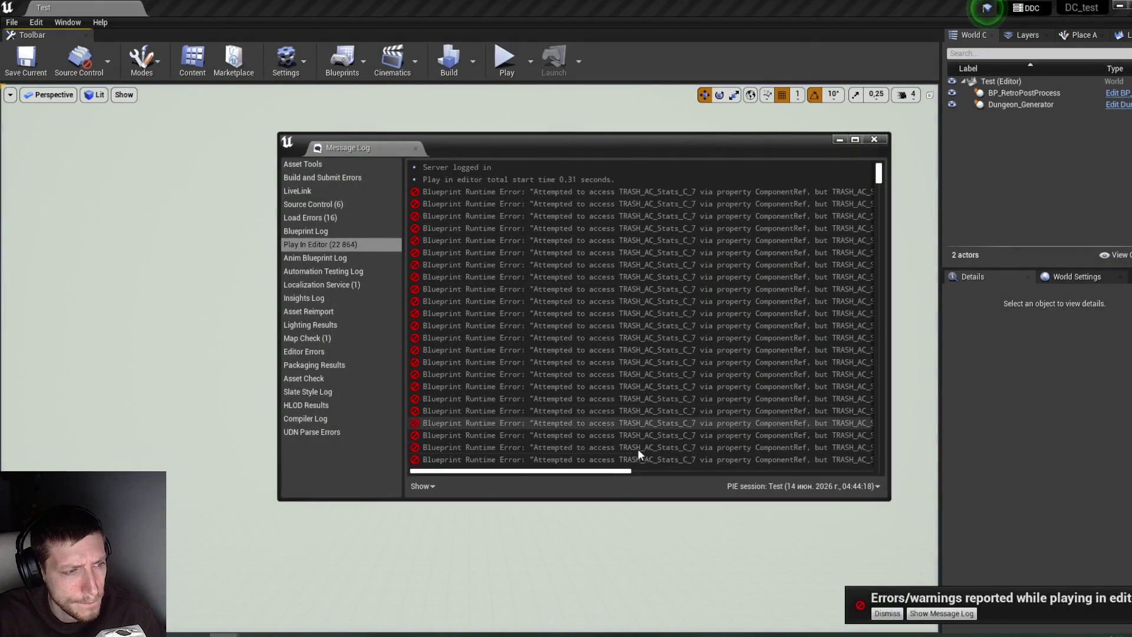
{"action": "mouse_move", "coordinate": [622, 471]}
{"action": "left_mouse_down"}
{"action": "mouse_move", "coordinate": [840, 463]}
{"action": "mouse_move", "coordinate": [856, 451]}
{"action": "mouse_move", "coordinate": [627, 458]}
{"action": "mouse_move", "coordinate": [820, 454]}
{"action": "left_mouse_up"}
{"action": "left_click", "coordinate": [875, 140]}
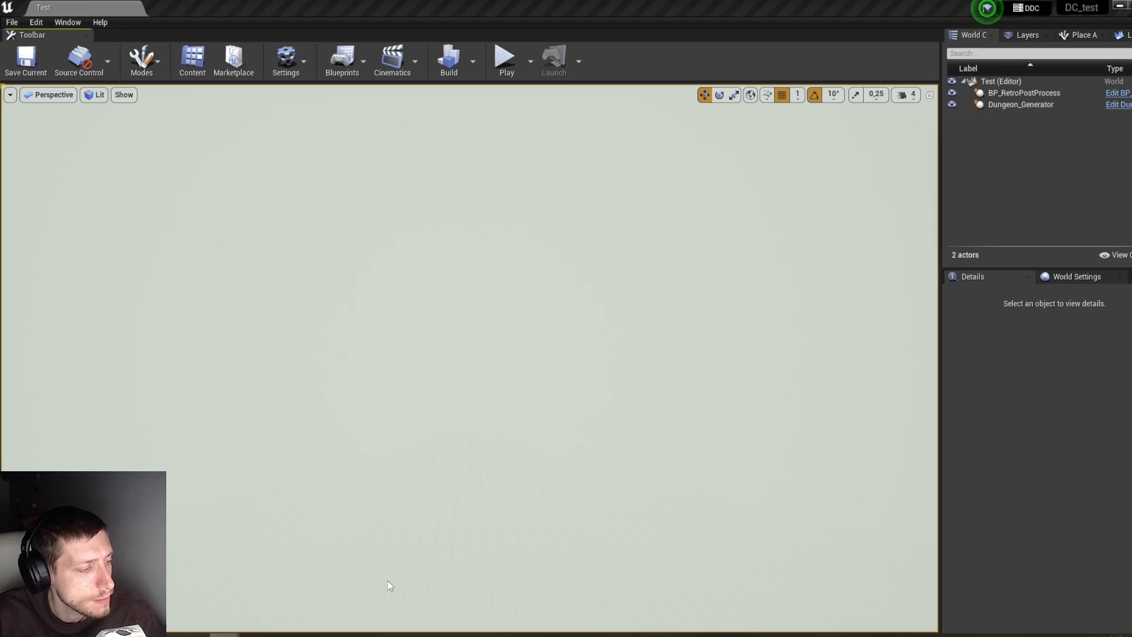
Step: Give the Player_DC blueprint's AC_Stats a default Armor of 20 and compile it
{"action": "key", "text": "alt+Tab"}
{"action": "left_click", "coordinate": [235, 8]}
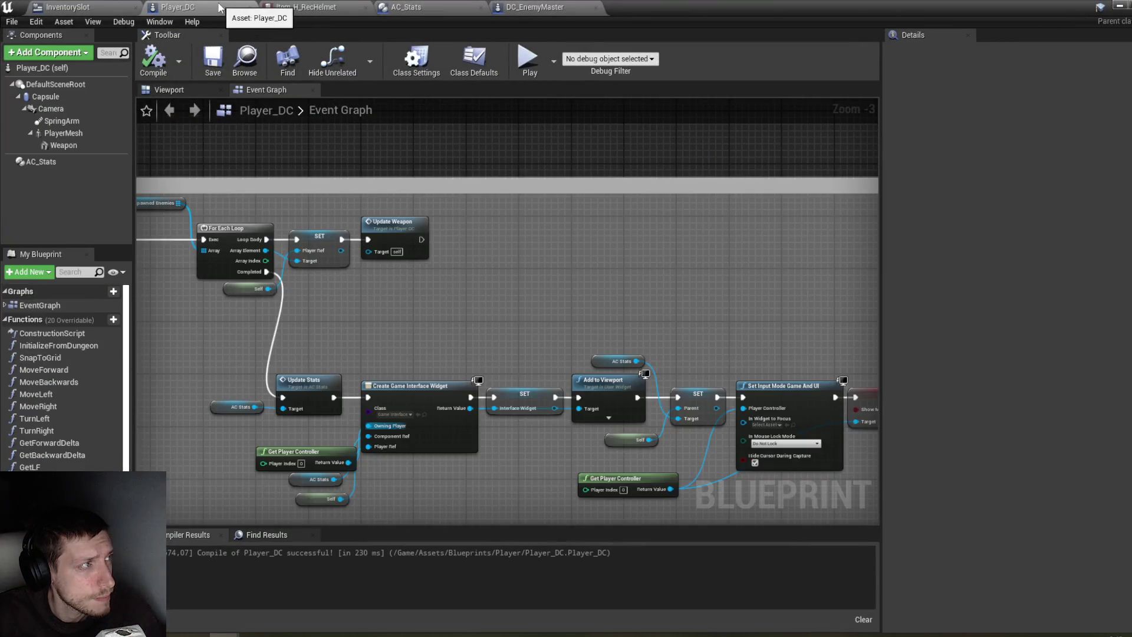
{"action": "left_click", "coordinate": [66, 165]}
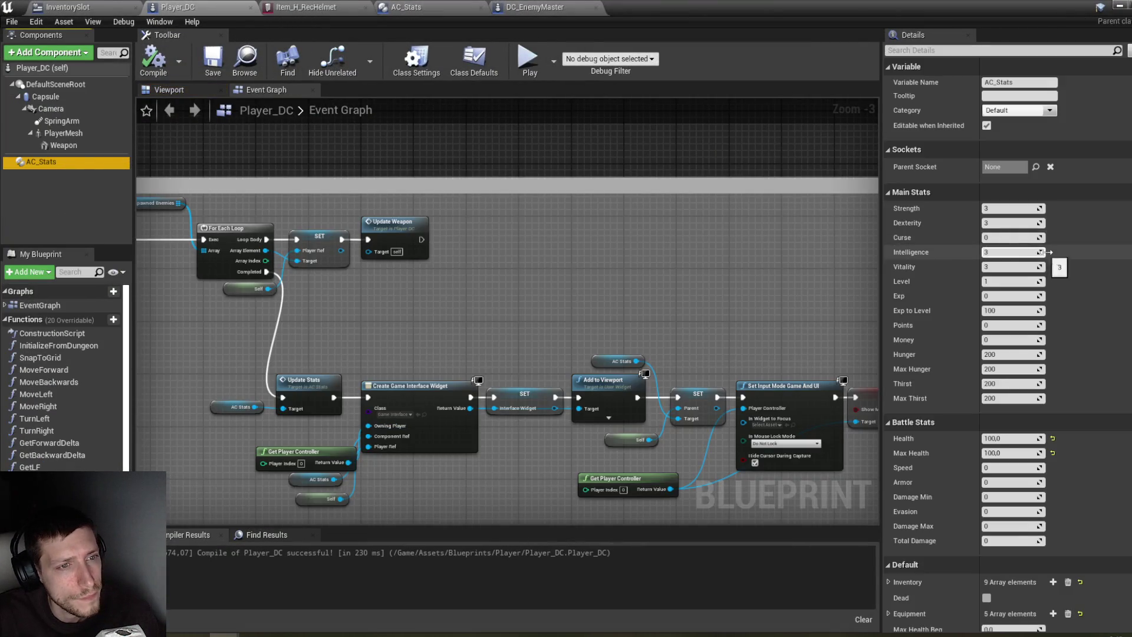
{"action": "left_click", "coordinate": [1014, 481]}
{"action": "key", "text": "Return"}
{"action": "key", "text": "F7"}
{"action": "left_click", "coordinate": [1117, 7]}
Step: Play-test the 20-armor player and walk into the creature to take hits
{"action": "left_click", "coordinate": [506, 59]}
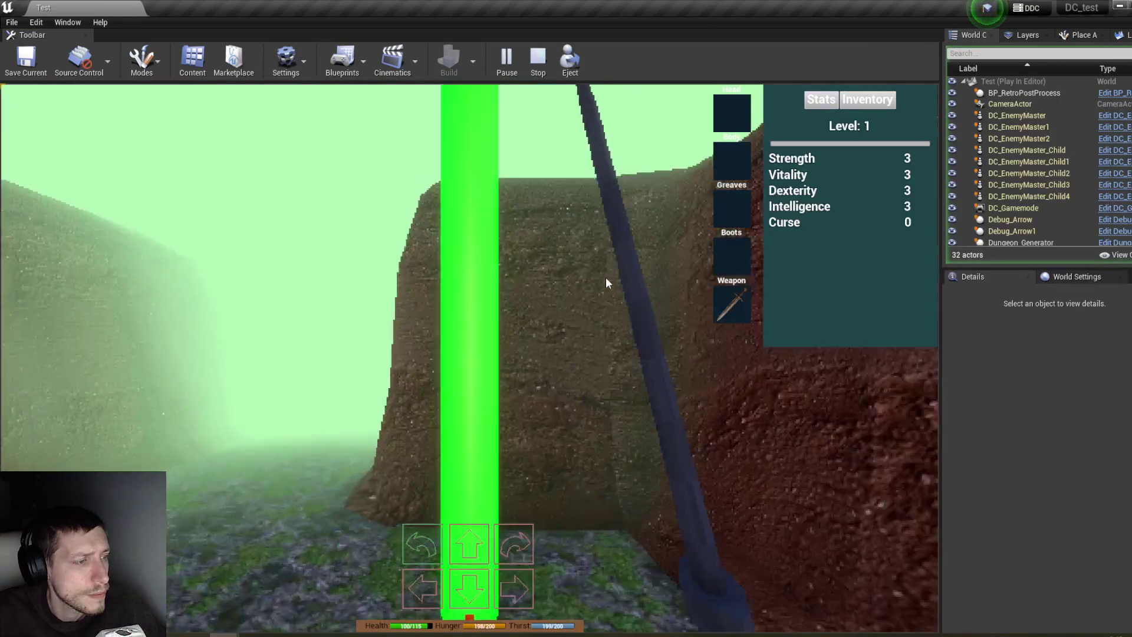
{"action": "key", "text": "w"}
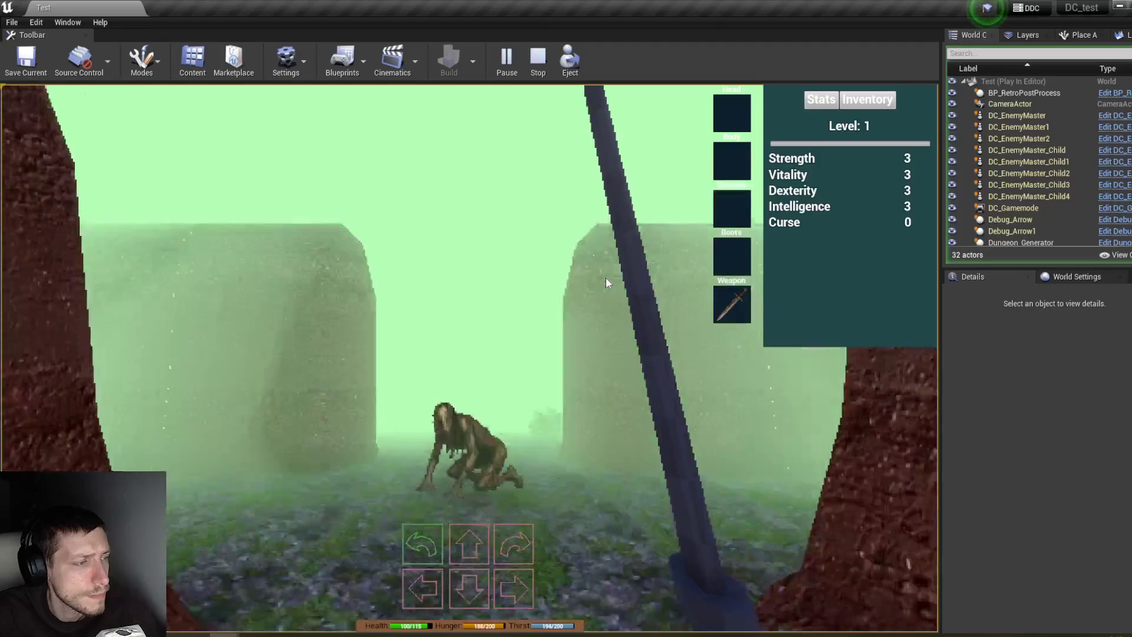
{"action": "key", "text": "w"}
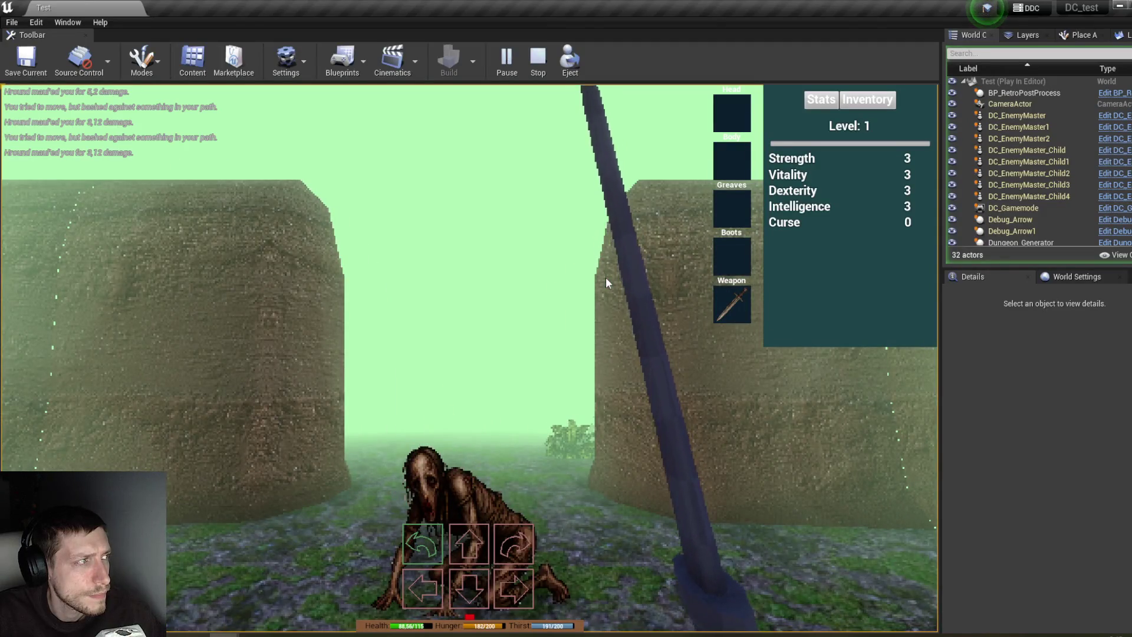
Step: Stop the session, save Player_DC, and return to DC_EnemyMaster
{"action": "left_click", "coordinate": [538, 59]}
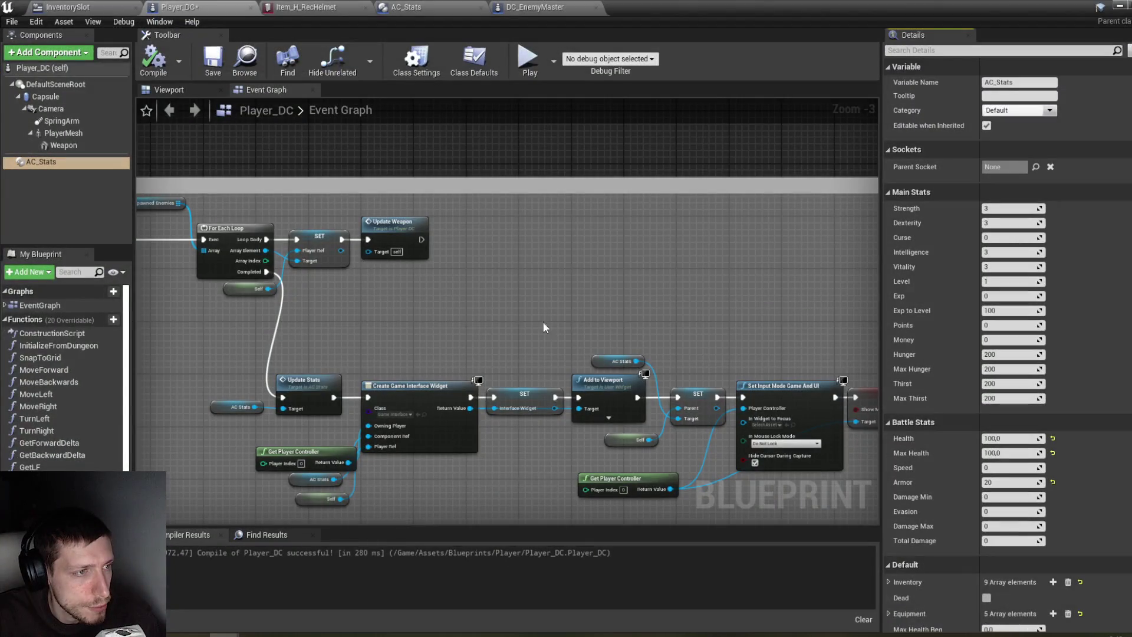
{"action": "key", "text": "ctrl+s"}
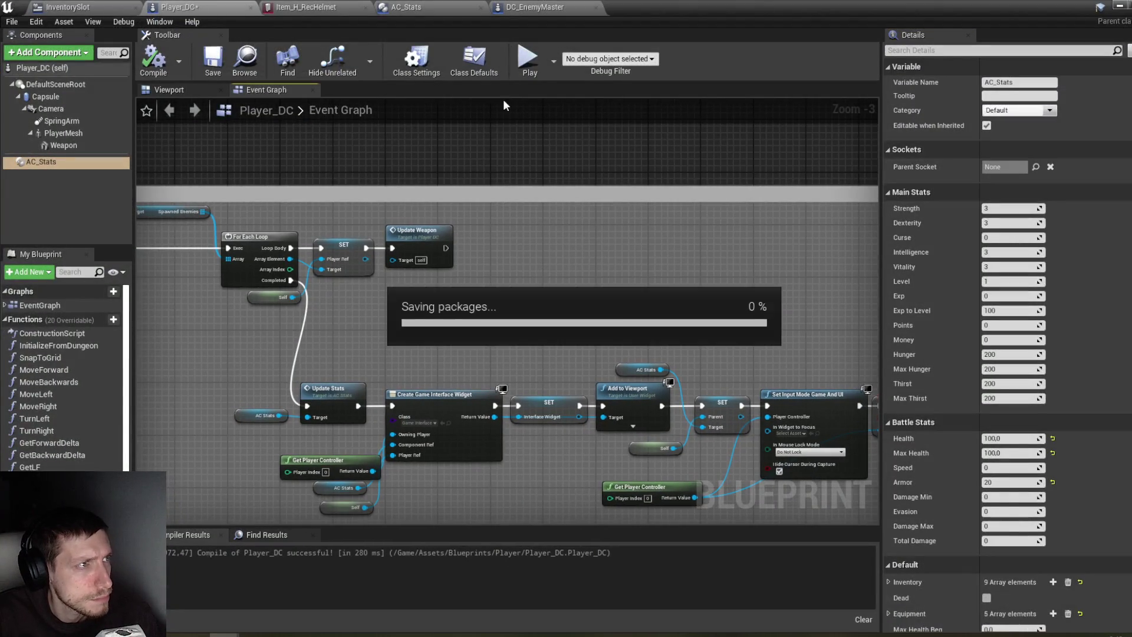
{"action": "left_click", "coordinate": [535, 7]}
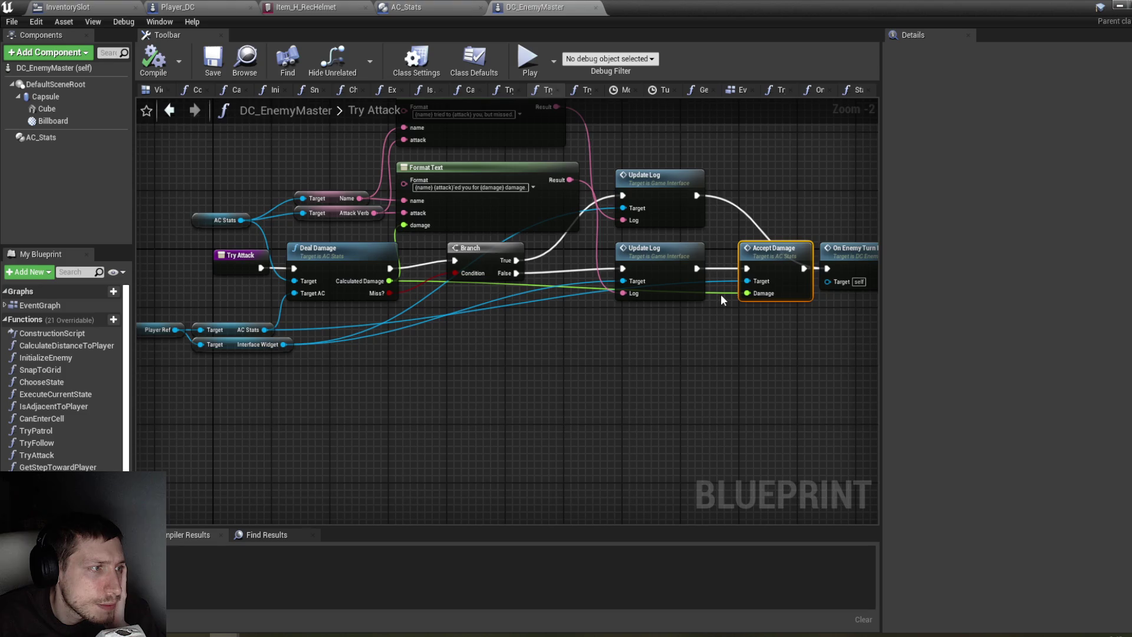
Step: Look over Deal Damage, nudge its GetClass node down, then view the AC_Stats Event Graph
{"action": "double_click", "coordinate": [325, 272]}
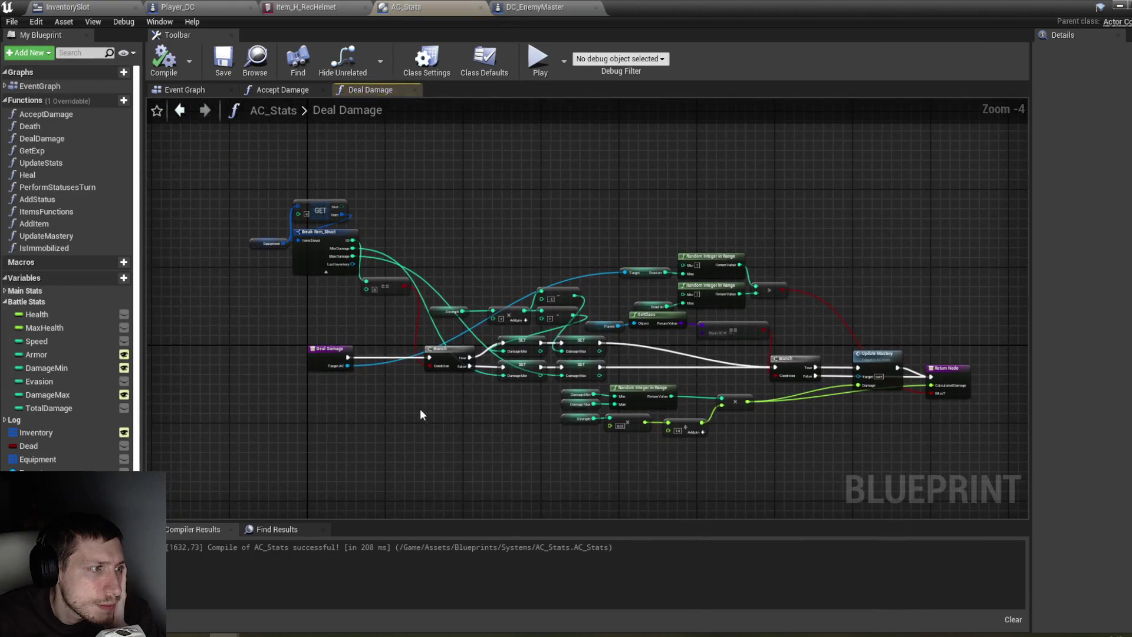
{"action": "scroll", "coordinate": [398, 367], "scroll_direction": "up", "scroll_amount": 1}
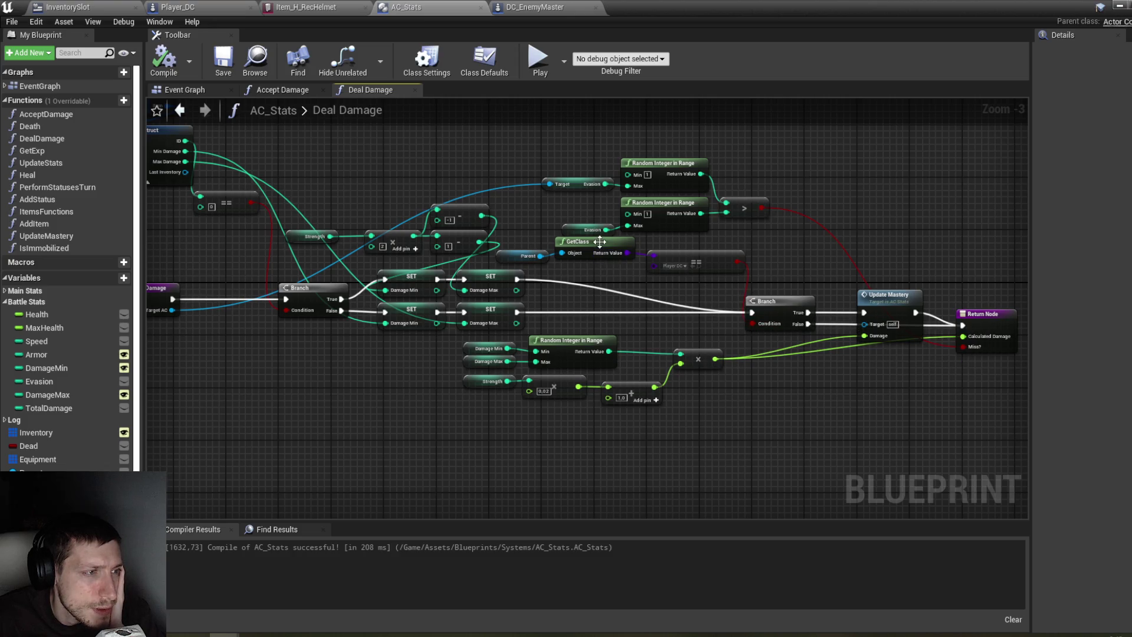
{"action": "left_click_drag", "start_coordinate": [600, 242], "coordinate": [600, 248]}
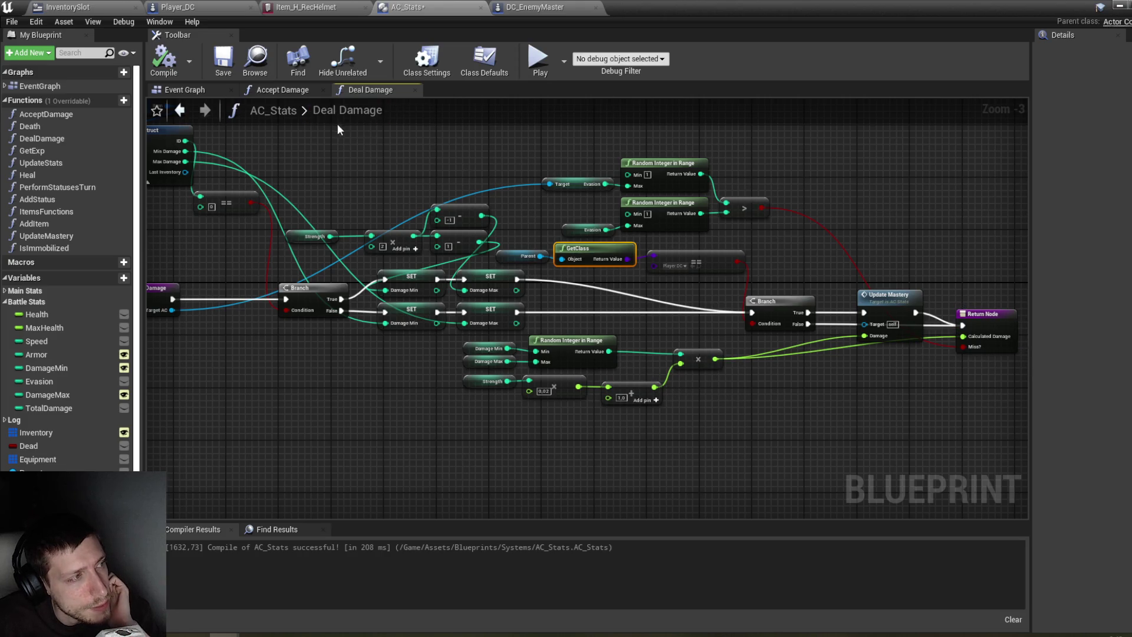
{"action": "left_click", "coordinate": [212, 91]}
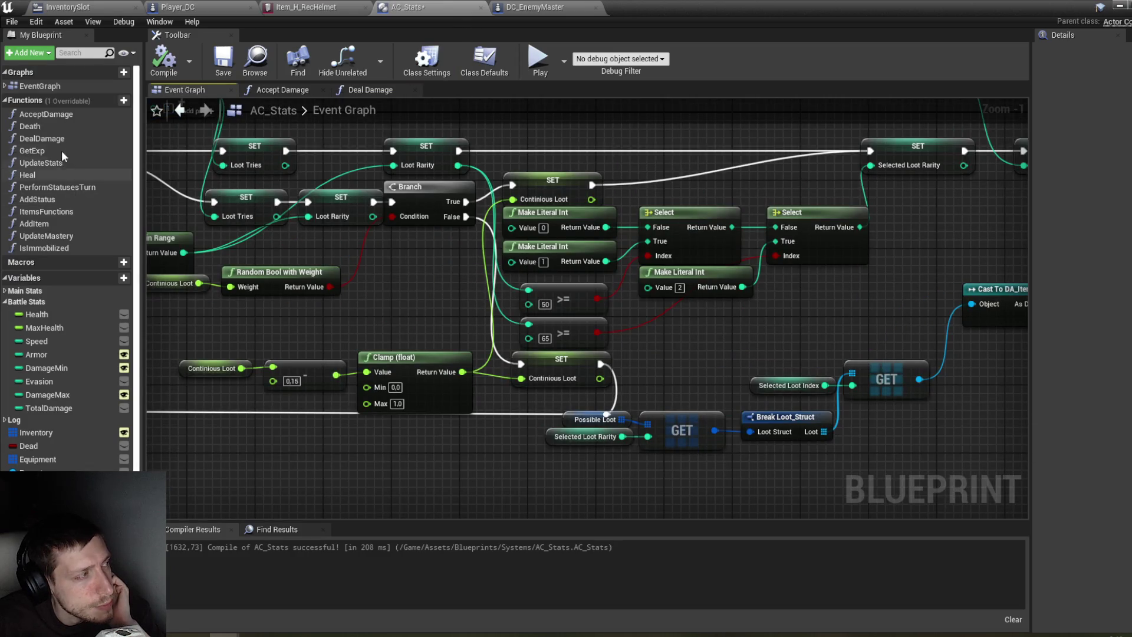
Step: Open the Accept Damage function and bring its Health and Armor calculation nodes into view
{"action": "double_click", "coordinate": [57, 116]}
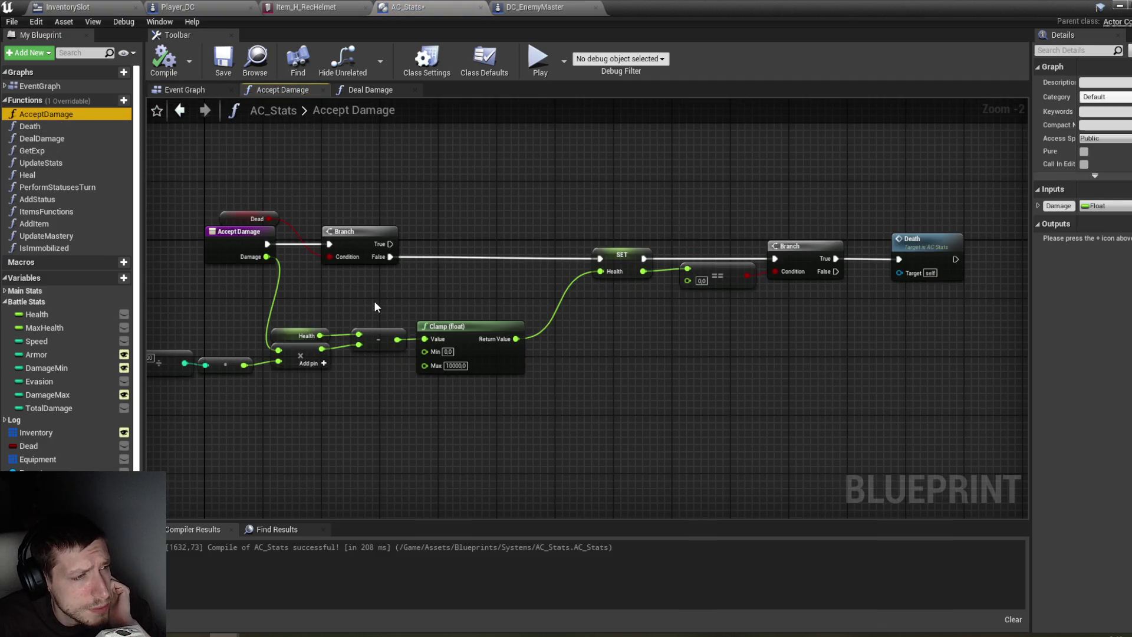
{"action": "left_click_drag", "start_coordinate": [374, 306], "coordinate": [411, 309]}
{"action": "left_click", "coordinate": [404, 336]}
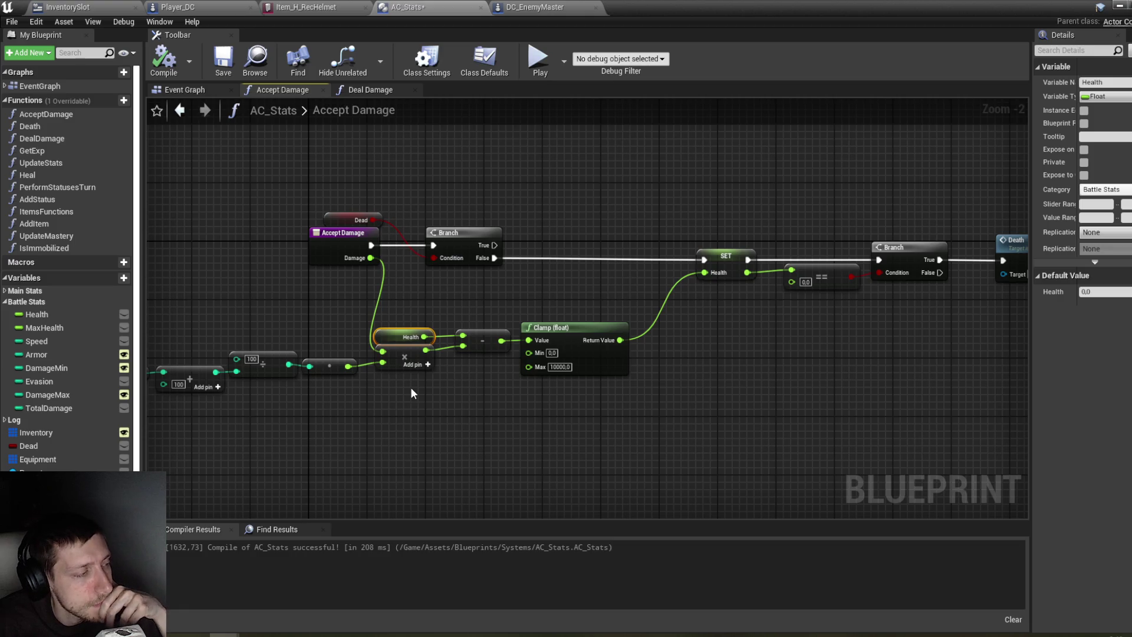
{"action": "left_click_drag", "start_coordinate": [373, 392], "coordinate": [474, 395]}
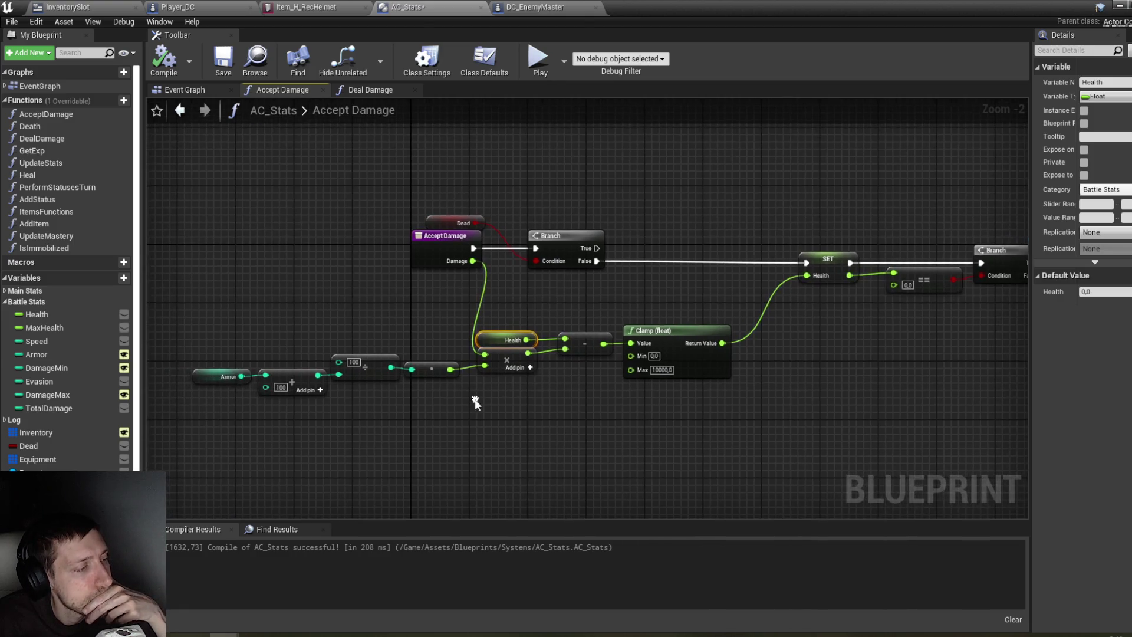
Step: Add a Print String fed by Branch False and the clamped health, then compile AC_Stats
{"action": "right_click", "coordinate": [536, 421]}
{"action": "type", "text": "prinm"}
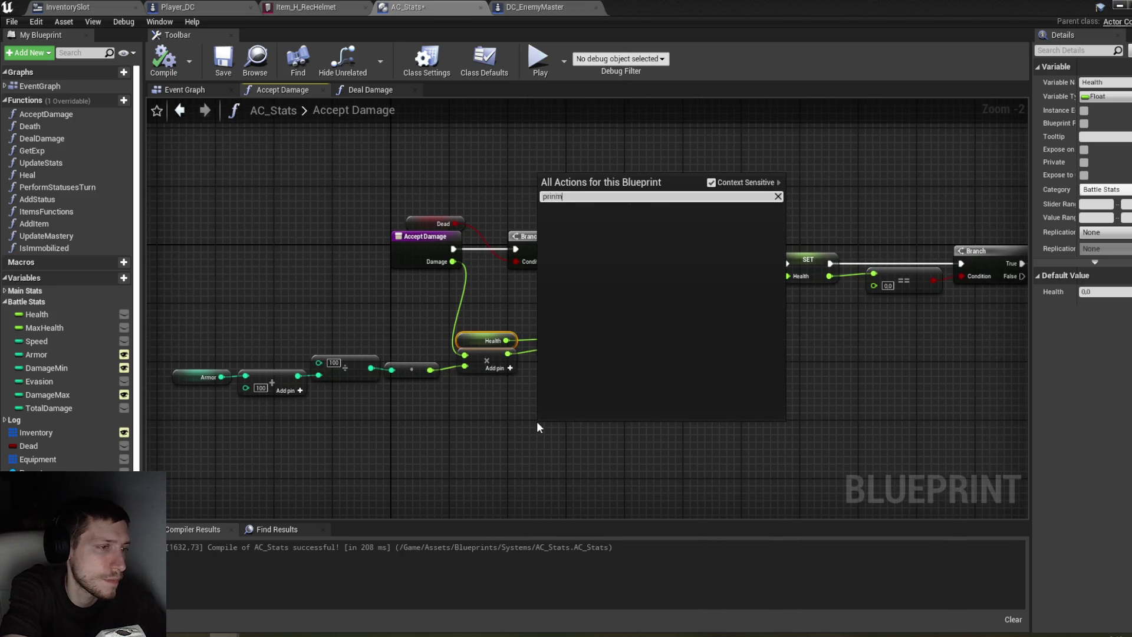
{"action": "key", "text": "BackSpace"}
{"action": "type", "text": "t"}
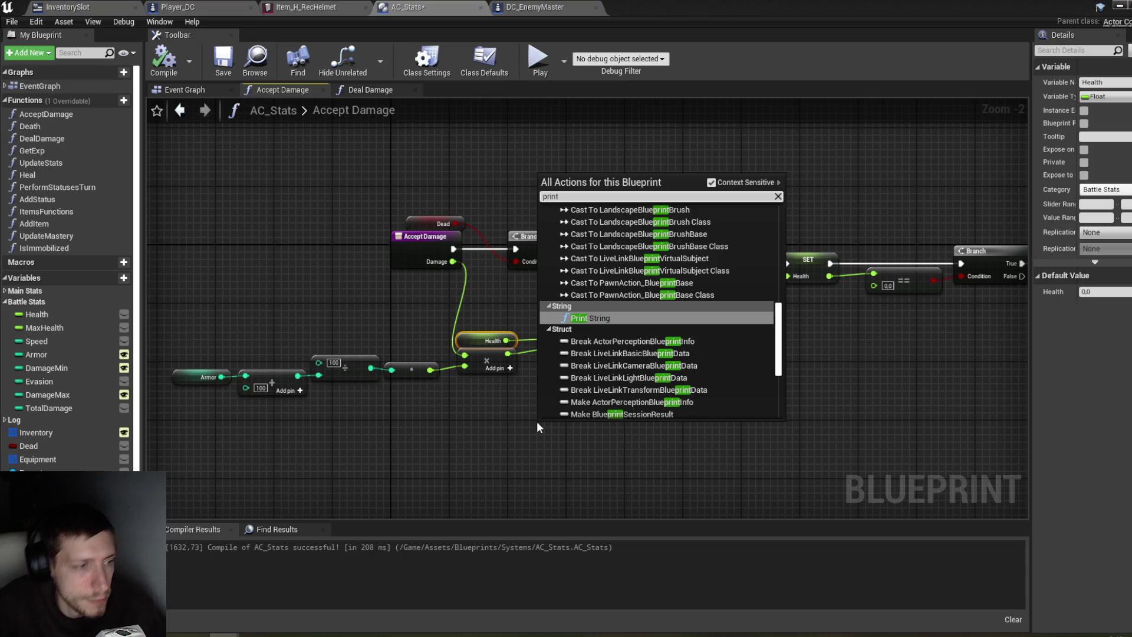
{"action": "left_click", "coordinate": [619, 314]}
{"action": "left_click_drag", "start_coordinate": [619, 324], "coordinate": [544, 316]}
{"action": "left_click", "coordinate": [586, 417]}
{"action": "mouse_move", "coordinate": [514, 427]}
{"action": "left_mouse_down"}
{"action": "mouse_move", "coordinate": [623, 263]}
{"action": "mouse_move", "coordinate": [664, 253]}
{"action": "left_mouse_up"}
{"action": "left_click_drag", "start_coordinate": [502, 254], "coordinate": [712, 257]}
{"action": "mouse_move", "coordinate": [628, 337]}
{"action": "left_mouse_down"}
{"action": "mouse_move", "coordinate": [627, 274]}
{"action": "mouse_move", "coordinate": [601, 304]}
{"action": "left_mouse_up"}
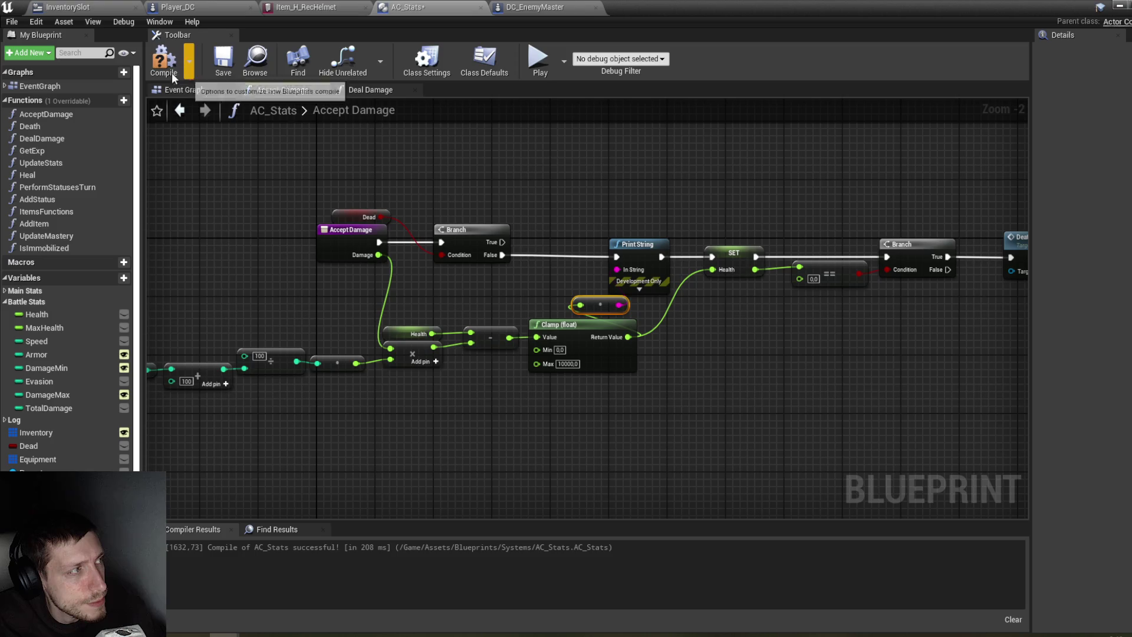
{"action": "key", "text": "F7"}
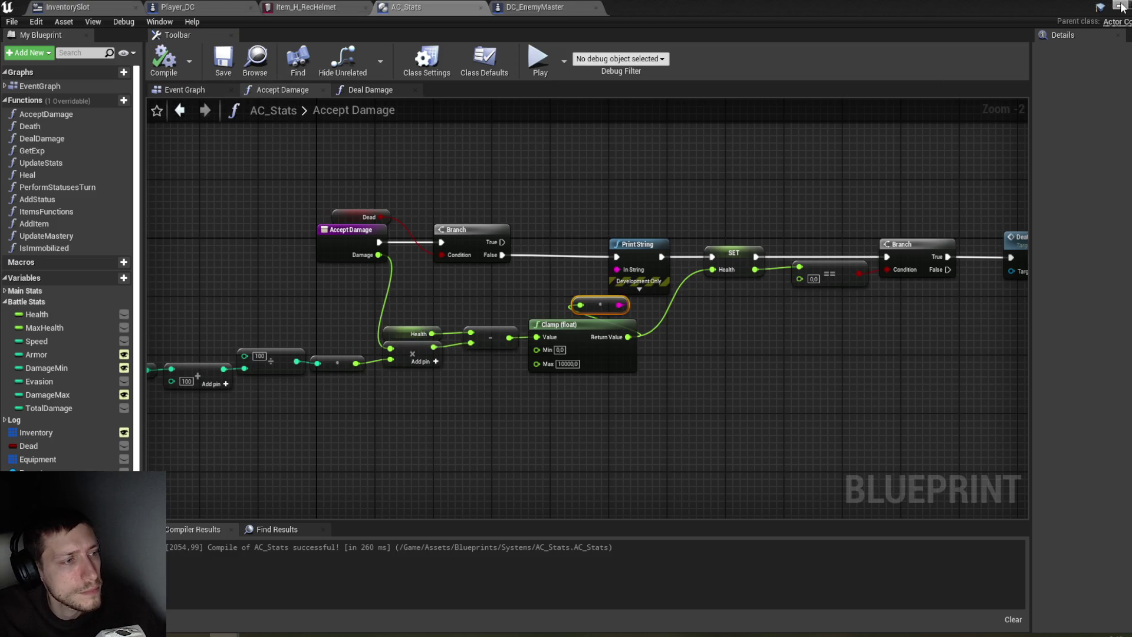
Step: Play-test the level, confirm Player_DC's AC_Stats shows Armor 0, then stop
{"action": "left_click", "coordinate": [1120, 7]}
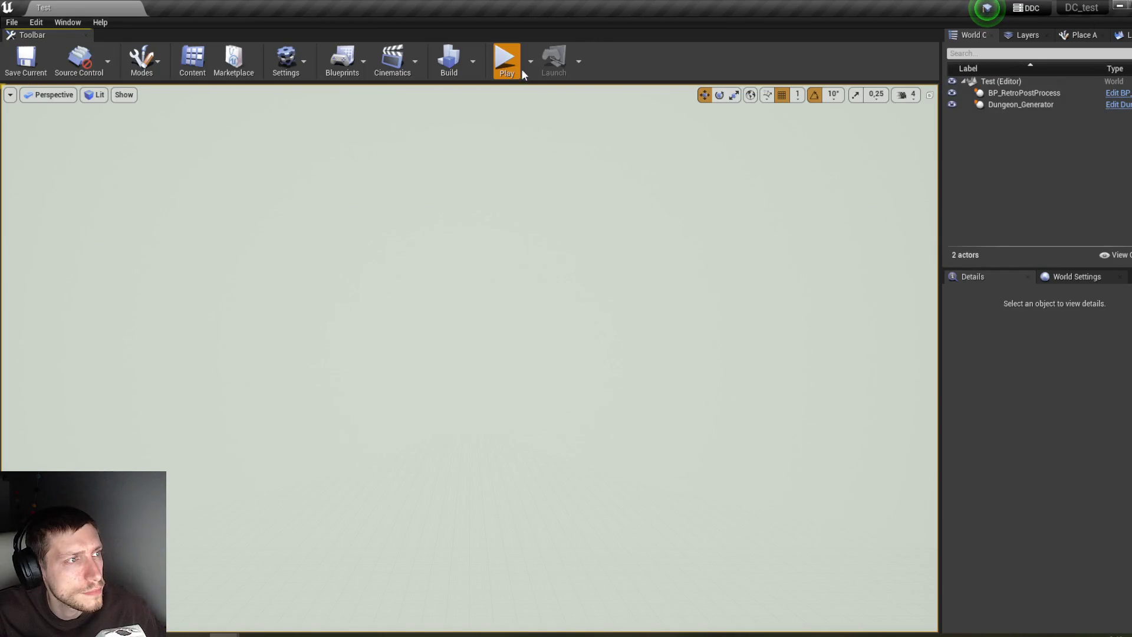
{"action": "left_click", "coordinate": [518, 61]}
{"action": "scroll", "coordinate": [1030, 211], "scroll_direction": "down", "scroll_amount": 2}
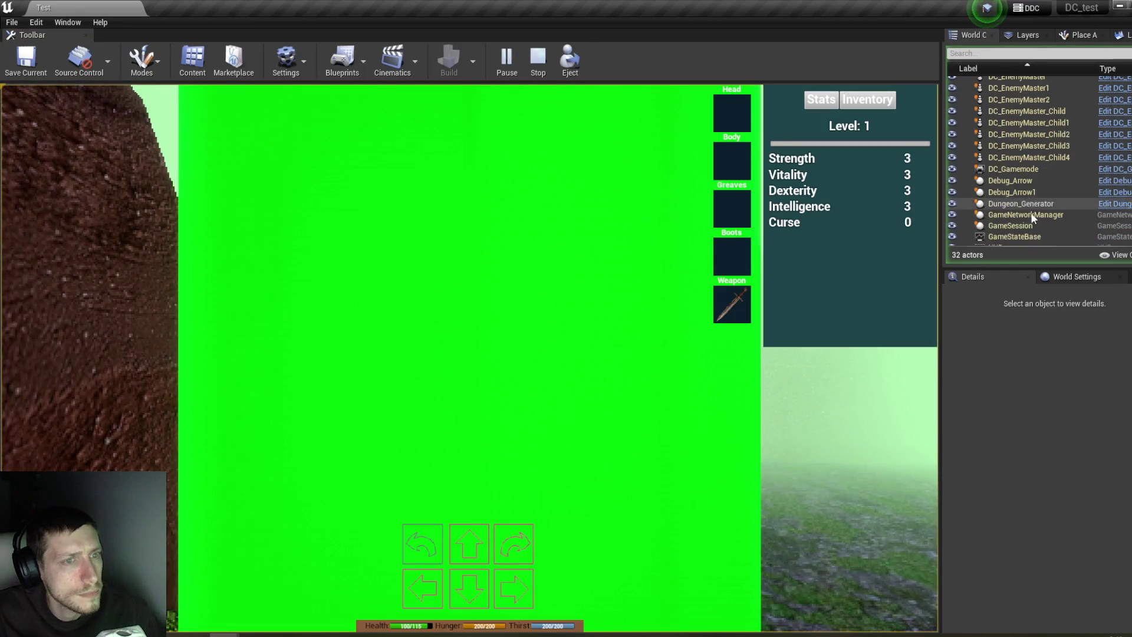
{"action": "scroll", "coordinate": [1031, 214], "scroll_direction": "down", "scroll_amount": 3}
{"action": "left_click", "coordinate": [1026, 202]}
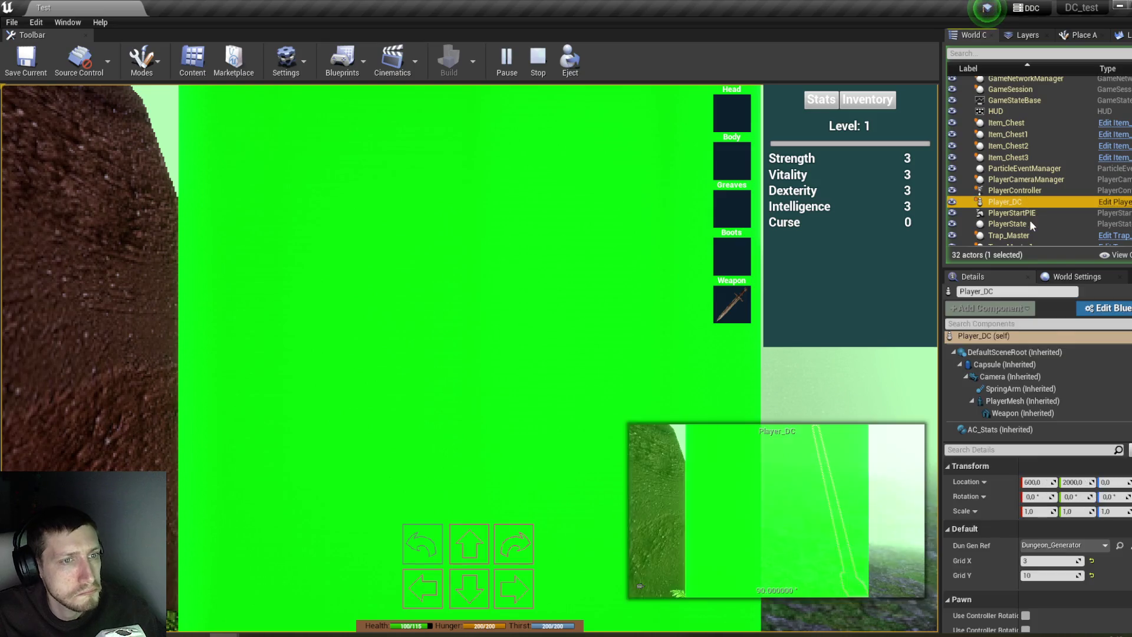
{"action": "left_click", "coordinate": [1022, 430]}
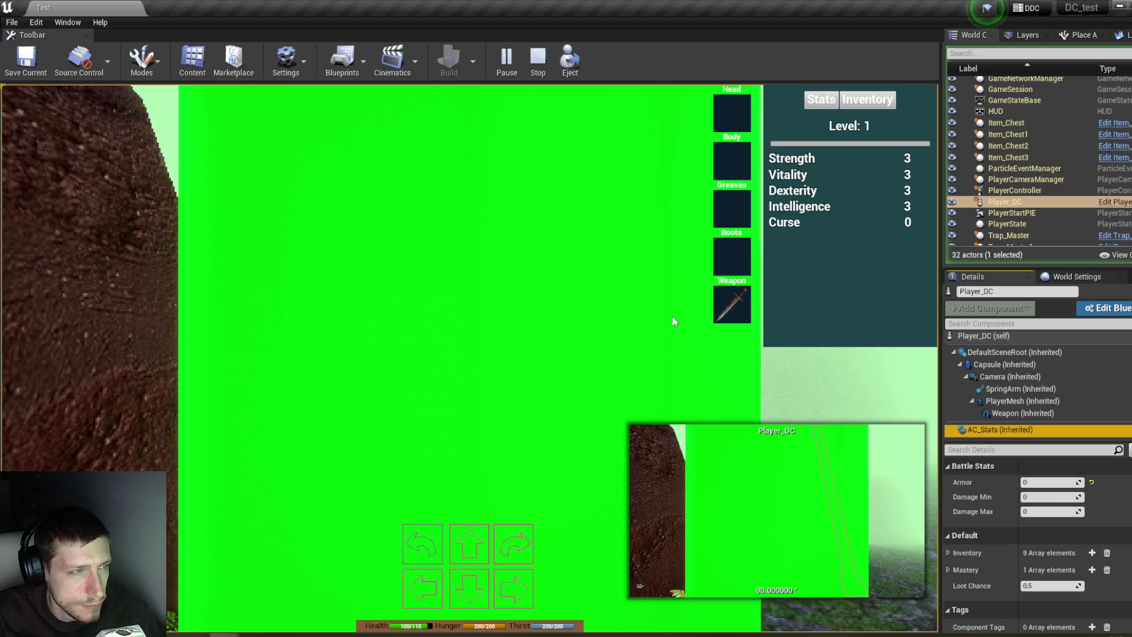
{"action": "left_click", "coordinate": [538, 77]}
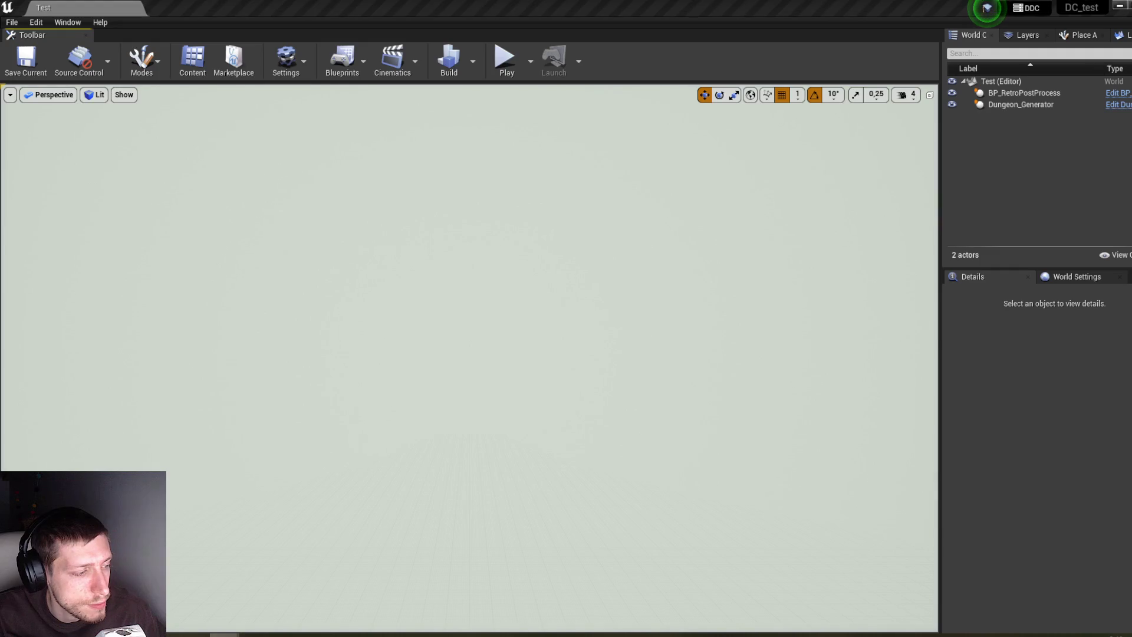
Step: Wire BeginPlay's For Each Loop Completed straight into Create Game Interface Widget and recompile Player_DC
{"action": "mouse_move", "coordinate": [224, 634]}
{"action": "left_click", "coordinate": [376, 597]}
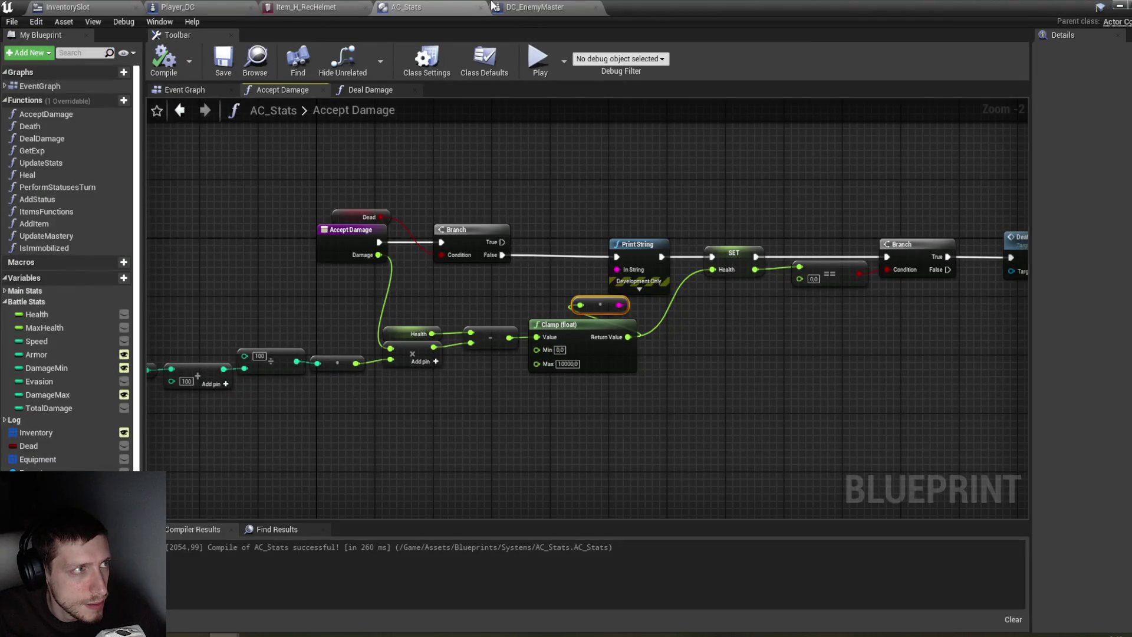
{"action": "left_click", "coordinate": [171, 7]}
{"action": "mouse_move", "coordinate": [557, 303]}
{"action": "left_mouse_down"}
{"action": "mouse_move", "coordinate": [475, 246]}
{"action": "mouse_move", "coordinate": [470, 217]}
{"action": "left_mouse_up"}
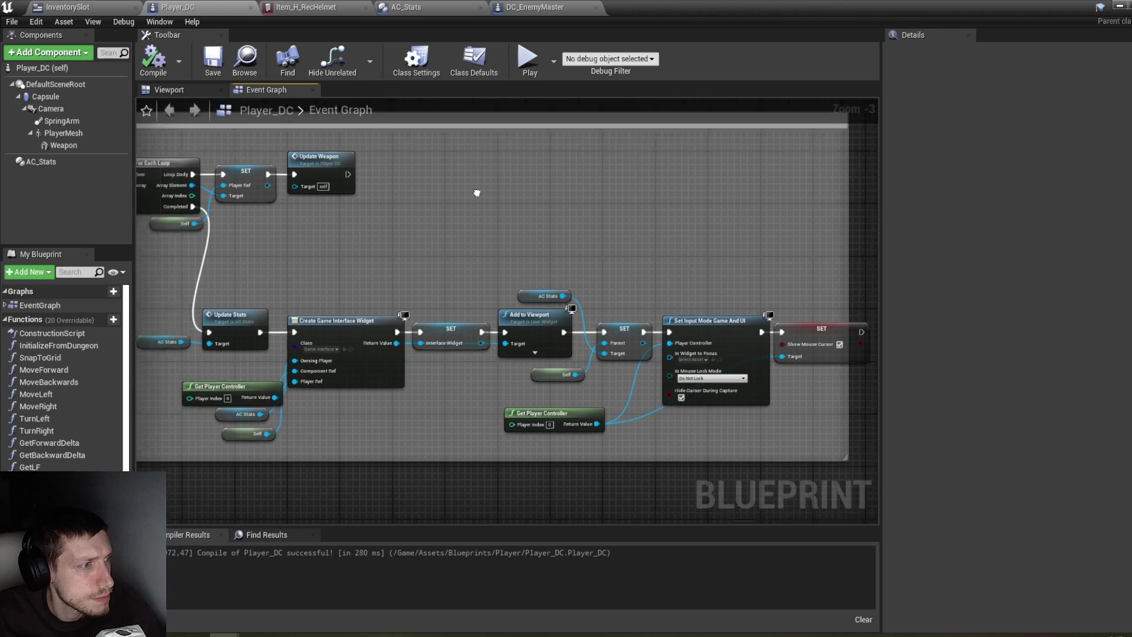
{"action": "scroll", "coordinate": [720, 201], "scroll_direction": "down", "scroll_amount": 7}
{"action": "scroll", "coordinate": [655, 289], "scroll_direction": "up", "scroll_amount": 8}
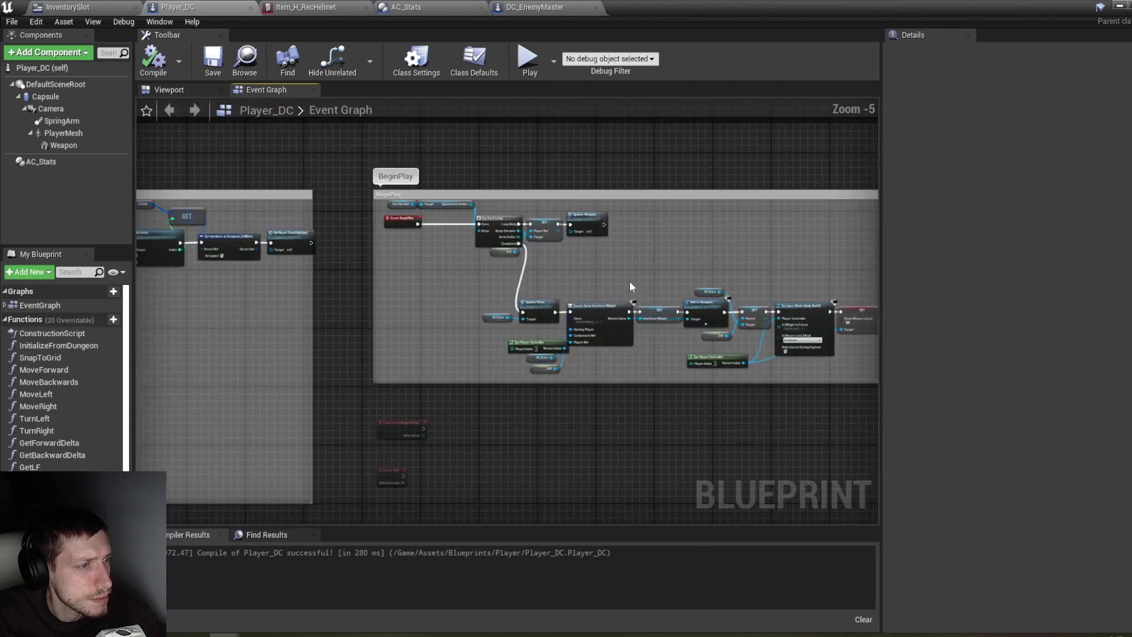
{"action": "mouse_move", "coordinate": [586, 271]}
{"action": "left_mouse_down"}
{"action": "mouse_move", "coordinate": [182, 233]}
{"action": "mouse_move", "coordinate": [606, 243]}
{"action": "mouse_move", "coordinate": [677, 297]}
{"action": "left_mouse_up"}
{"action": "mouse_move", "coordinate": [465, 227]}
{"action": "left_mouse_down"}
{"action": "mouse_move", "coordinate": [592, 355]}
{"action": "mouse_move", "coordinate": [579, 366]}
{"action": "left_mouse_up"}
{"action": "left_click", "coordinate": [151, 62]}
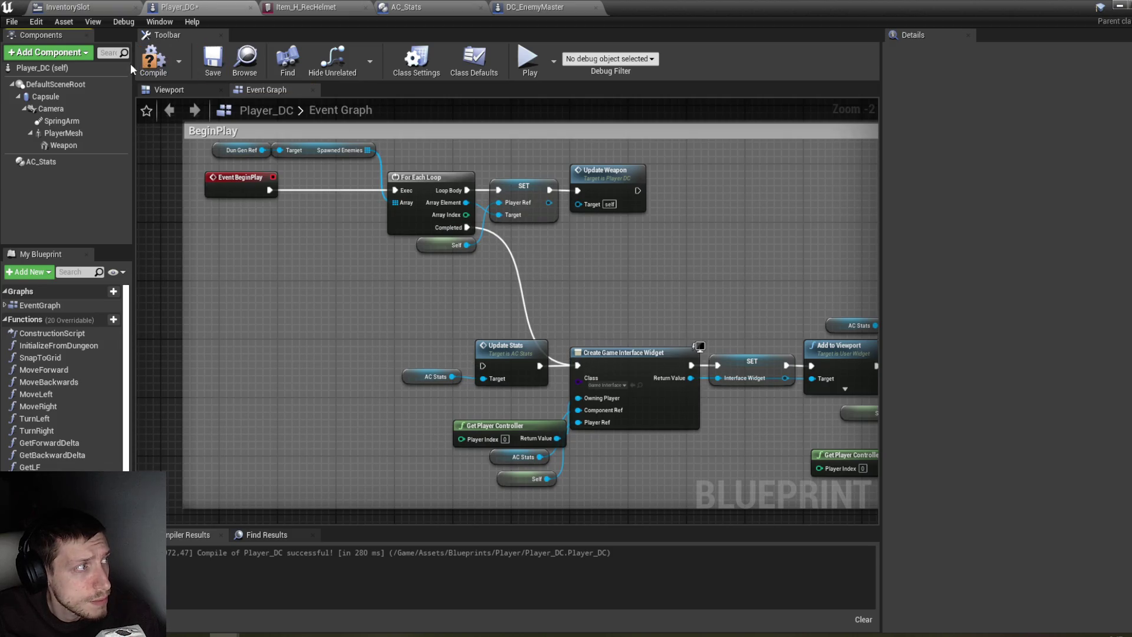
{"action": "left_click", "coordinate": [74, 162]}
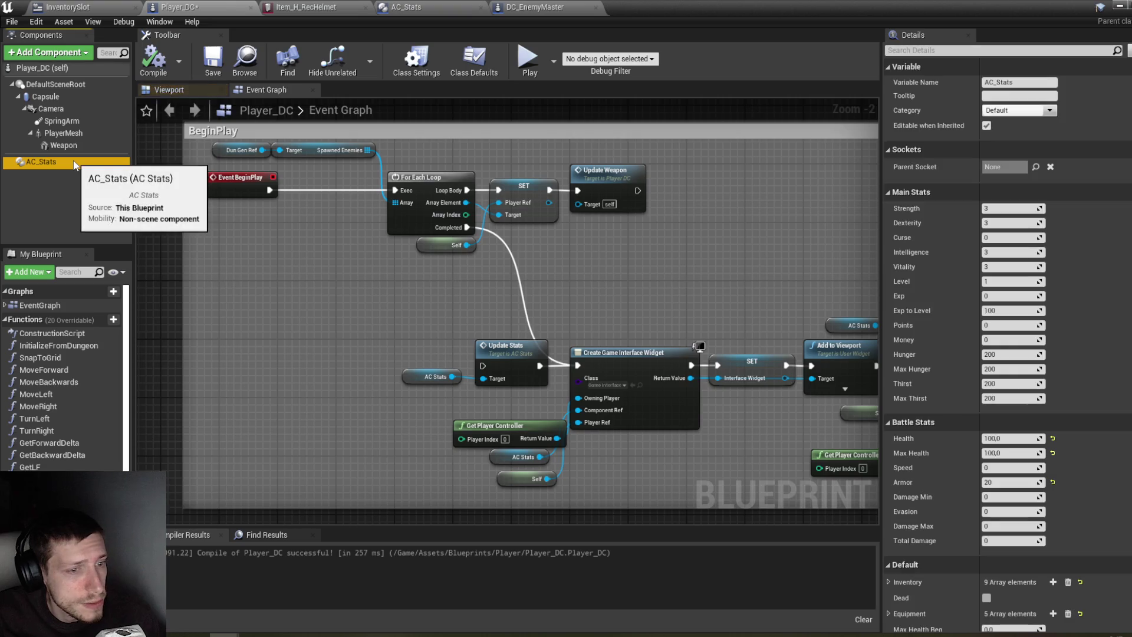
{"action": "left_click", "coordinate": [1119, 6]}
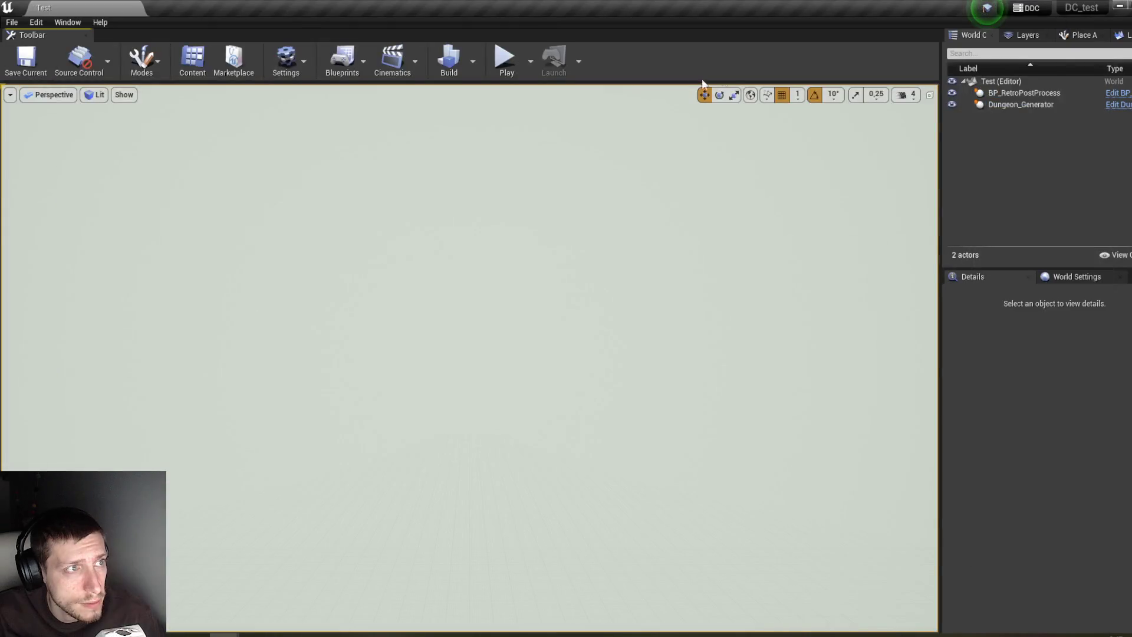
Step: Launch a new play-in-editor session of the level with 30 actors running
{"action": "left_click", "coordinate": [506, 57]}
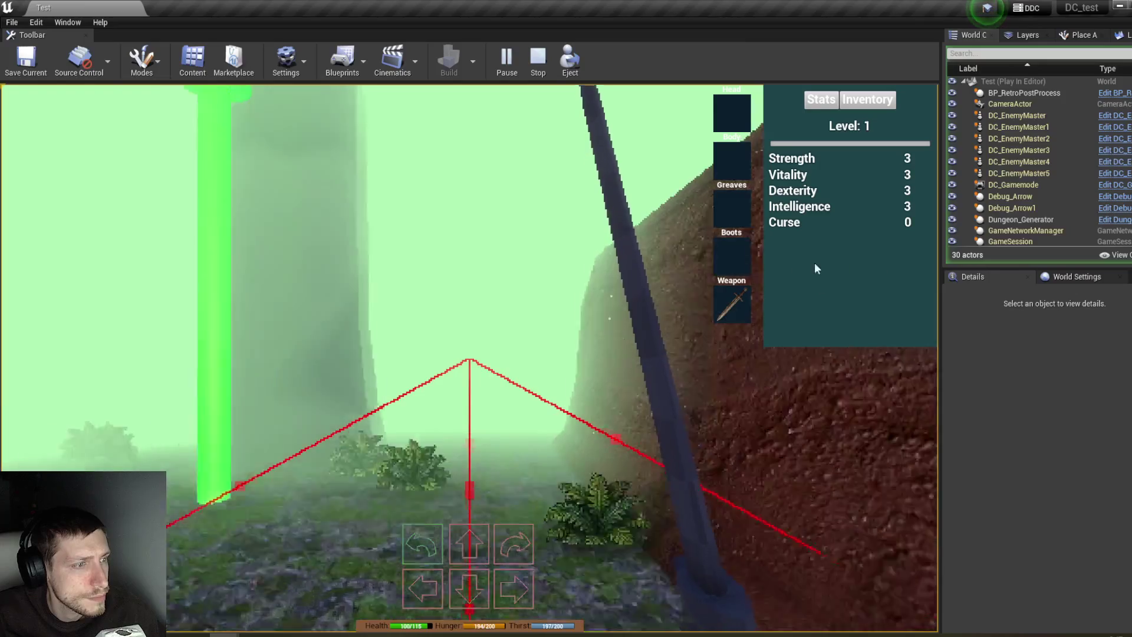
{"action": "scroll", "coordinate": [1043, 210], "scroll_direction": "down", "scroll_amount": 3}
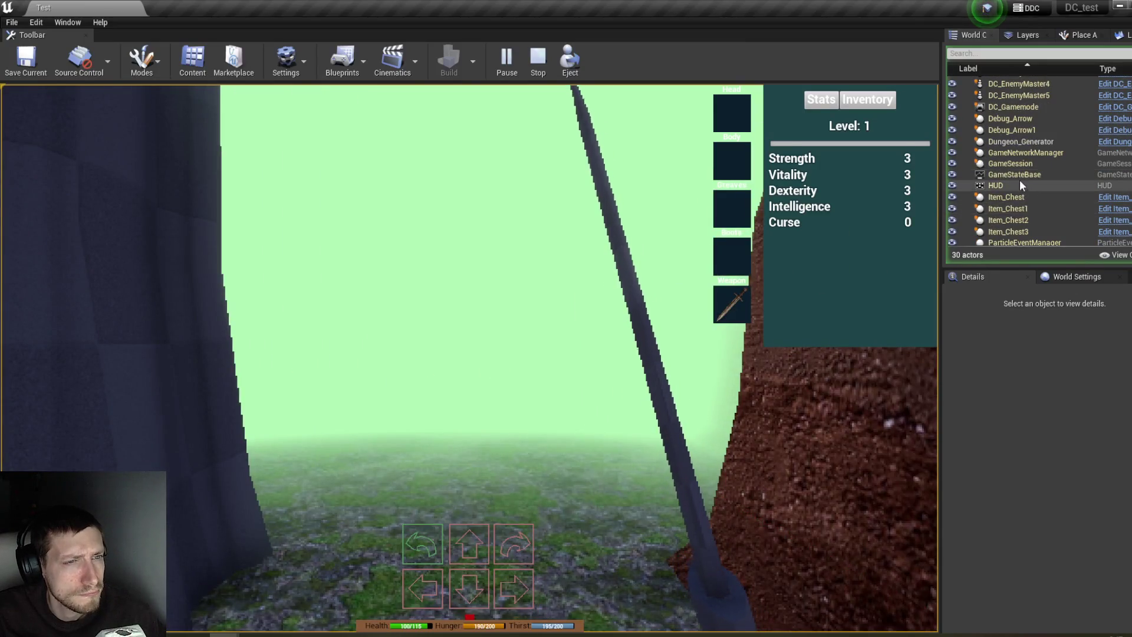
{"action": "scroll", "coordinate": [1020, 177], "scroll_direction": "down", "scroll_amount": 2}
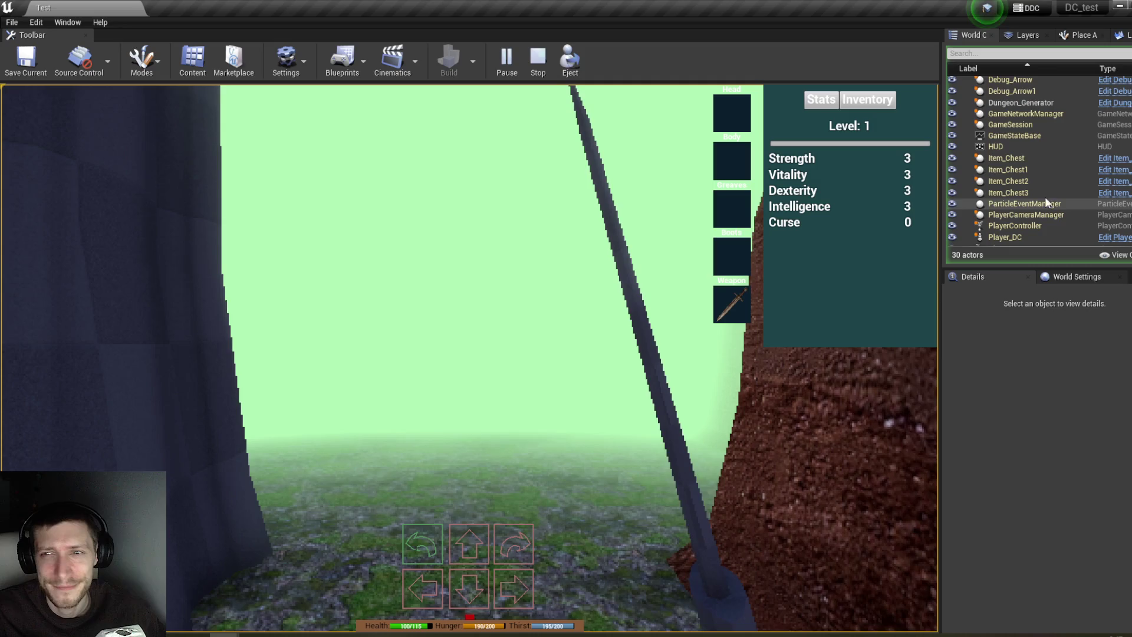
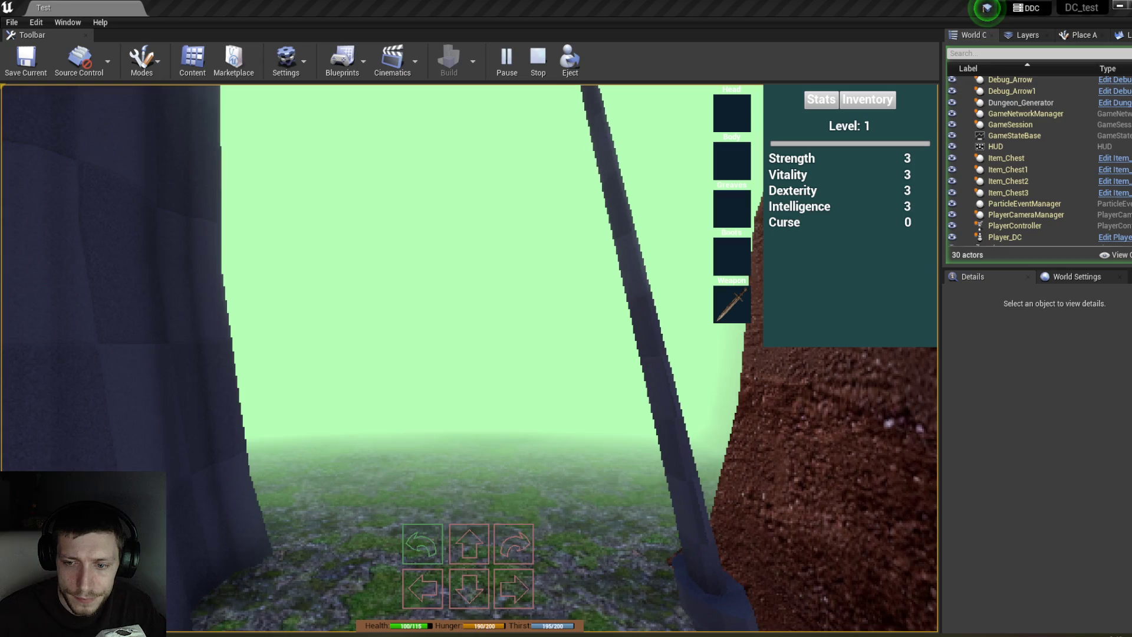
Step: Step forward, turn left to the caged-head zombie, try advancing into it, then stop playing
{"action": "key", "text": "w"}
{"action": "key", "text": "q"}
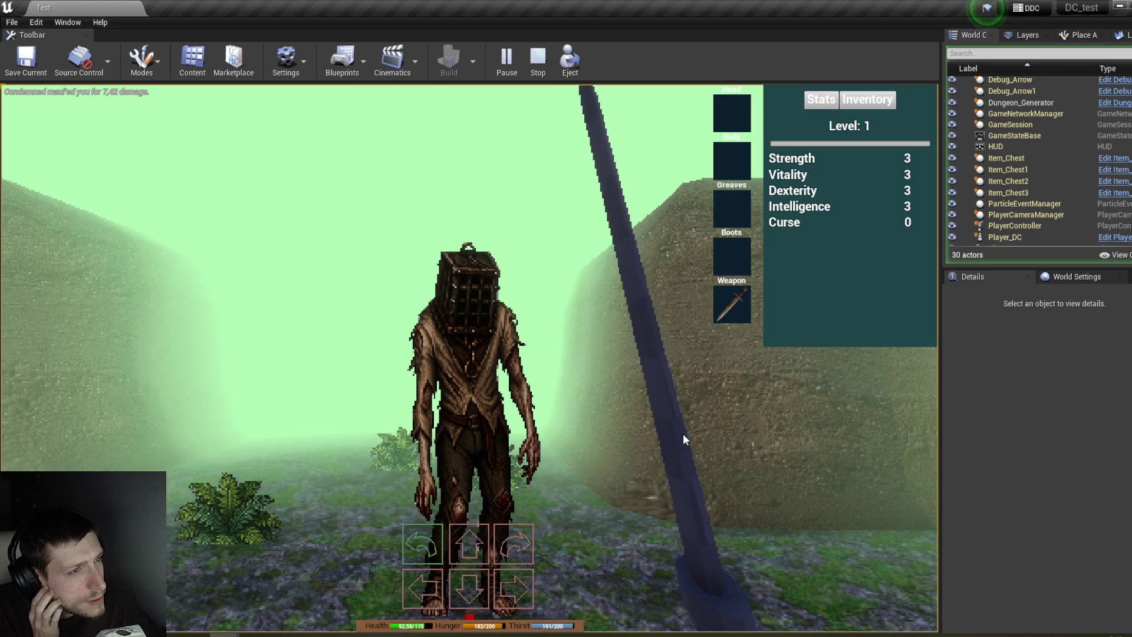
{"action": "key", "text": "w"}
{"action": "key", "text": "w"}
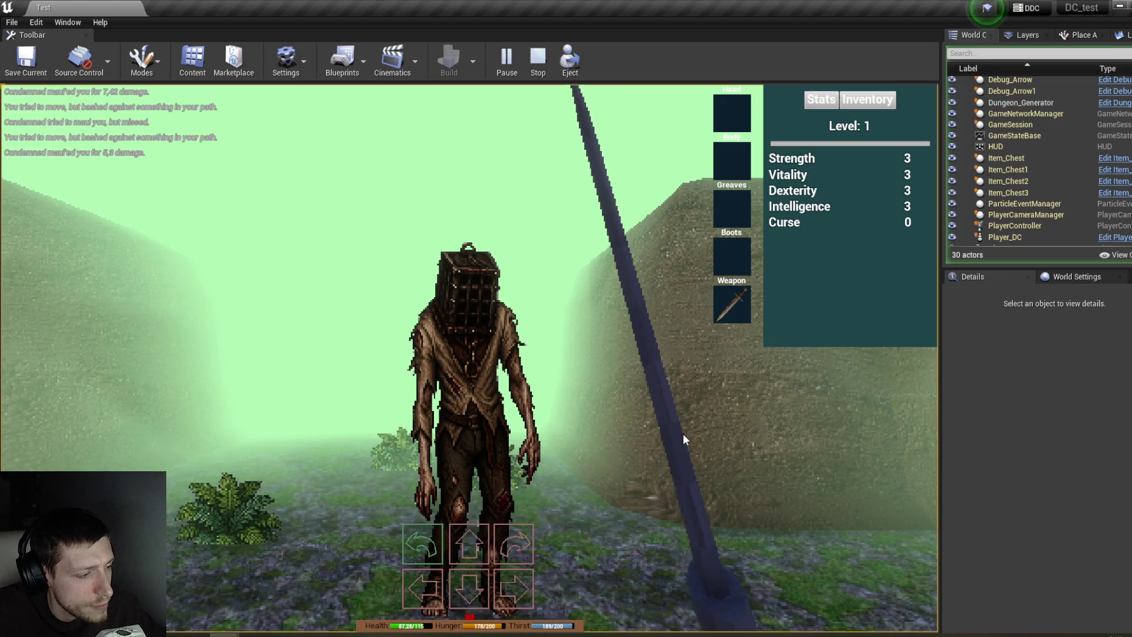
{"action": "left_click", "coordinate": [539, 64]}
Step: In AC_Stats Accept Damage, replace the reroute so Print String shows the damage; compile and save
{"action": "left_click", "coordinate": [348, 594]}
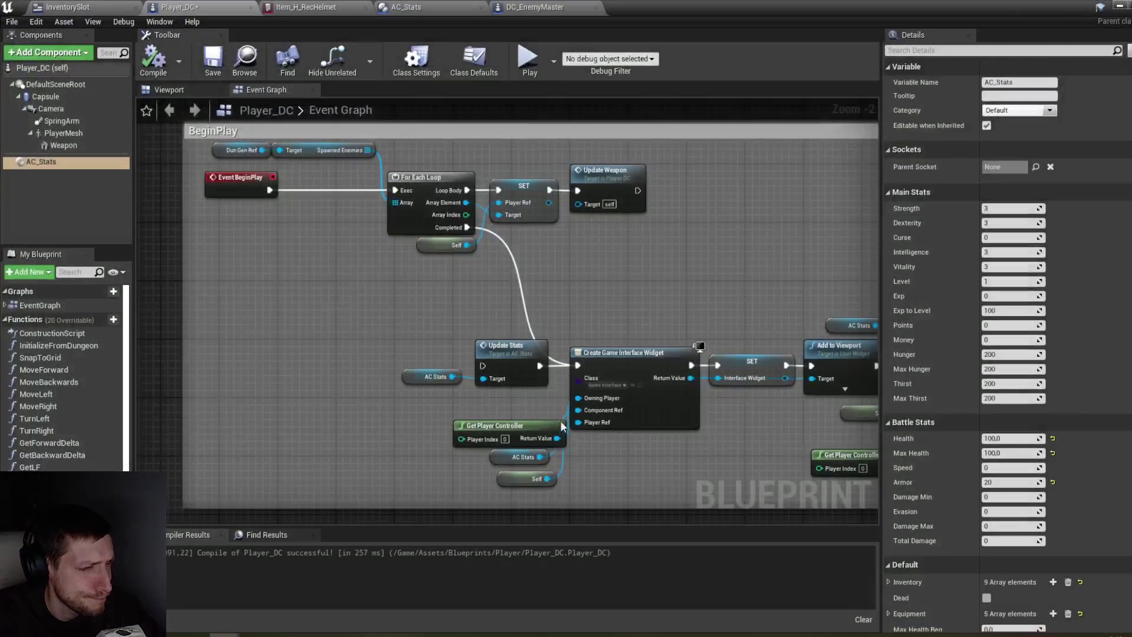
{"action": "left_click", "coordinate": [531, 7]}
{"action": "left_click", "coordinate": [456, 7]}
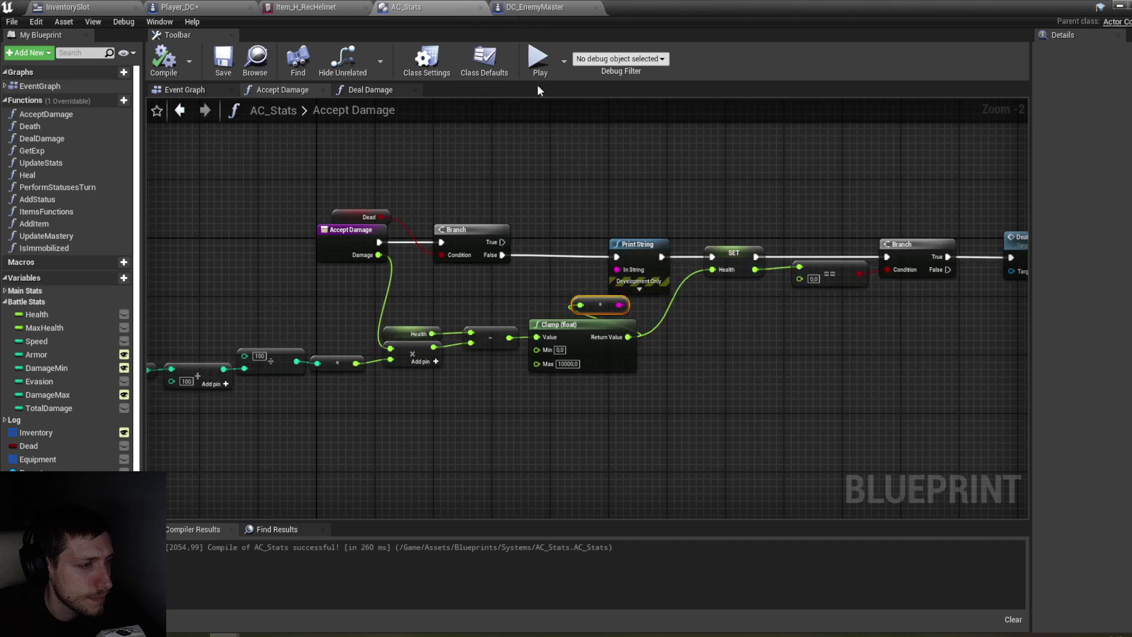
{"action": "key", "text": "Delete"}
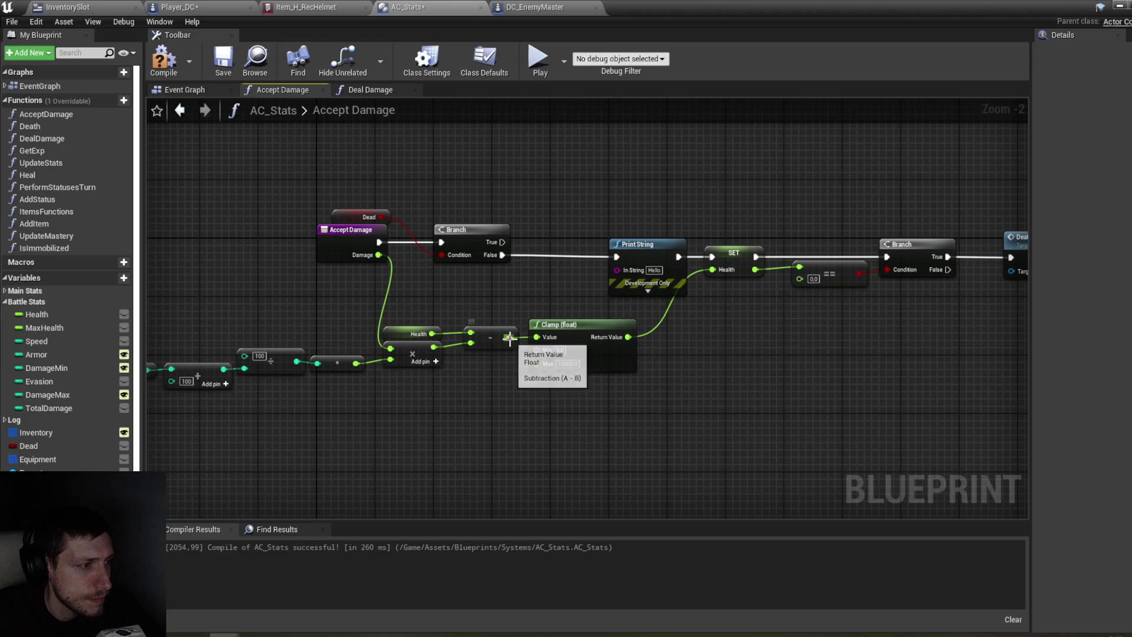
{"action": "mouse_move", "coordinate": [435, 347]}
{"action": "left_mouse_down"}
{"action": "mouse_move", "coordinate": [453, 265]}
{"action": "mouse_move", "coordinate": [507, 354]}
{"action": "mouse_move", "coordinate": [623, 272]}
{"action": "left_mouse_up"}
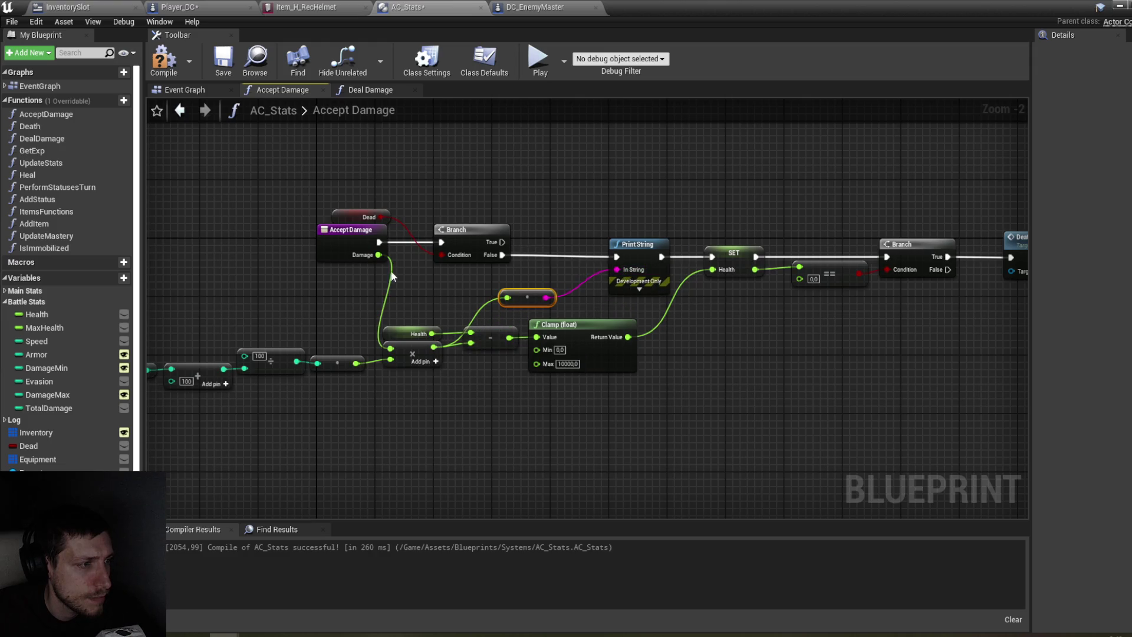
{"action": "left_click", "coordinate": [160, 70]}
{"action": "key", "text": "ctrl+shift+s"}
Step: Inspect the Armor variable, then view Accept Damage in DC_EnemyMaster's Try Attack graph
{"action": "left_click_drag", "start_coordinate": [664, 176], "coordinate": [803, 177]}
{"action": "left_click", "coordinate": [269, 370]}
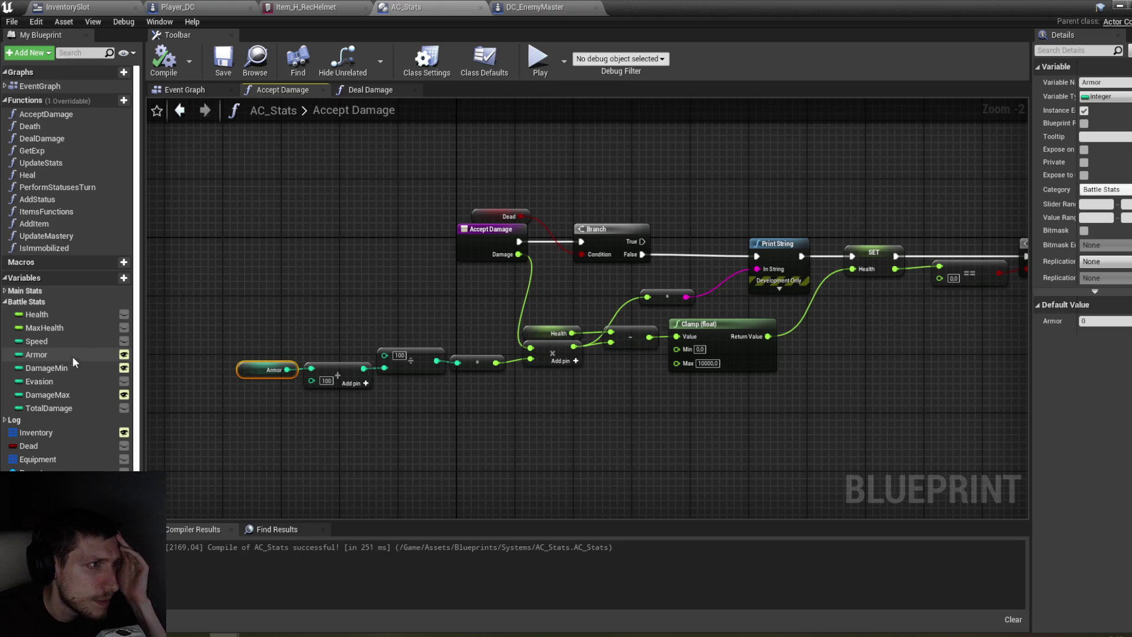
{"action": "left_click", "coordinate": [524, 8]}
{"action": "left_click_drag", "start_coordinate": [621, 359], "coordinate": [691, 401]}
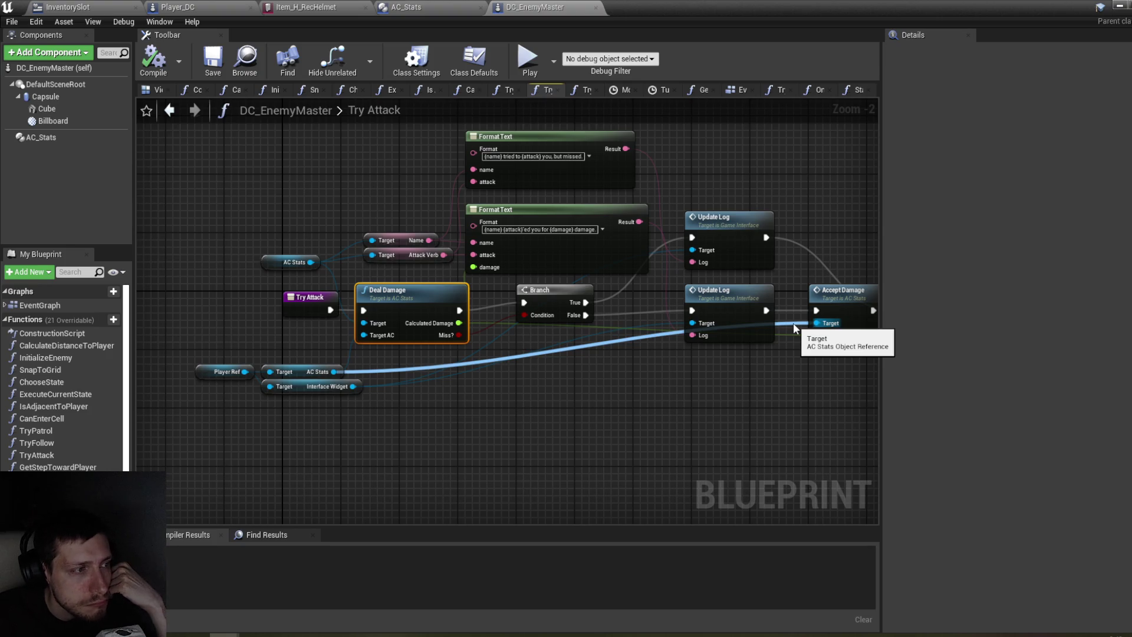
Step: Wire Player Ref's AC Stats into Accept Damage's Target, review Deal Damage, and return to the level
{"action": "left_click_drag", "start_coordinate": [794, 323], "coordinate": [796, 323]}
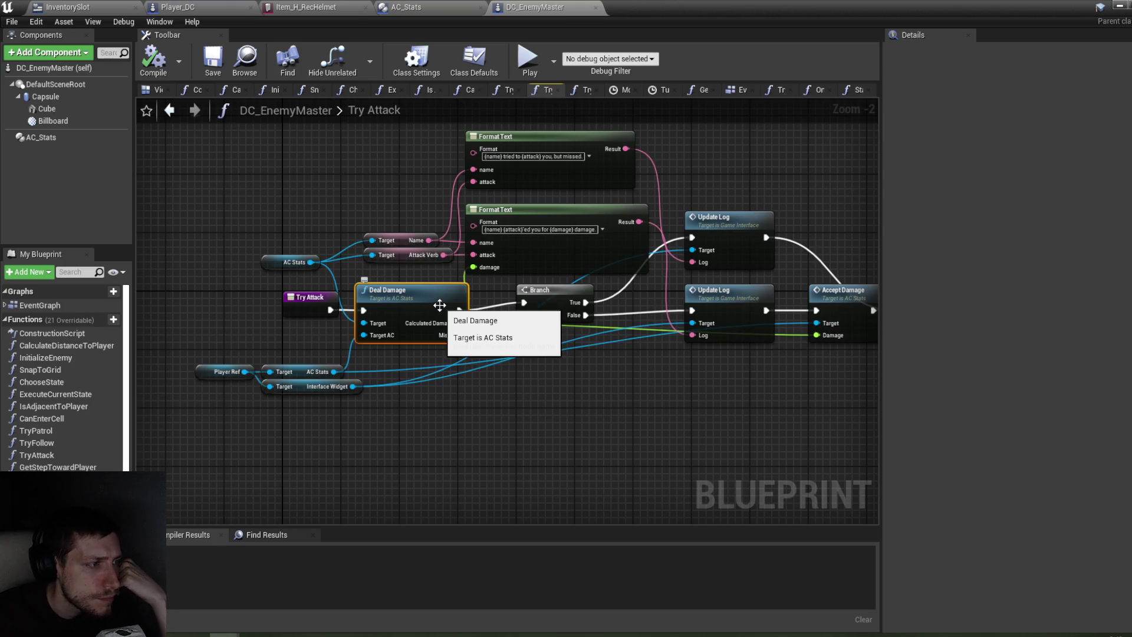
{"action": "double_click", "coordinate": [415, 303]}
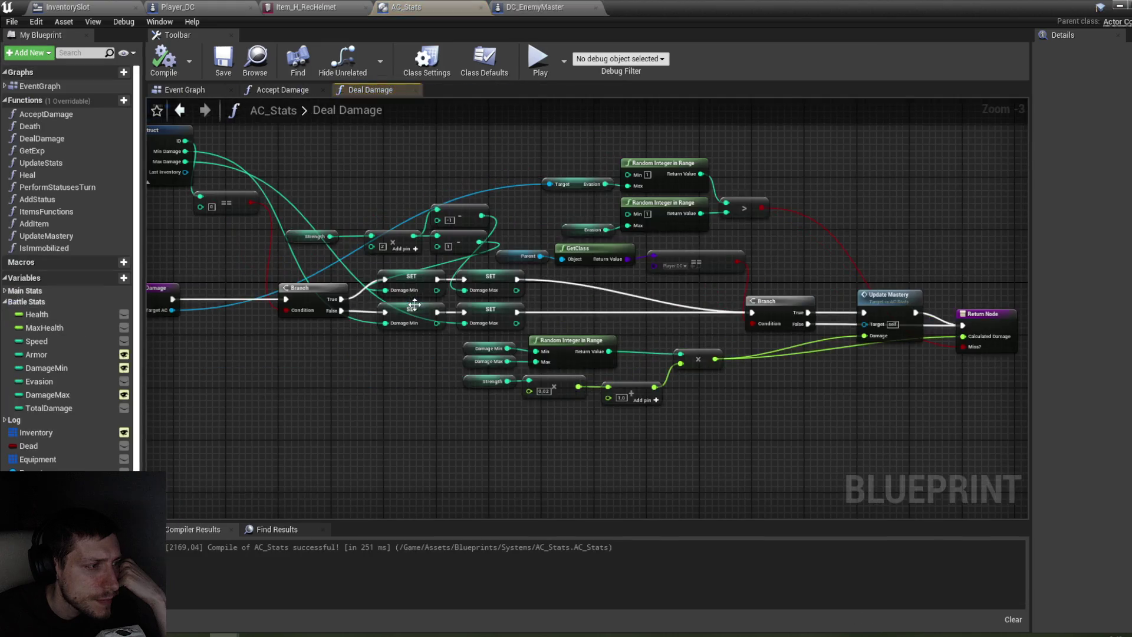
{"action": "mouse_move", "coordinate": [443, 382]}
{"action": "left_mouse_down"}
{"action": "mouse_move", "coordinate": [540, 407]}
{"action": "mouse_move", "coordinate": [572, 433]}
{"action": "mouse_move", "coordinate": [546, 417]}
{"action": "mouse_move", "coordinate": [356, 402]}
{"action": "left_mouse_up"}
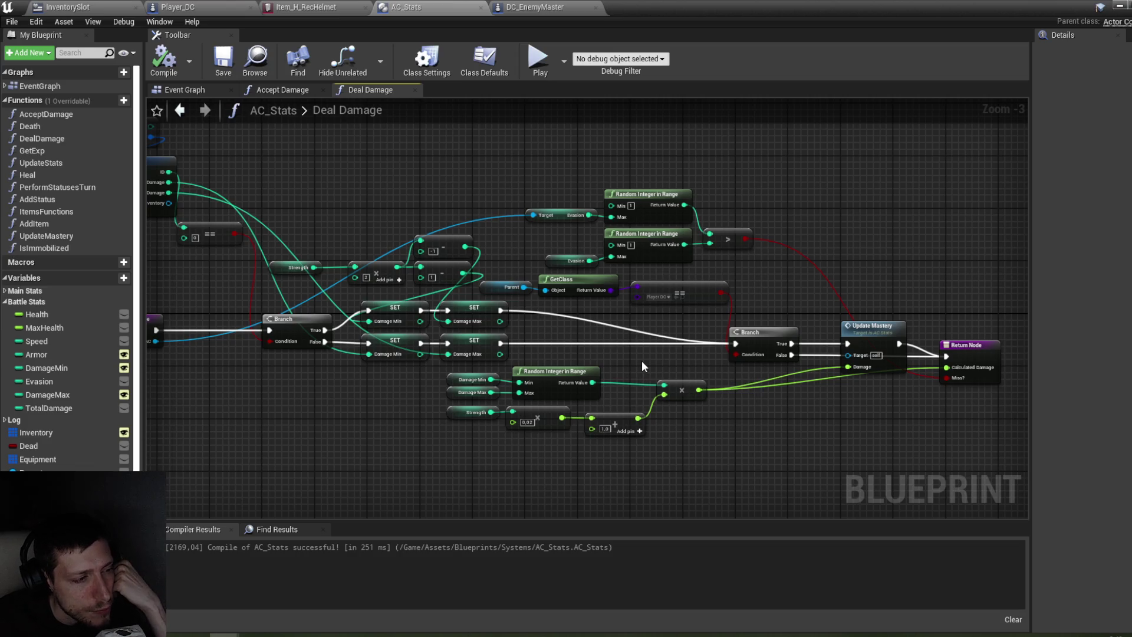
{"action": "left_click", "coordinate": [979, 361]}
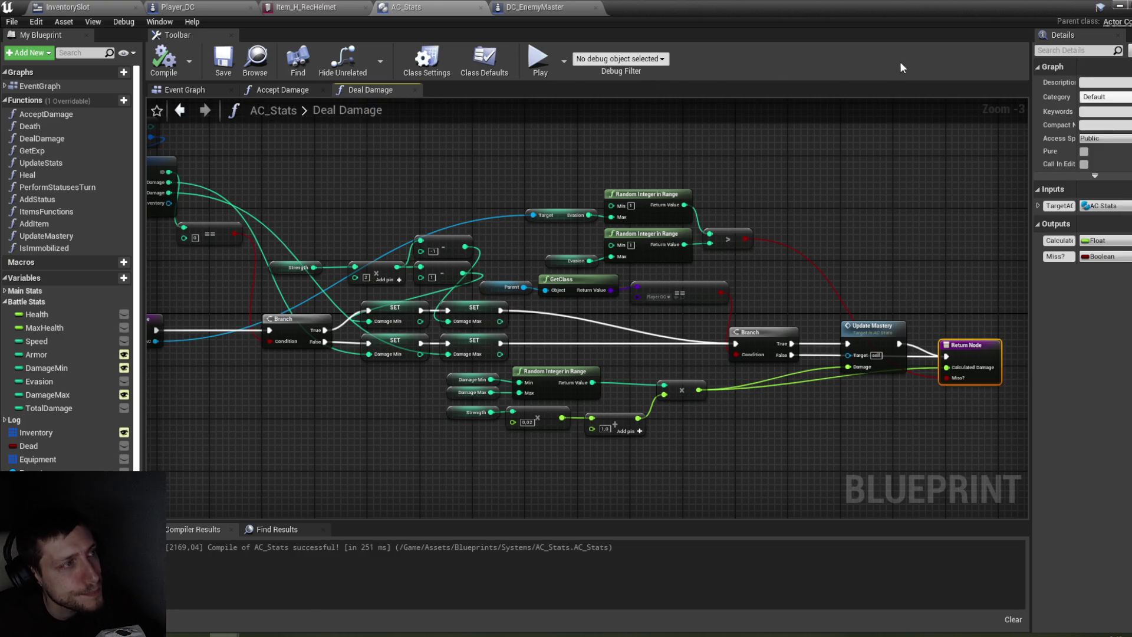
{"action": "left_click", "coordinate": [1119, 7]}
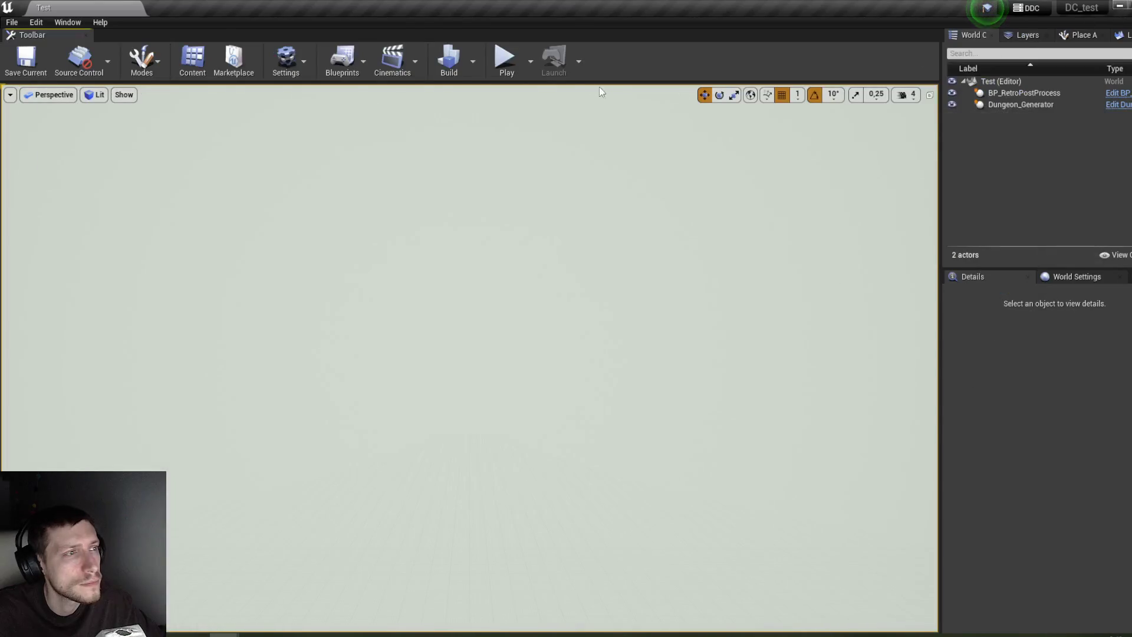
{"action": "left_click", "coordinate": [512, 69]}
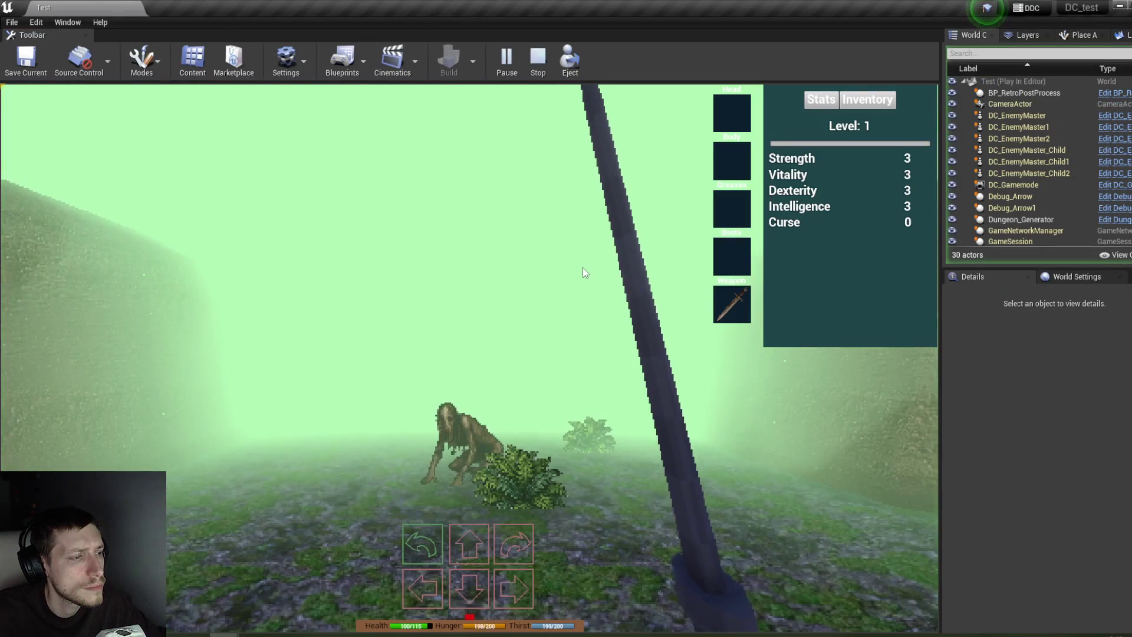
{"action": "key", "text": "q"}
{"action": "key", "text": "e"}
{"action": "key", "text": "w"}
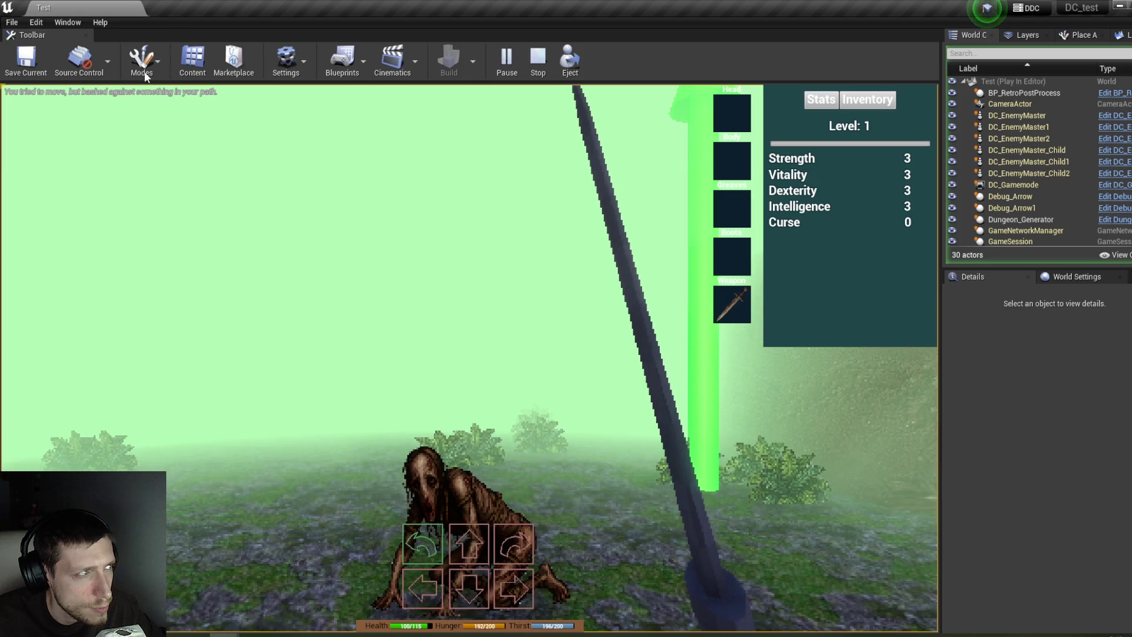
{"action": "key", "text": "w"}
{"action": "key", "text": "w"}
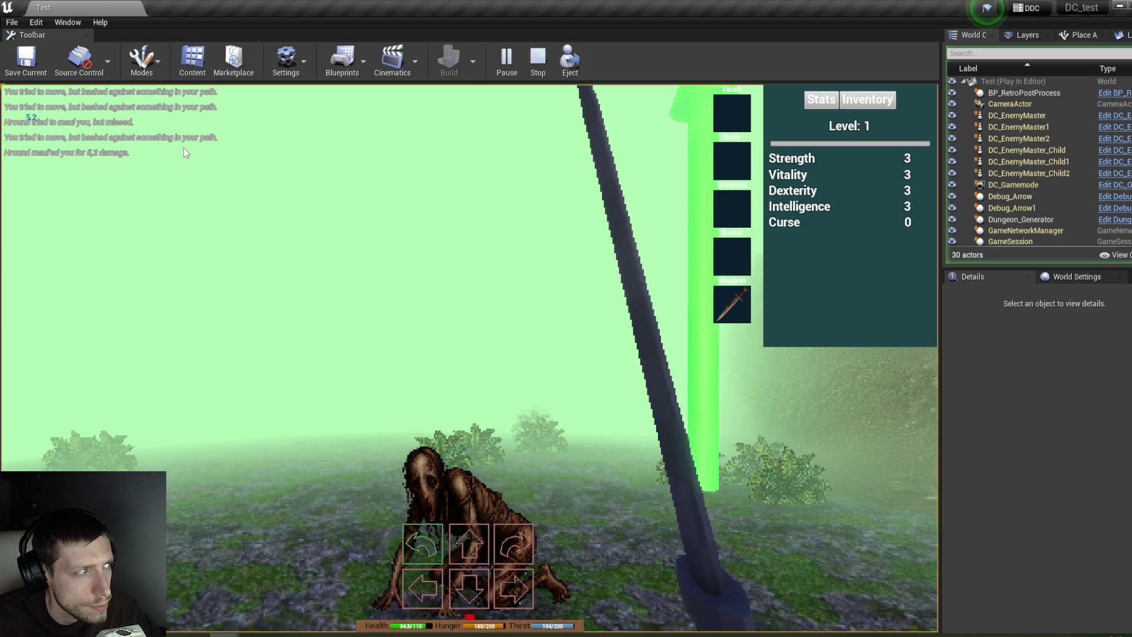
{"action": "key", "text": "w"}
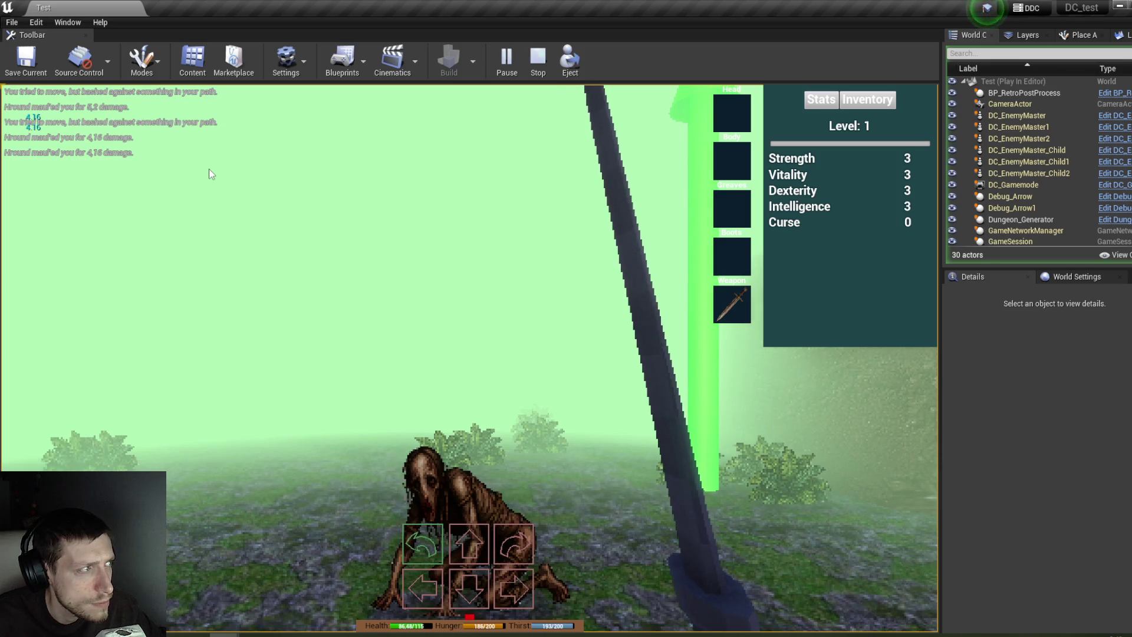
{"action": "key", "text": "q"}
{"action": "key", "text": "q"}
{"action": "key", "text": "e"}
{"action": "key", "text": "w"}
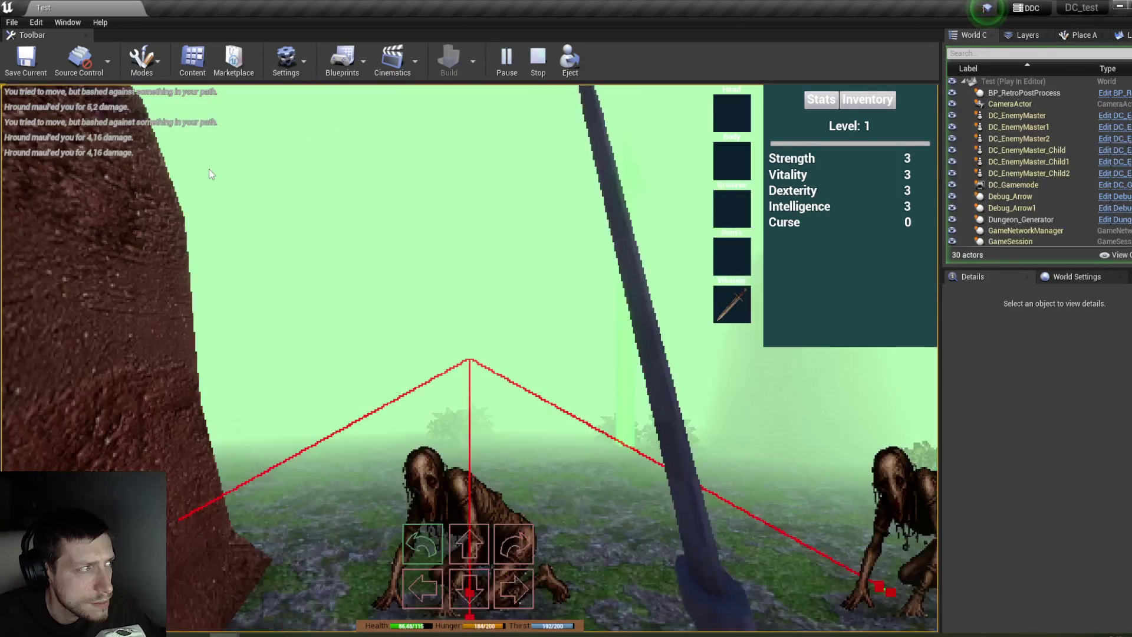
{"action": "key", "text": "w"}
{"action": "key", "text": "w"}
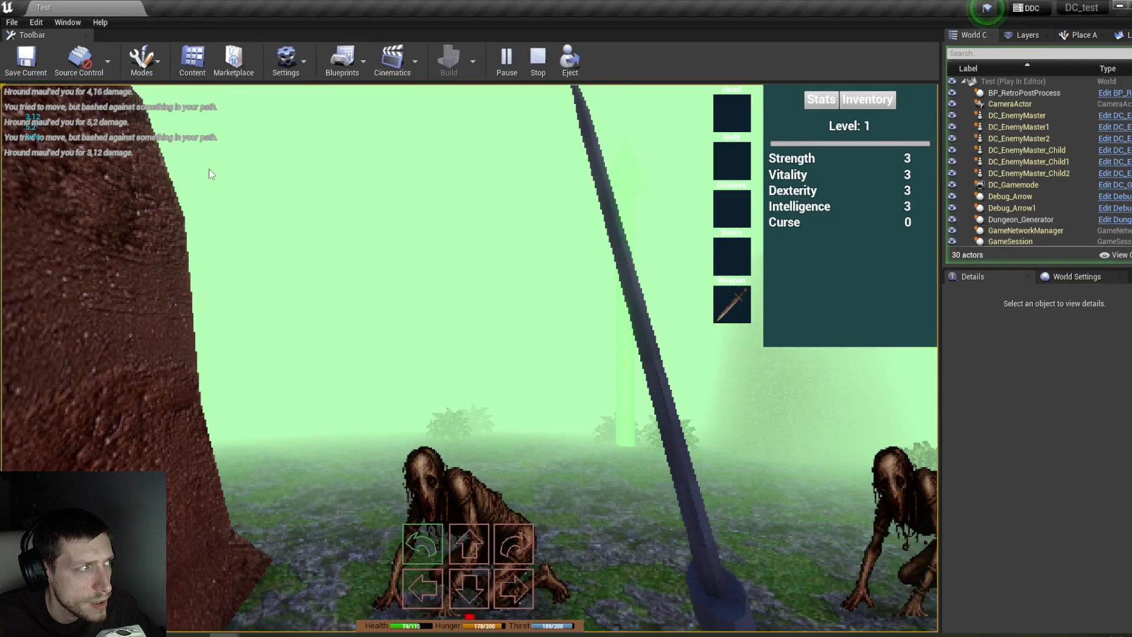
{"action": "key", "text": "w"}
{"action": "key", "text": "w"}
{"action": "key", "text": "w"}
{"action": "key", "text": "w"}
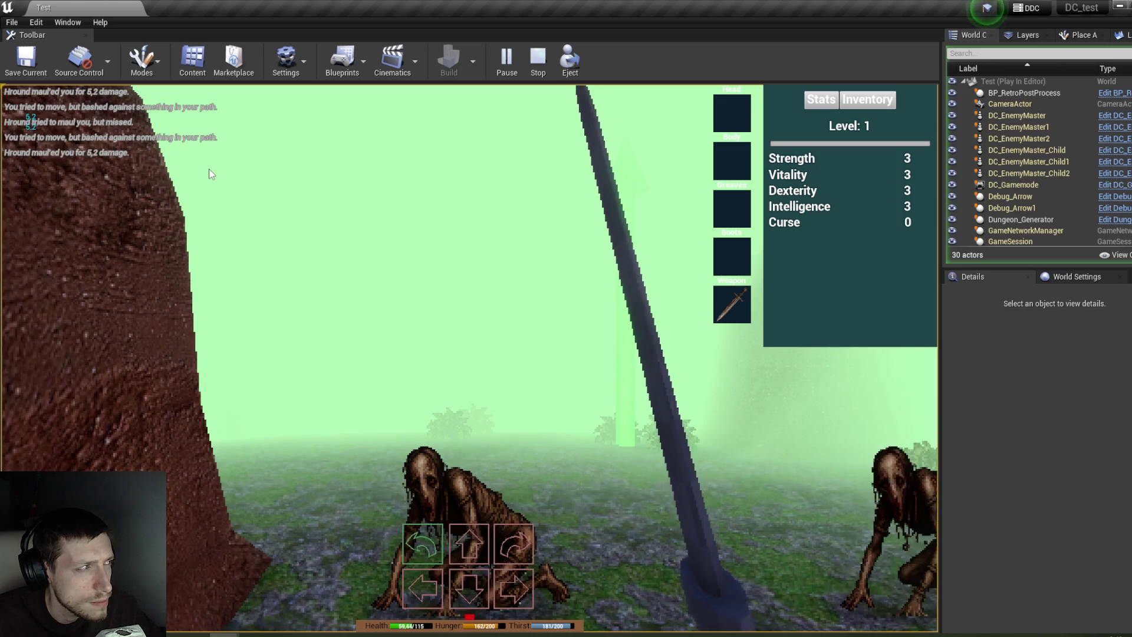
{"action": "key", "text": "w"}
{"action": "key", "text": "w"}
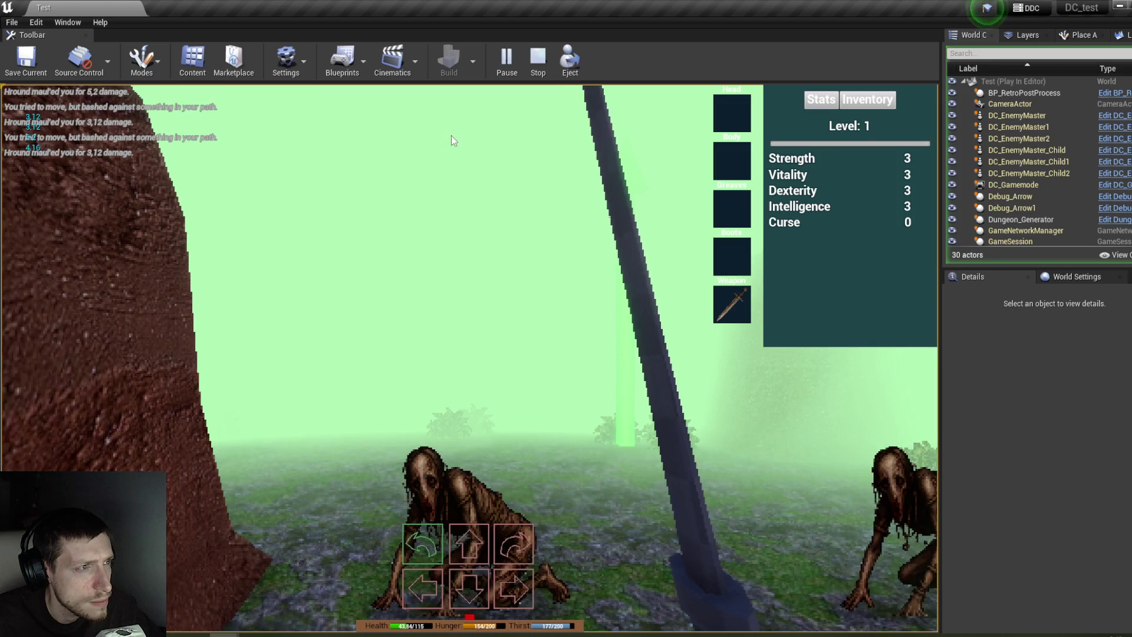
{"action": "scroll", "coordinate": [1032, 224], "scroll_direction": "down", "scroll_amount": 5}
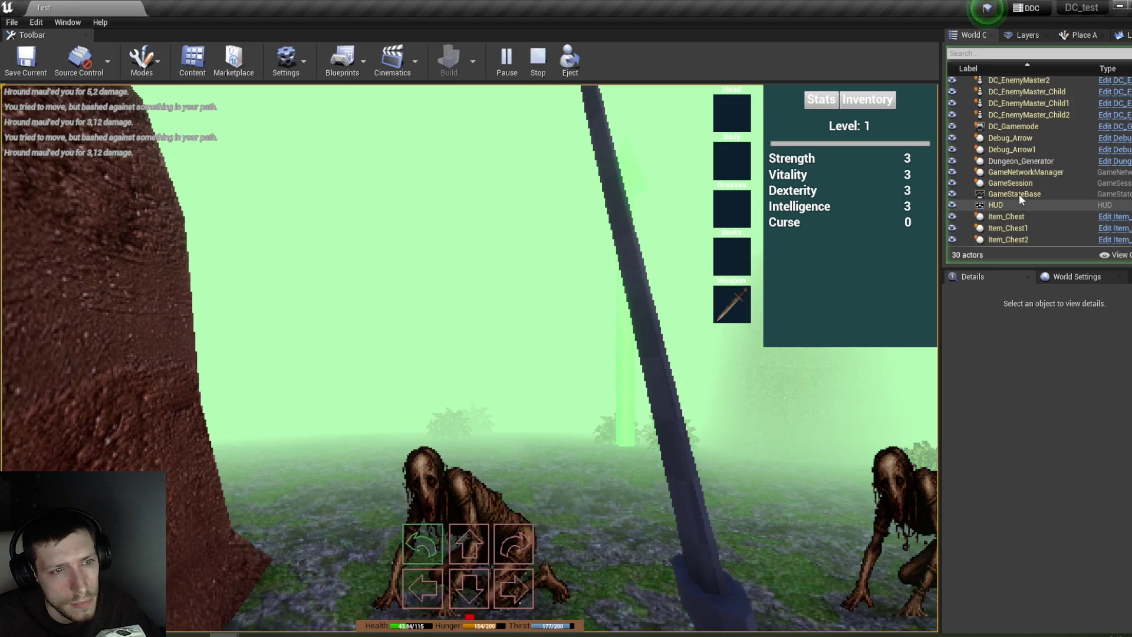
{"action": "scroll", "coordinate": [1020, 195], "scroll_direction": "down", "scroll_amount": 2}
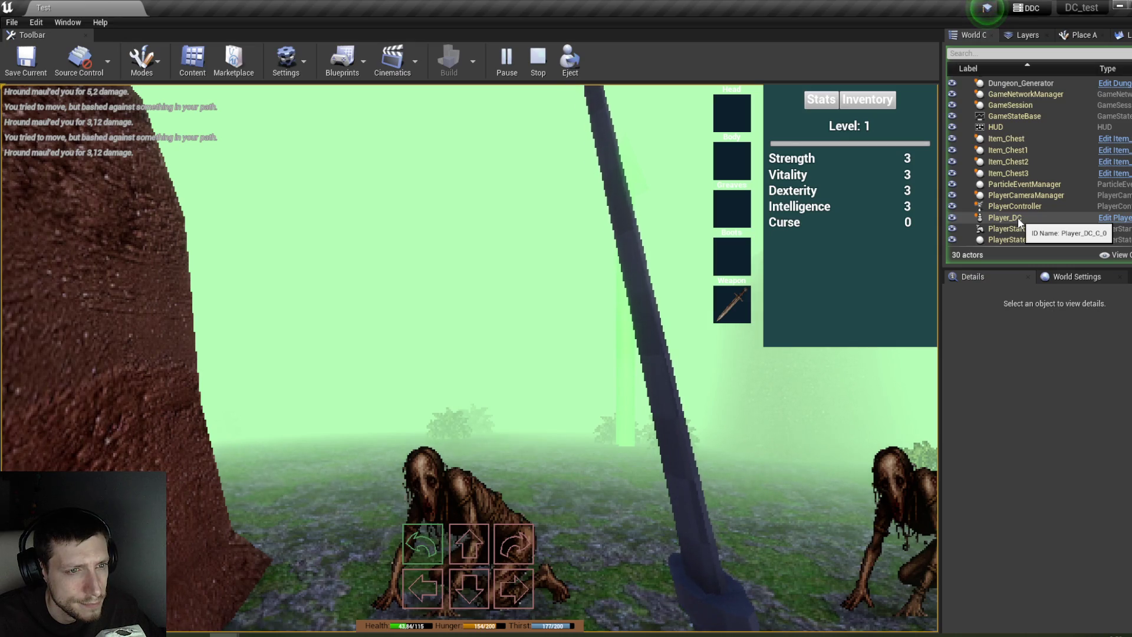
{"action": "left_click", "coordinate": [1014, 217]}
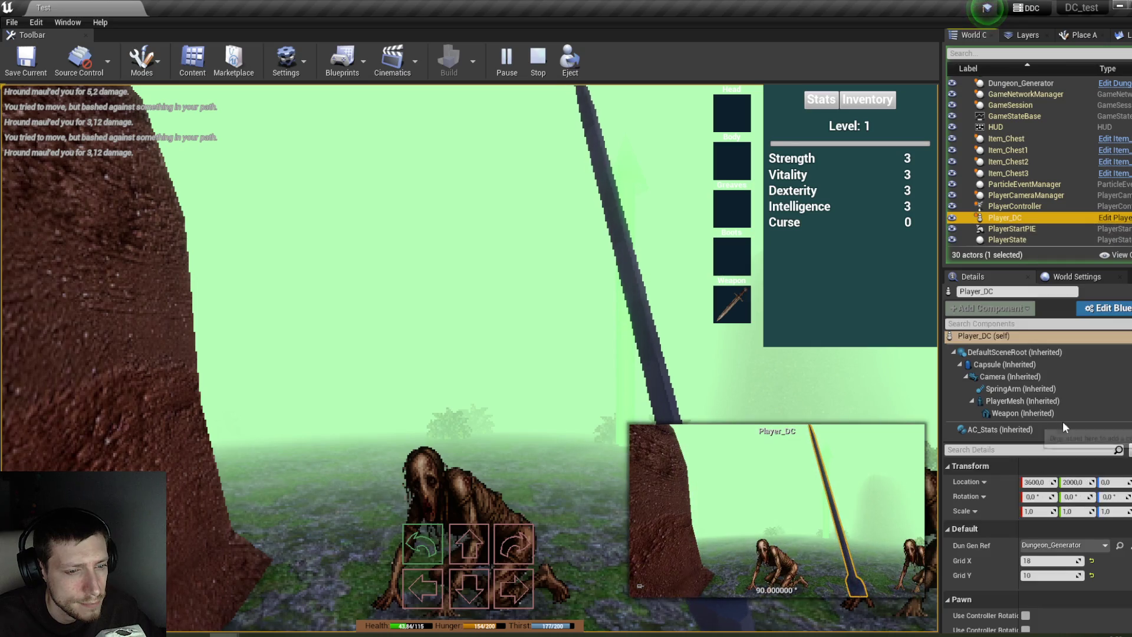
{"action": "left_click", "coordinate": [1020, 429]}
{"action": "scroll", "coordinate": [1042, 475], "scroll_direction": "down", "scroll_amount": 5}
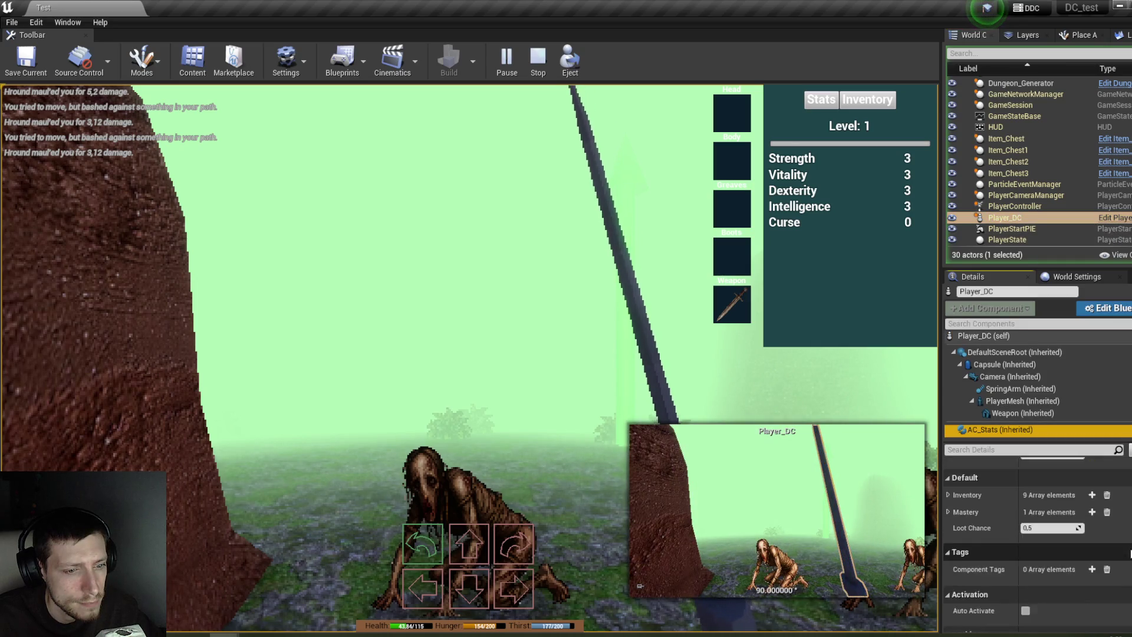
{"action": "scroll", "coordinate": [1042, 475], "scroll_direction": "up", "scroll_amount": 5}
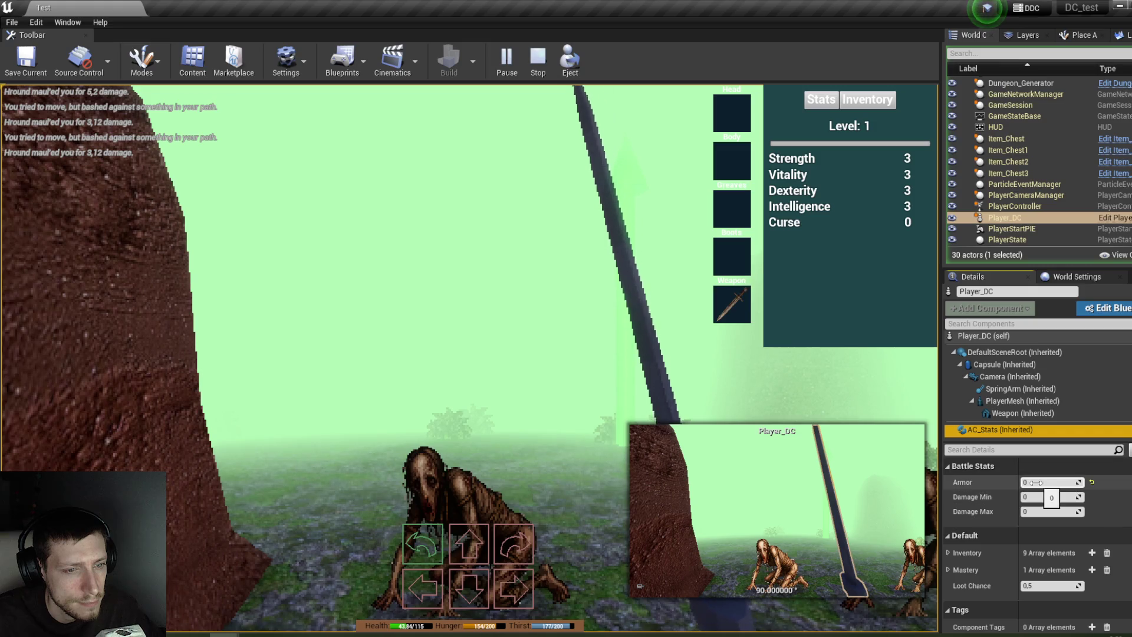
{"action": "left_click", "coordinate": [541, 63]}
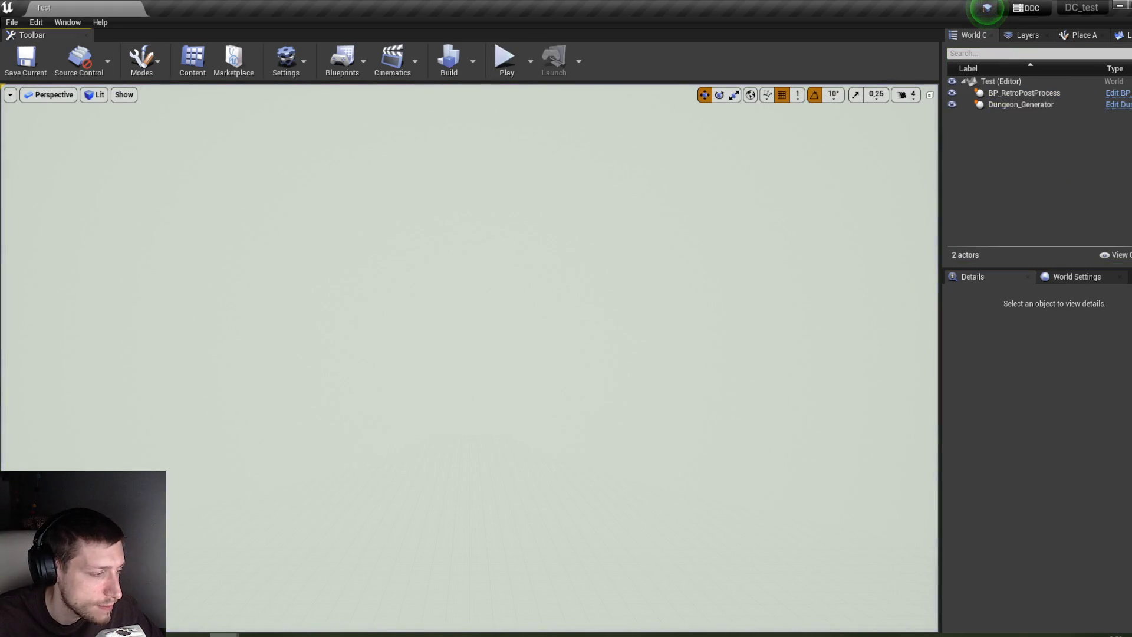
Step: Bring the blueprint editor forward and look over DC_EnemyMaster's Event Graph
{"action": "mouse_move", "coordinate": [224, 634]}
{"action": "left_click", "coordinate": [363, 579]}
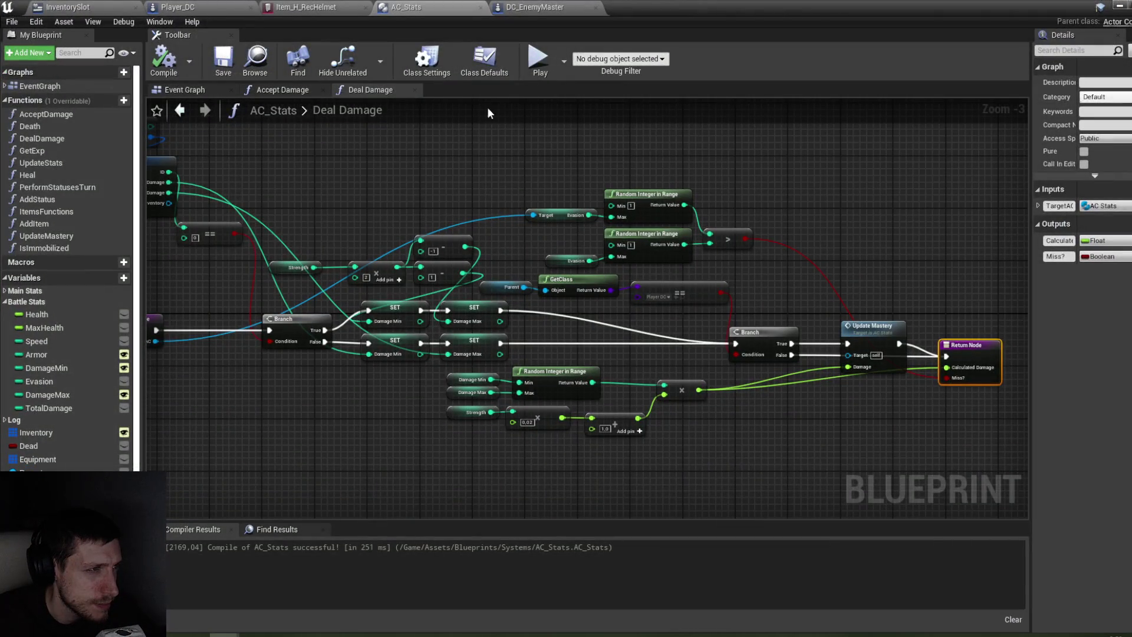
{"action": "left_click", "coordinate": [539, 6]}
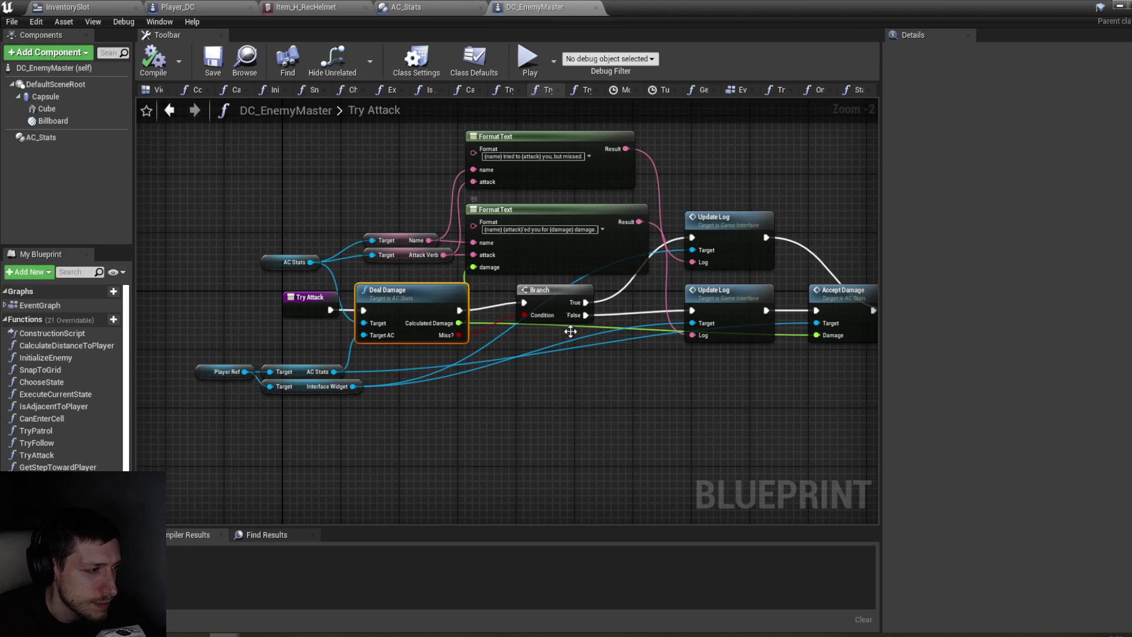
{"action": "left_click", "coordinate": [740, 89]}
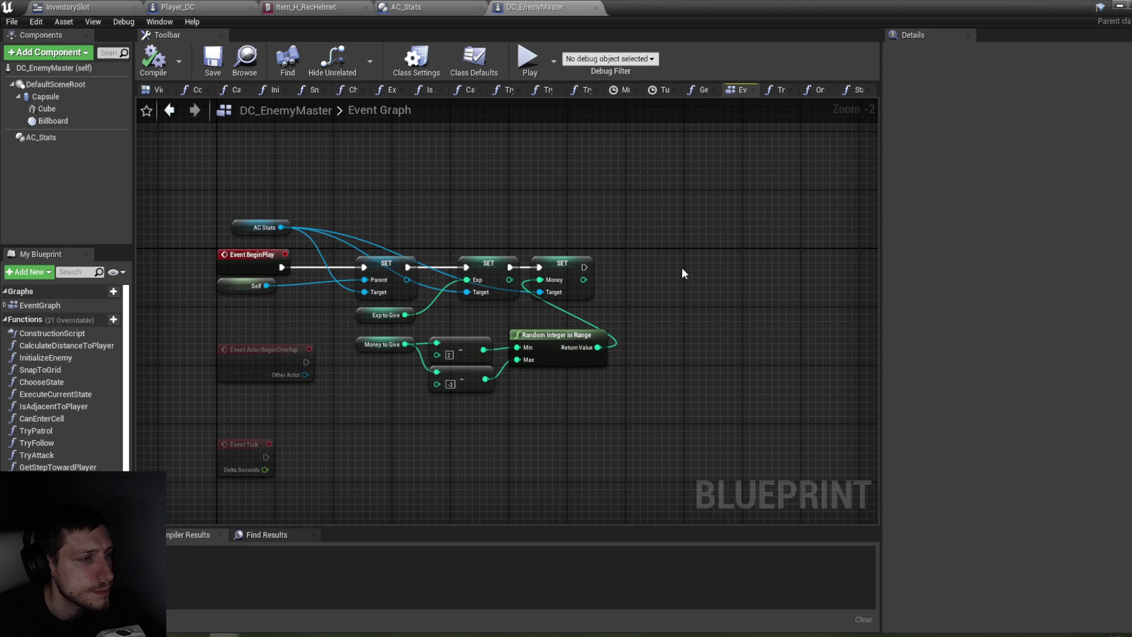
{"action": "scroll", "coordinate": [650, 266], "scroll_direction": "down", "scroll_amount": 1}
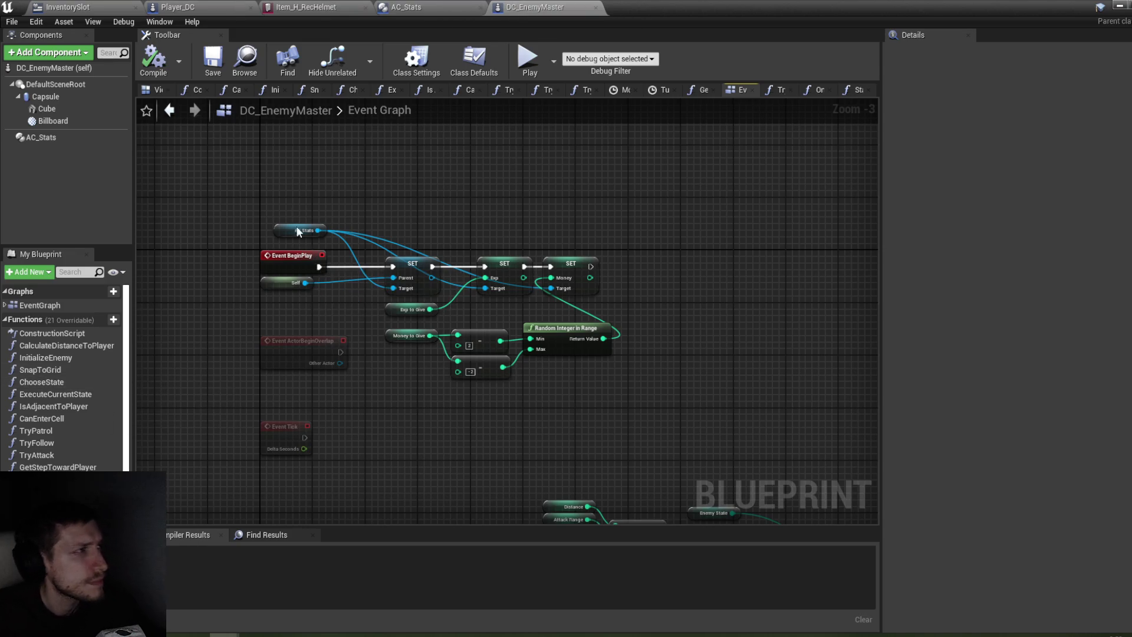
Step: Pan through Player_DC's On Player Turn Finished to Update Map, then show AC_Stats defaults (Armor 20, Health 100)
{"action": "left_click", "coordinate": [206, 7]}
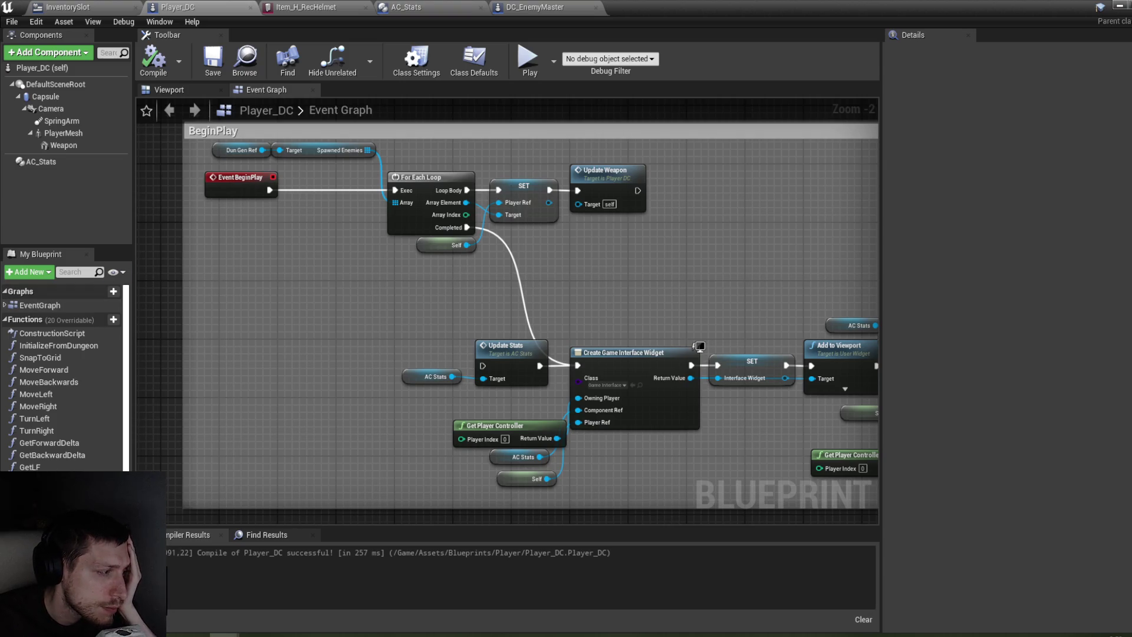
{"action": "double_click", "coordinate": [59, 507]}
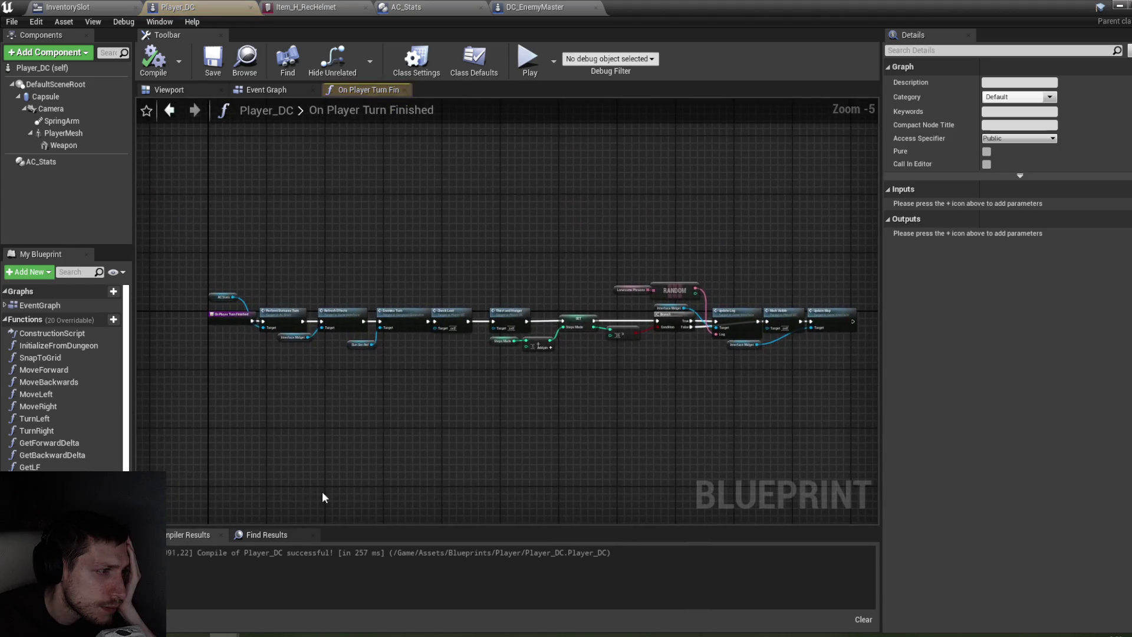
{"action": "mouse_move", "coordinate": [407, 364]}
{"action": "left_mouse_down"}
{"action": "mouse_move", "coordinate": [426, 363]}
{"action": "mouse_move", "coordinate": [284, 357]}
{"action": "left_mouse_up"}
{"action": "left_click_drag", "start_coordinate": [444, 368], "coordinate": [289, 375]}
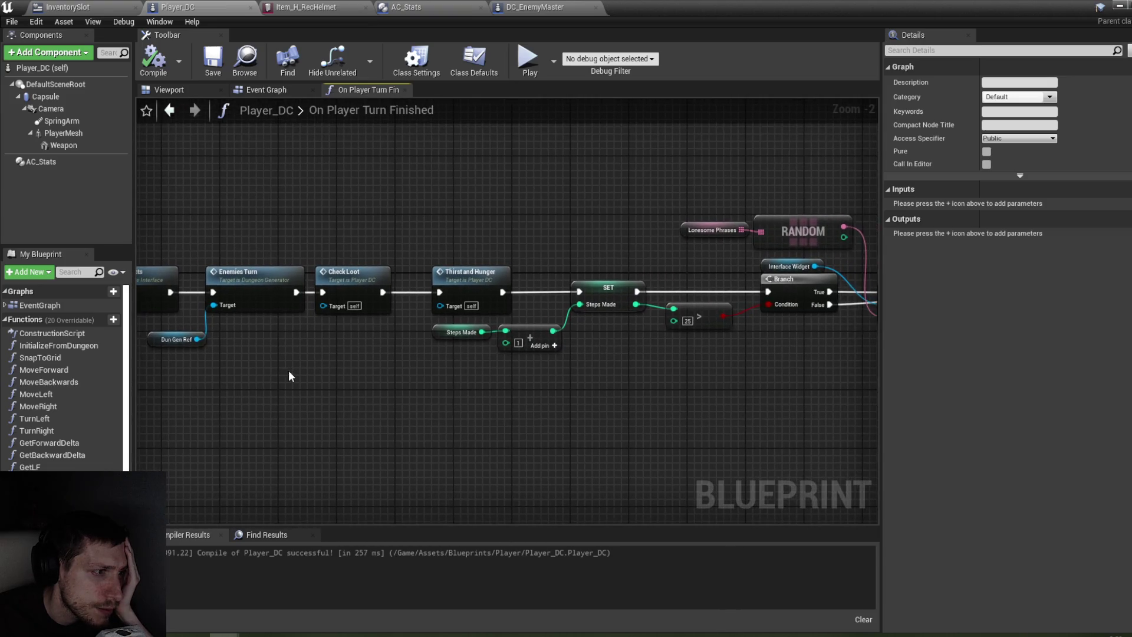
{"action": "left_click_drag", "start_coordinate": [467, 370], "coordinate": [323, 373]}
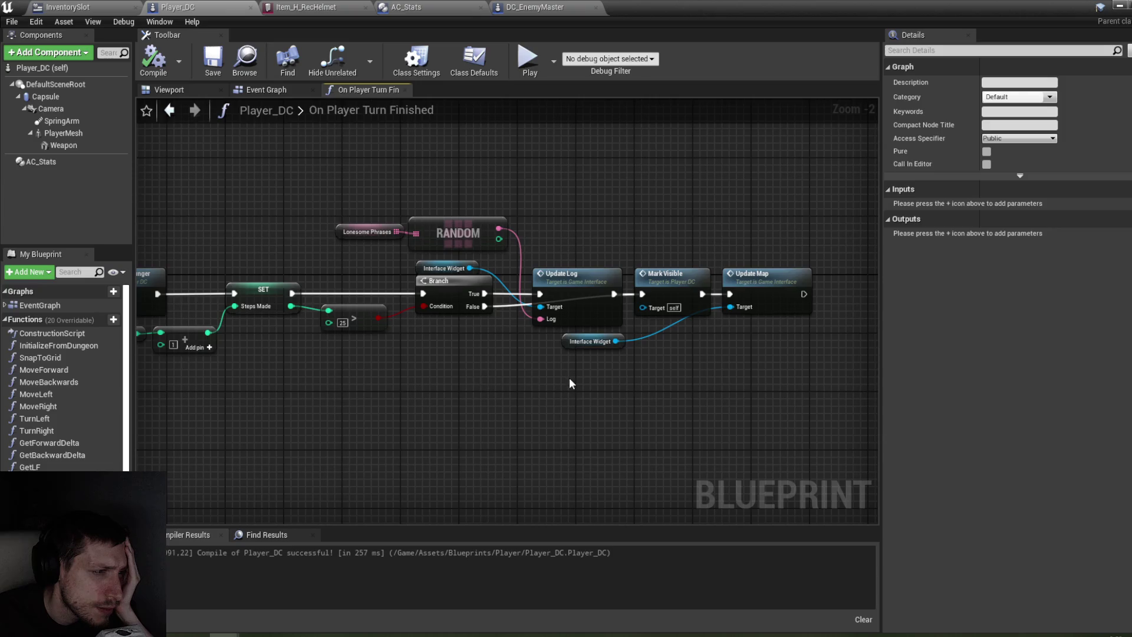
{"action": "left_click", "coordinate": [751, 290]}
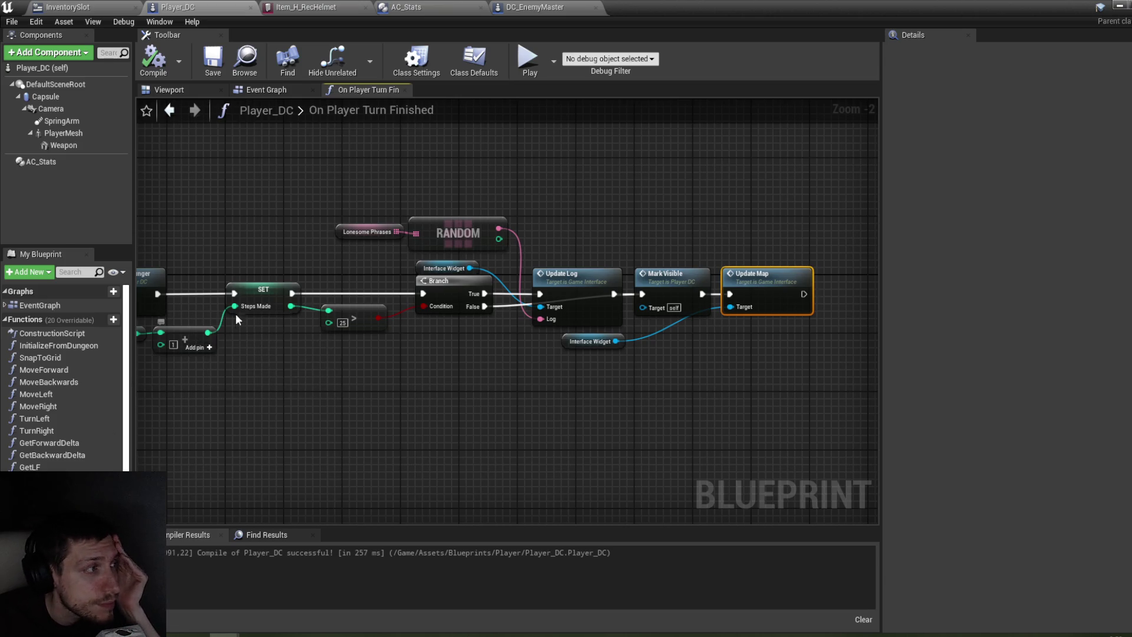
{"action": "left_click", "coordinate": [59, 161]}
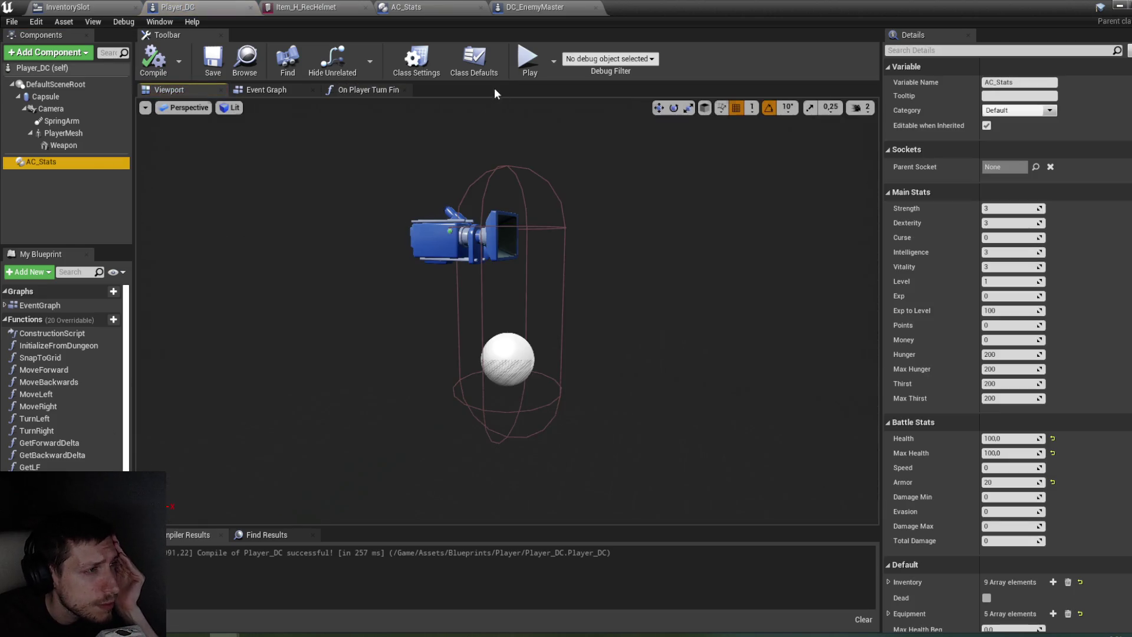
Step: Review the AC_Stats Deal Damage and AcceptDamage function graphs
{"action": "left_click", "coordinate": [385, 89]}
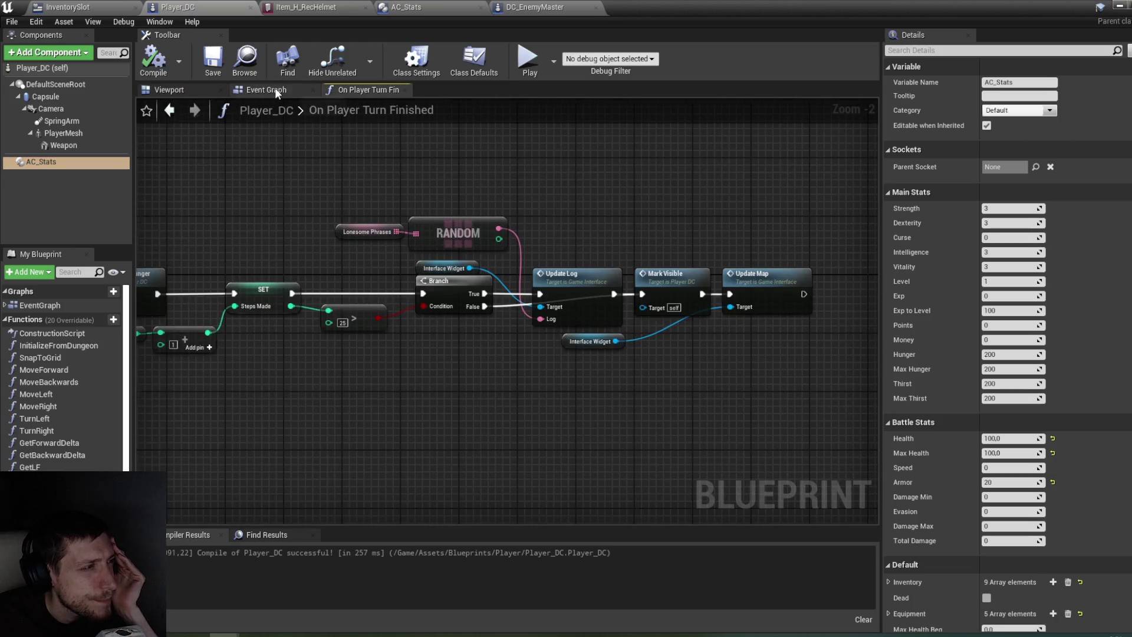
{"action": "left_click", "coordinate": [276, 91]}
{"action": "left_click", "coordinate": [426, 7]}
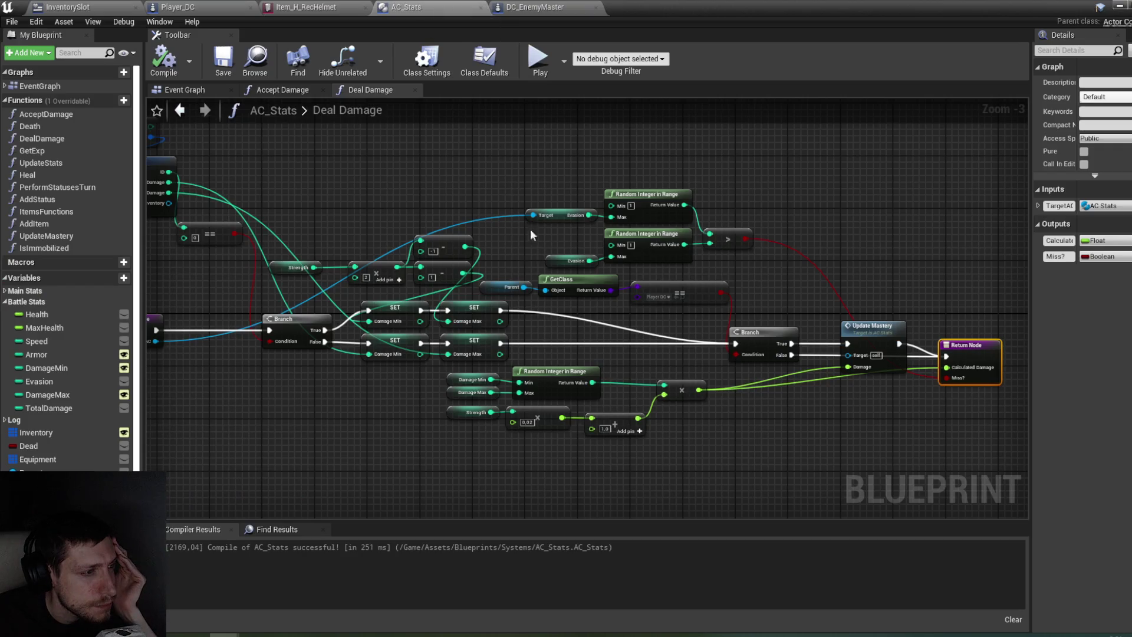
{"action": "mouse_move", "coordinate": [527, 271]}
{"action": "left_mouse_down"}
{"action": "mouse_move", "coordinate": [596, 266]}
{"action": "mouse_move", "coordinate": [543, 216]}
{"action": "mouse_move", "coordinate": [445, 217]}
{"action": "mouse_move", "coordinate": [481, 215]}
{"action": "left_mouse_up"}
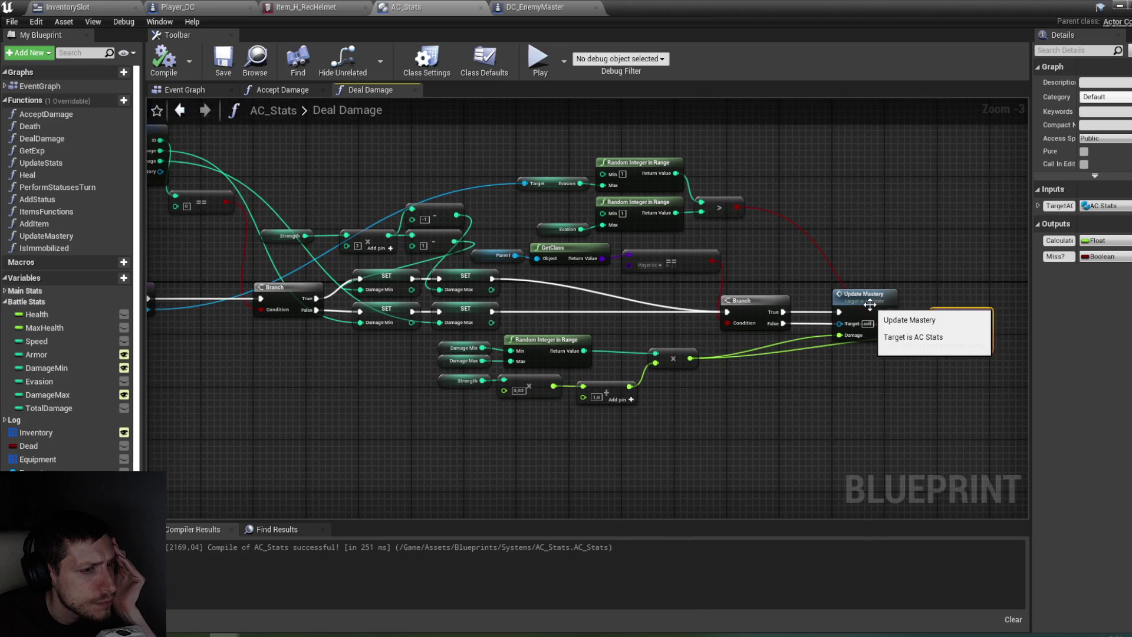
{"action": "double_click", "coordinate": [99, 115]}
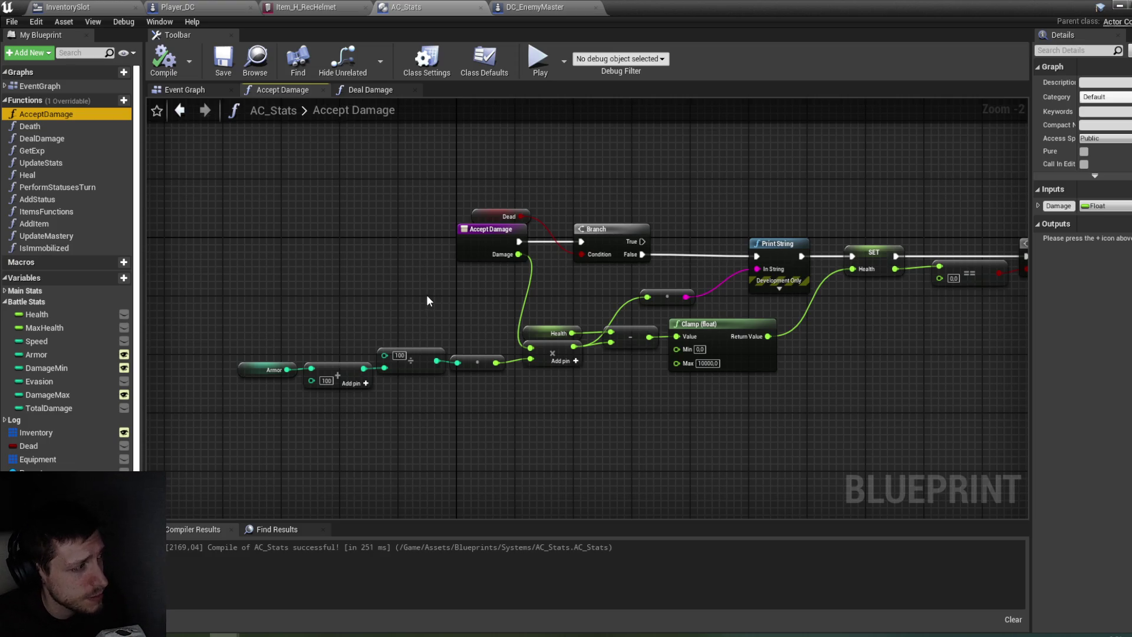
Step: Connect Player_DC's For Each Loop Completed pin to Update Stats, compile, and return to the level
{"action": "left_click", "coordinate": [538, 7]}
{"action": "left_click", "coordinate": [193, 6]}
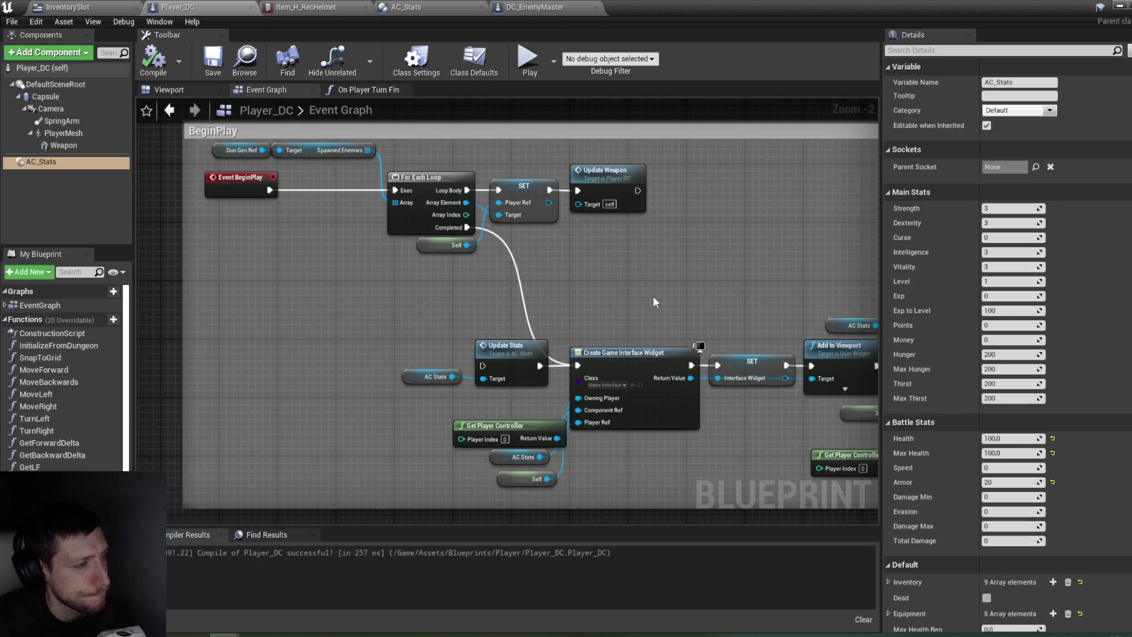
{"action": "mouse_move", "coordinate": [455, 227]}
{"action": "left_mouse_down"}
{"action": "mouse_move", "coordinate": [501, 302]}
{"action": "mouse_move", "coordinate": [494, 375]}
{"action": "mouse_move", "coordinate": [488, 367]}
{"action": "left_mouse_up"}
{"action": "left_click", "coordinate": [152, 59]}
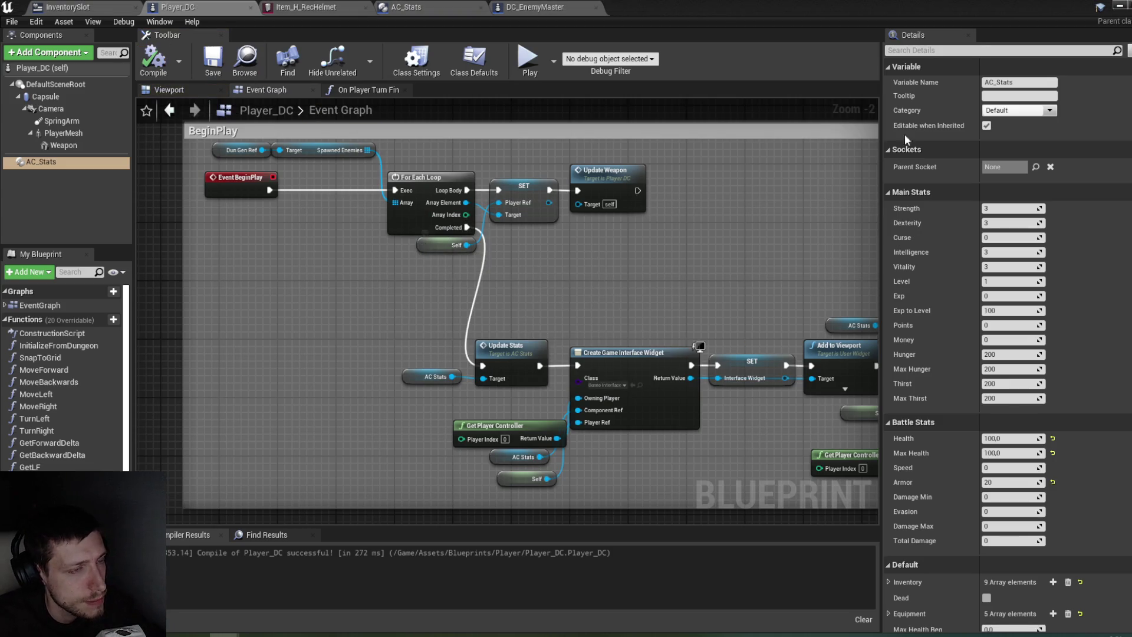
{"action": "left_click", "coordinate": [1120, 5]}
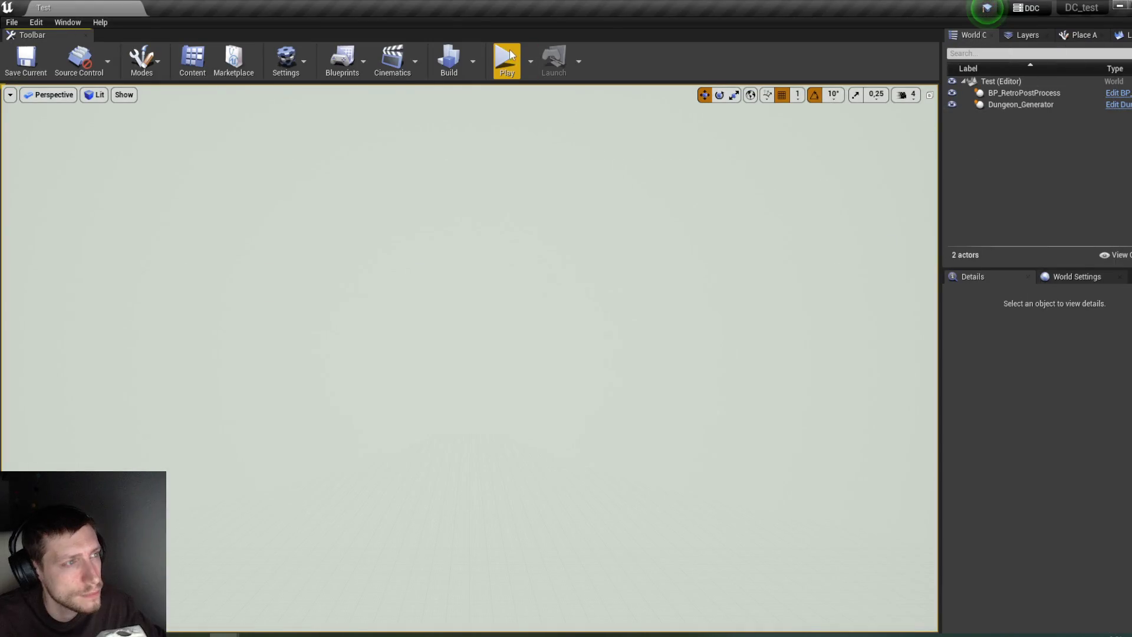
Step: Play the level, walk to the chest and open it, and inspect Player_DC's AC_Stats values
{"action": "left_click", "coordinate": [513, 55]}
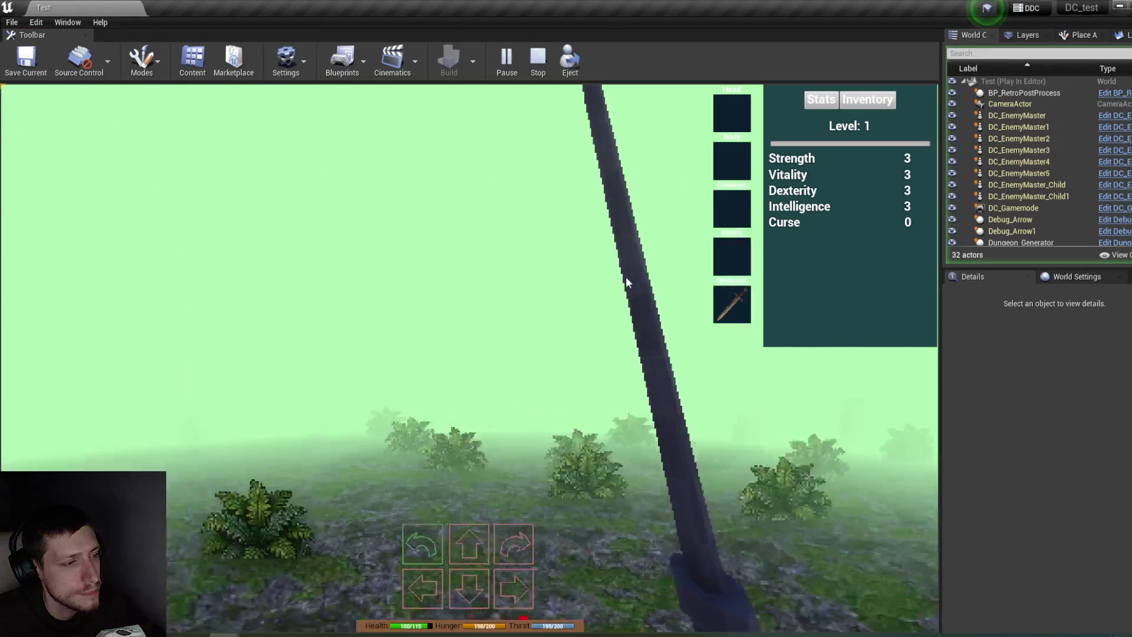
{"action": "key", "text": "w"}
{"action": "key", "text": "w"}
{"action": "key", "text": "w"}
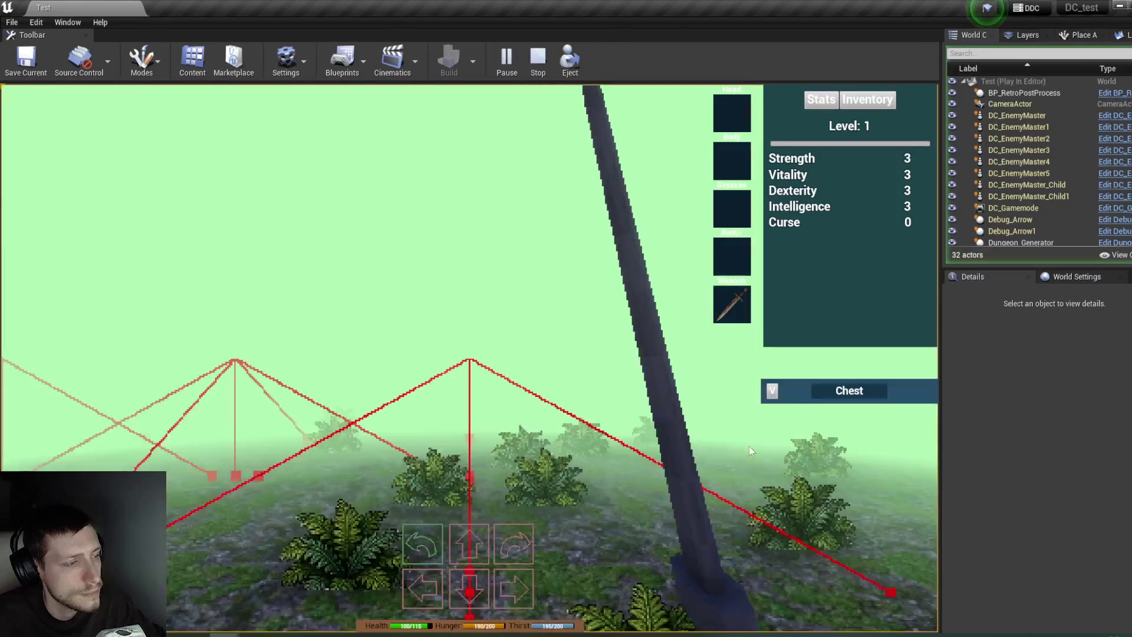
{"action": "left_click", "coordinate": [772, 390]}
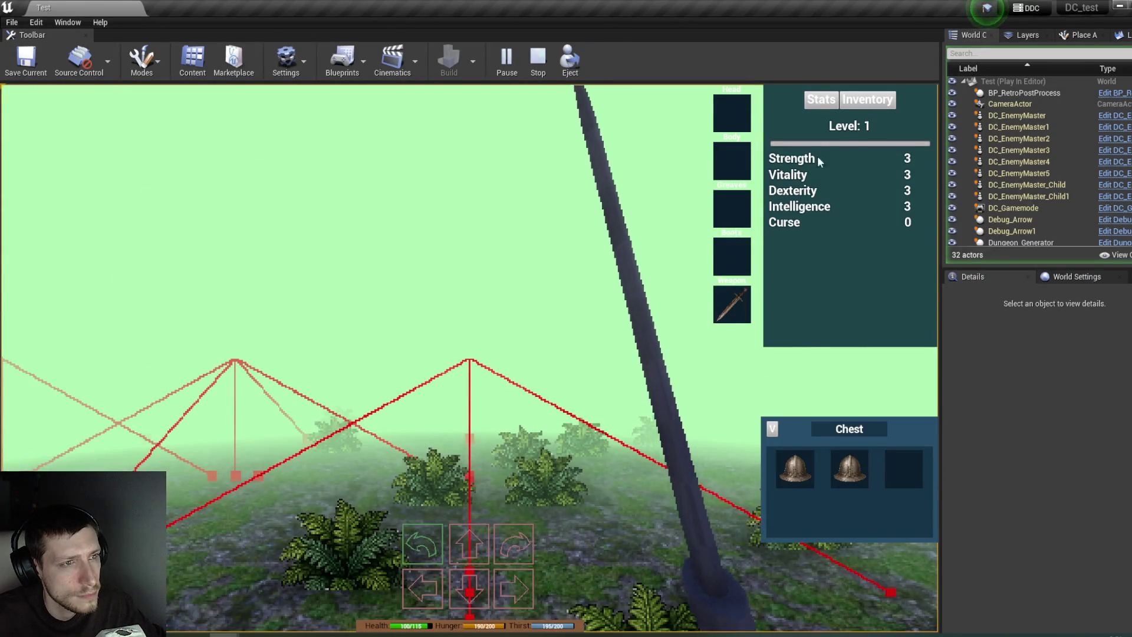
{"action": "key", "text": "i"}
{"action": "scroll", "coordinate": [1030, 194], "scroll_direction": "down", "scroll_amount": 5}
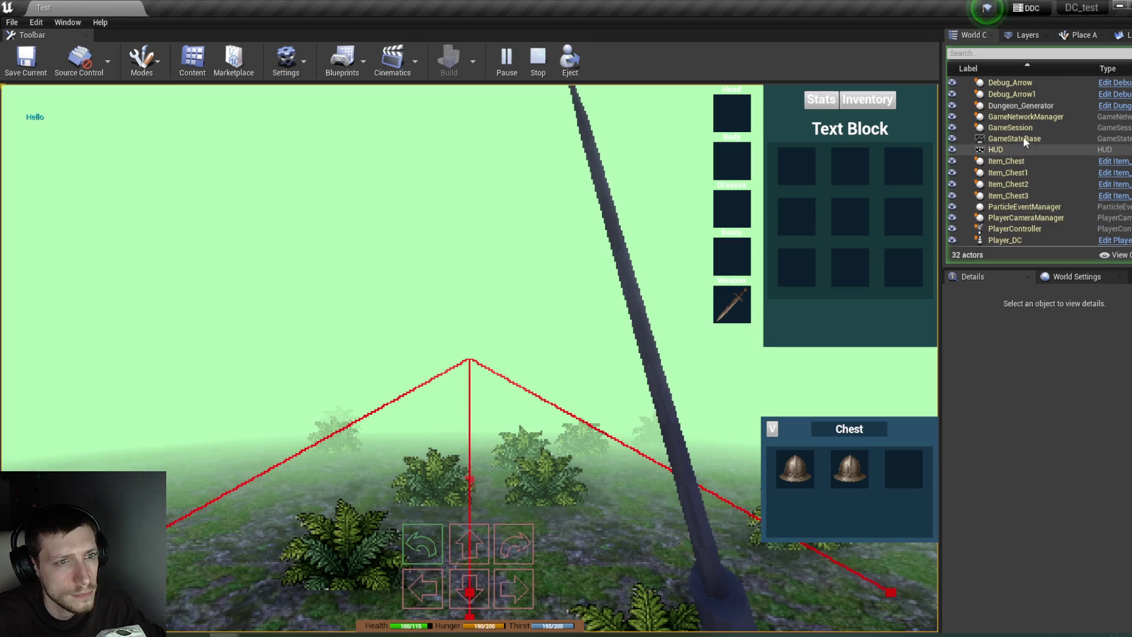
{"action": "left_click", "coordinate": [1016, 242]}
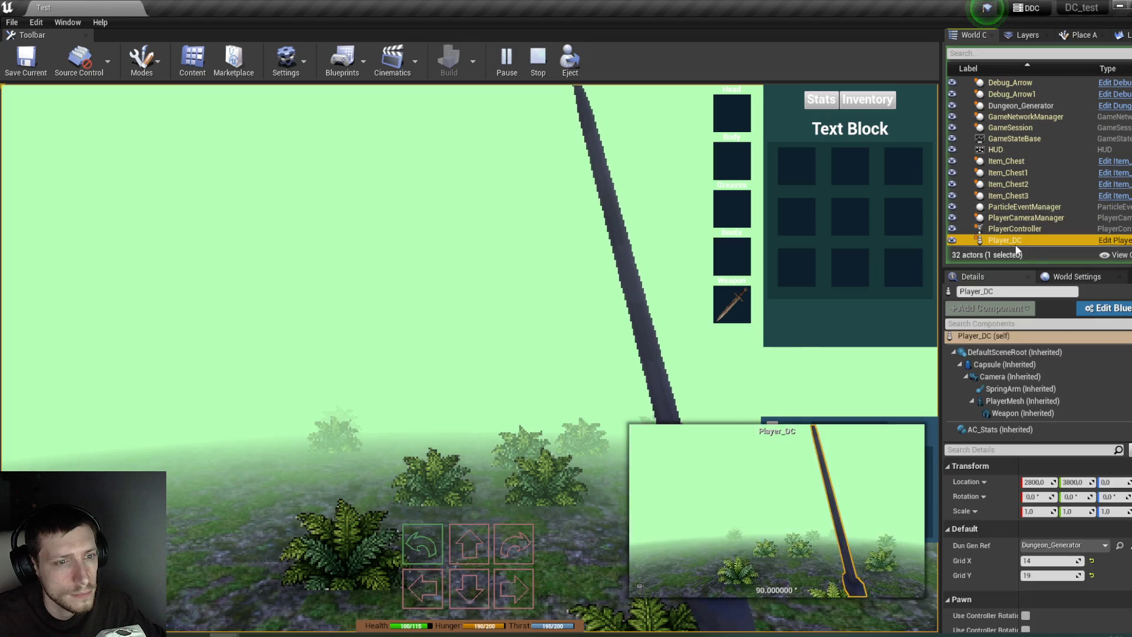
{"action": "scroll", "coordinate": [1003, 490], "scroll_direction": "down", "scroll_amount": 3}
{"action": "left_click", "coordinate": [1000, 430]}
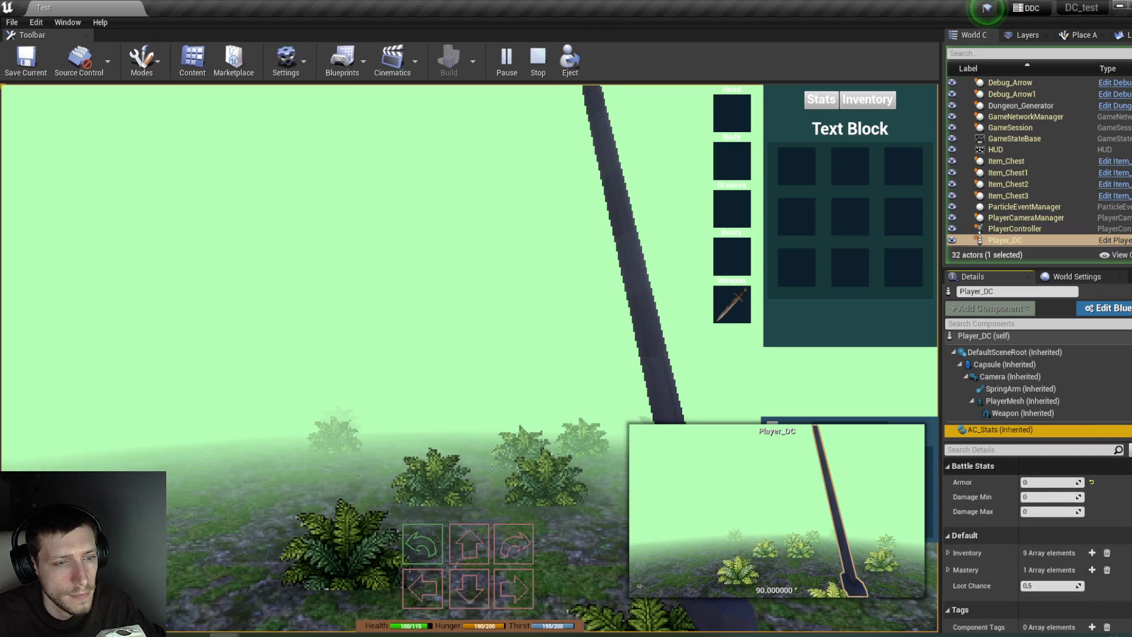
Step: Equip a helmet from the chest in the Head slot and confirm AC_Stats shows Armor 3
{"action": "left_click", "coordinate": [1014, 229]}
{"action": "mouse_move", "coordinate": [796, 468]}
{"action": "left_mouse_down"}
{"action": "mouse_move", "coordinate": [831, 194]}
{"action": "mouse_move", "coordinate": [731, 121]}
{"action": "left_mouse_up"}
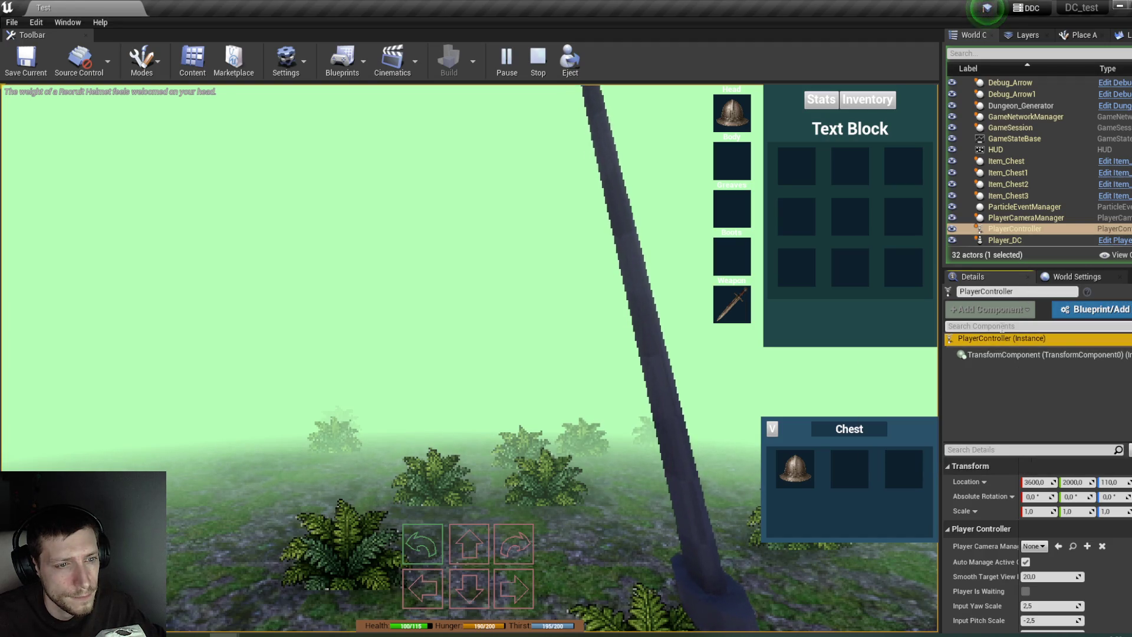
{"action": "left_click", "coordinate": [1011, 218]}
{"action": "left_click", "coordinate": [1021, 240]}
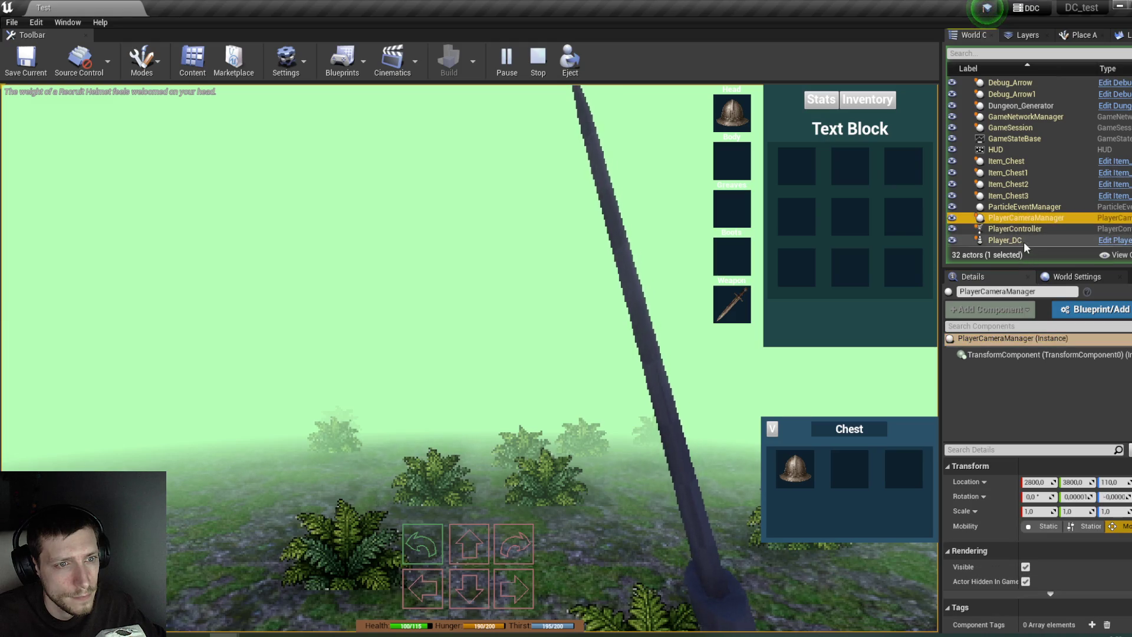
{"action": "left_click", "coordinate": [1010, 429]}
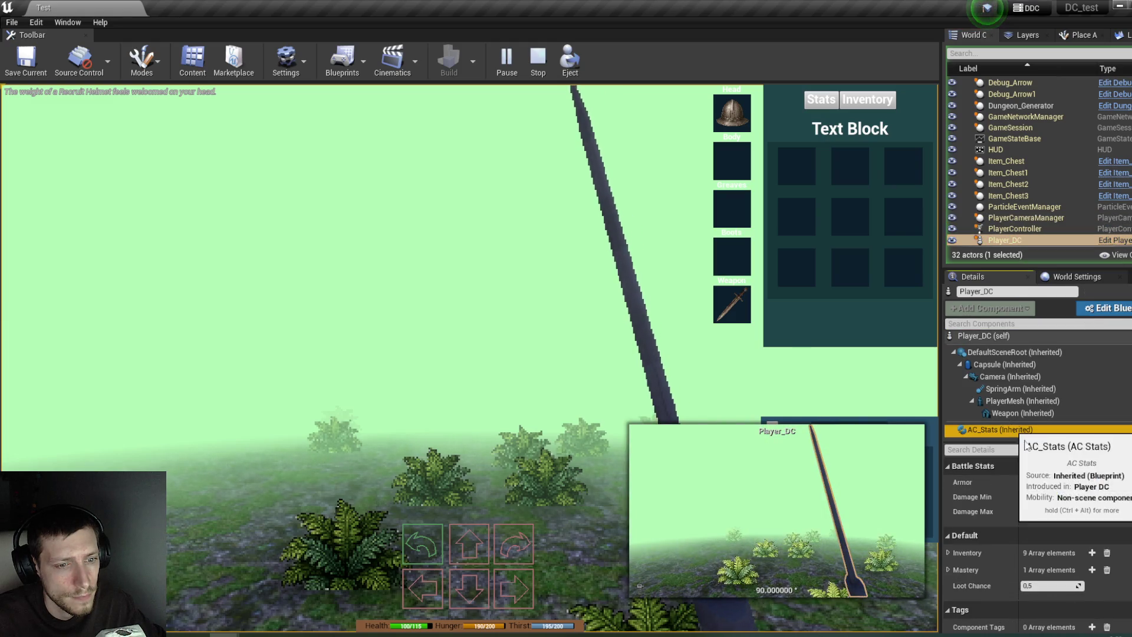
{"action": "scroll", "coordinate": [1000, 563], "scroll_direction": "down", "scroll_amount": 3}
{"action": "scroll", "coordinate": [1000, 564], "scroll_direction": "up", "scroll_amount": 3}
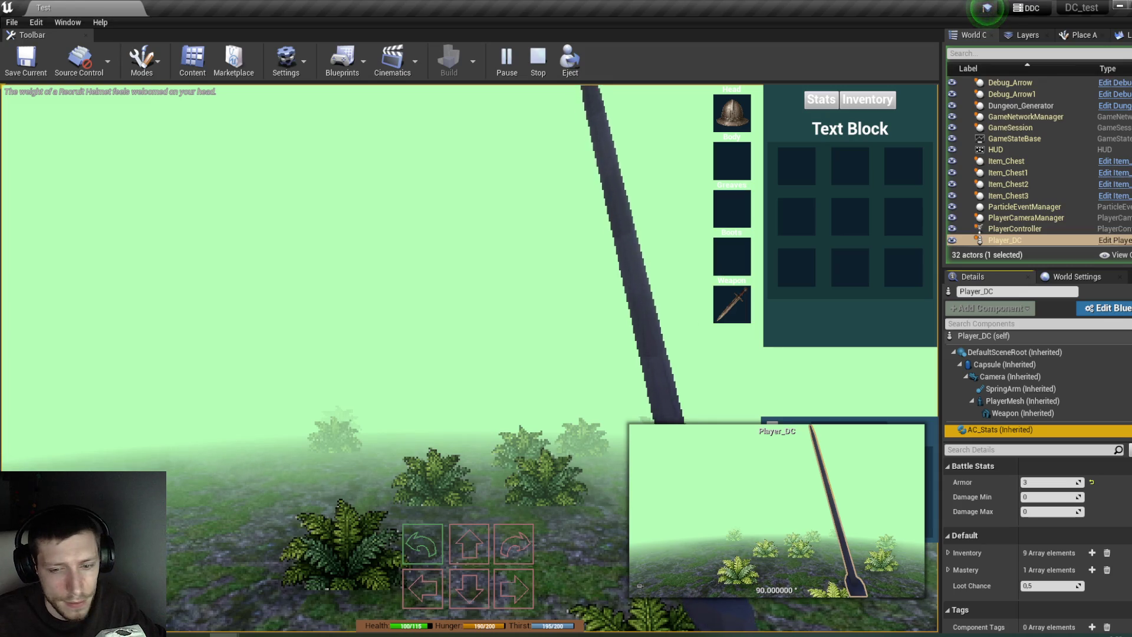
{"action": "key", "text": "XF86Calculator"}
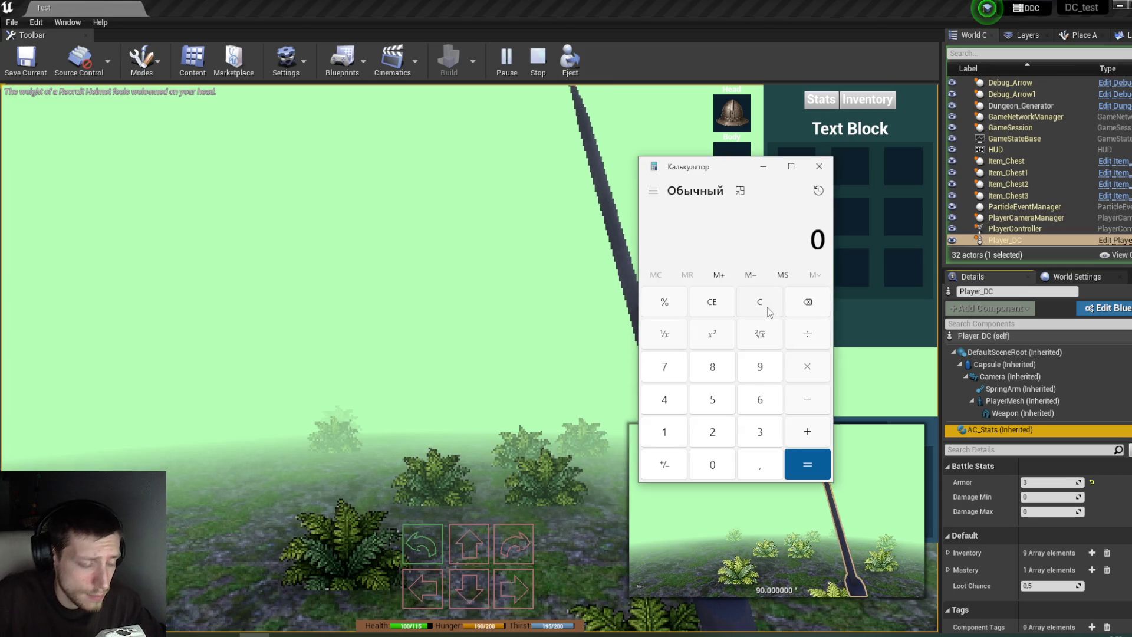
Step: Calculate 100 ÷ 103 and 3,12 × 0,97 = 3,0264 in Calculator
{"action": "type", "text": "100/103"}
{"action": "key", "text": "Return"}
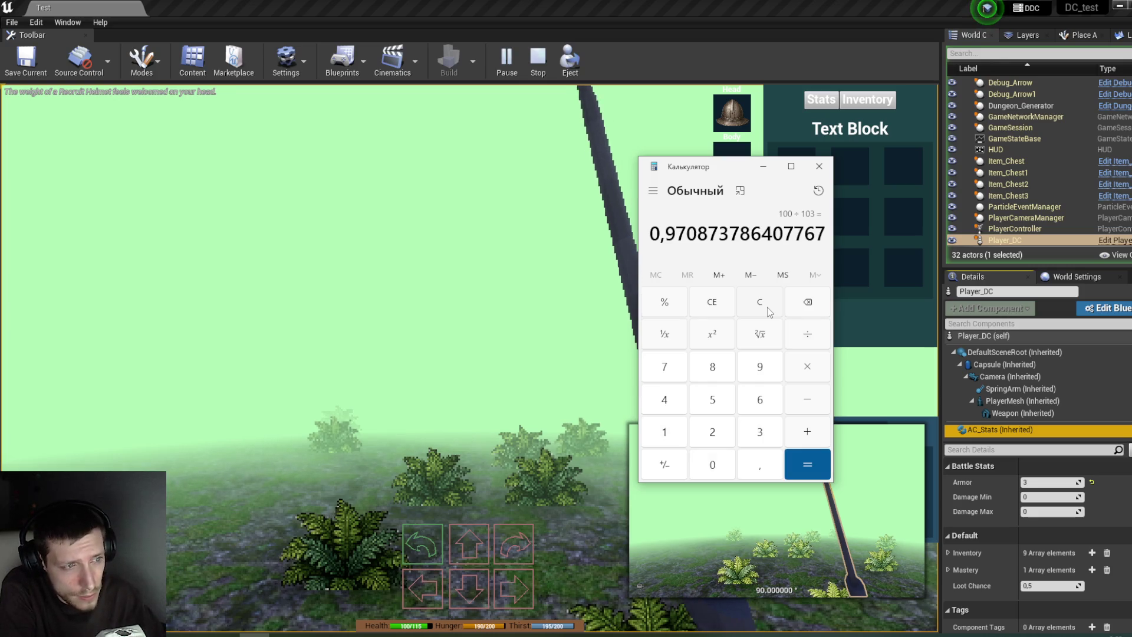
{"action": "left_click", "coordinate": [766, 307]}
{"action": "type", "text": "3,12*0,89"}
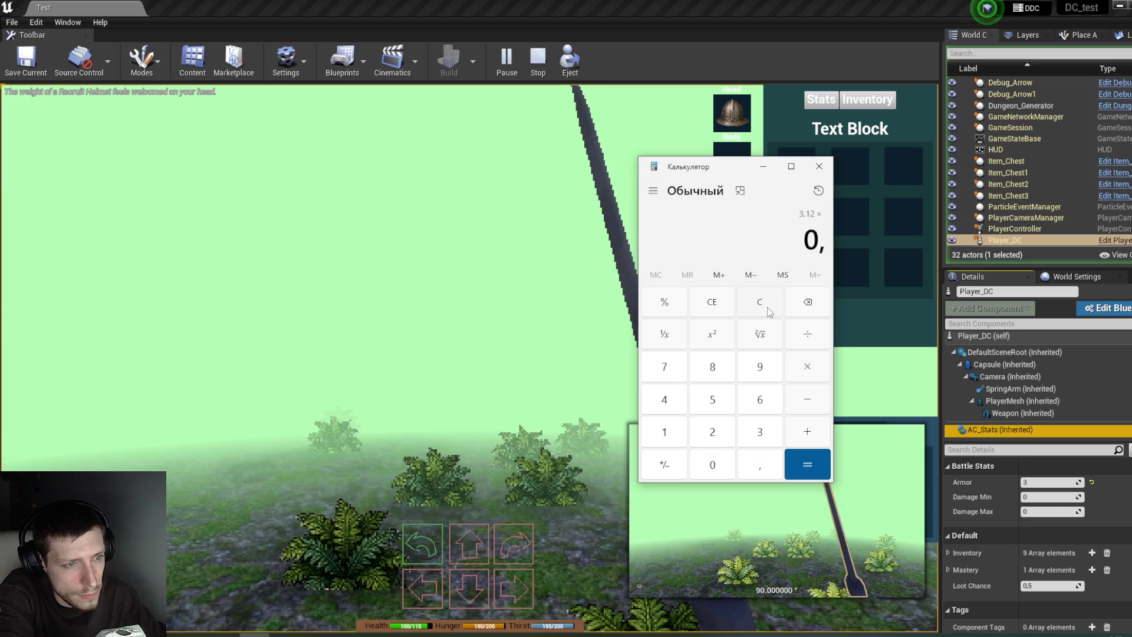
{"action": "key", "text": "BackSpace"}
{"action": "key", "text": "BackSpace"}
{"action": "type", "text": "97"}
{"action": "key", "text": "Return"}
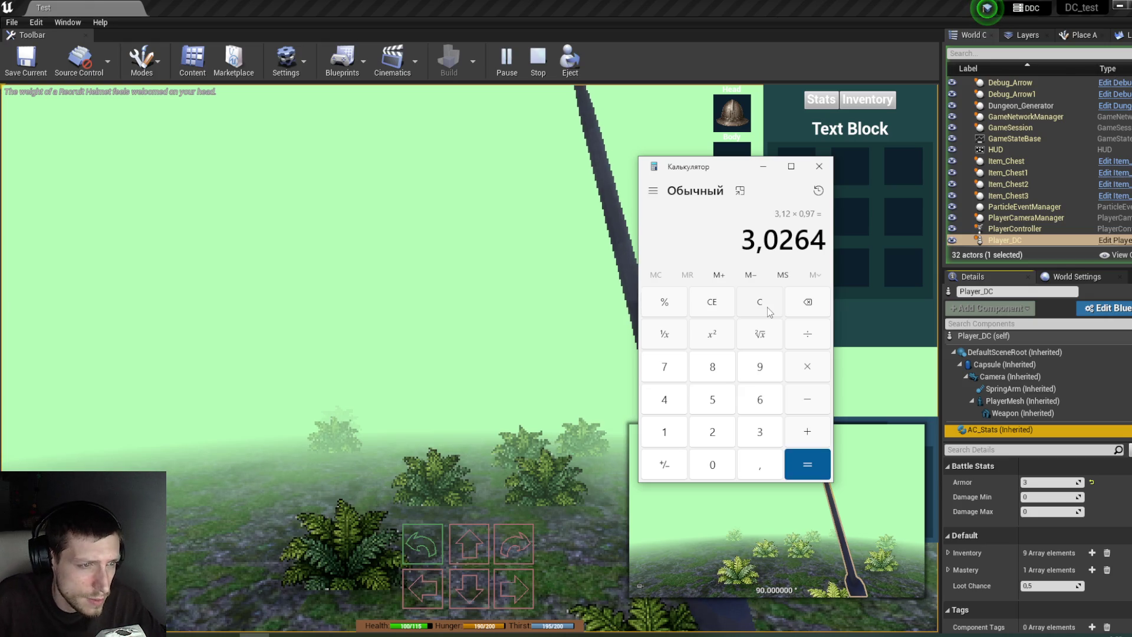
{"action": "left_click", "coordinate": [767, 306]}
Step: Return to the running game and move the player onward
{"action": "left_click", "coordinate": [596, 284]}
{"action": "key", "text": "q"}
{"action": "key", "text": "w"}
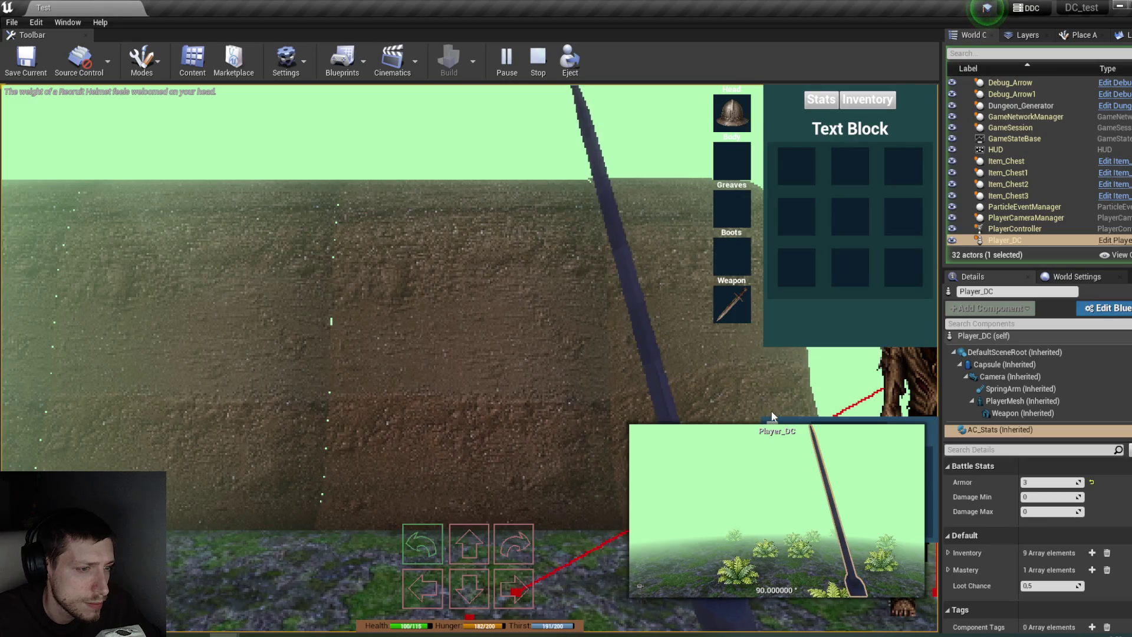
Step: Move a helmet from the nearby chest into the inventory and turn toward the Condemned enemy
{"action": "left_click", "coordinate": [1008, 184]}
{"action": "mouse_move", "coordinate": [811, 465]}
{"action": "left_mouse_down"}
{"action": "mouse_move", "coordinate": [849, 224]}
{"action": "mouse_move", "coordinate": [793, 207]}
{"action": "left_mouse_up"}
{"action": "key", "text": "q"}
{"action": "key", "text": "w"}
{"action": "key", "text": "w"}
Step: Attack the Condemned enemy over several turns, then stop the play session
{"action": "key", "text": "w"}
{"action": "key", "text": "w"}
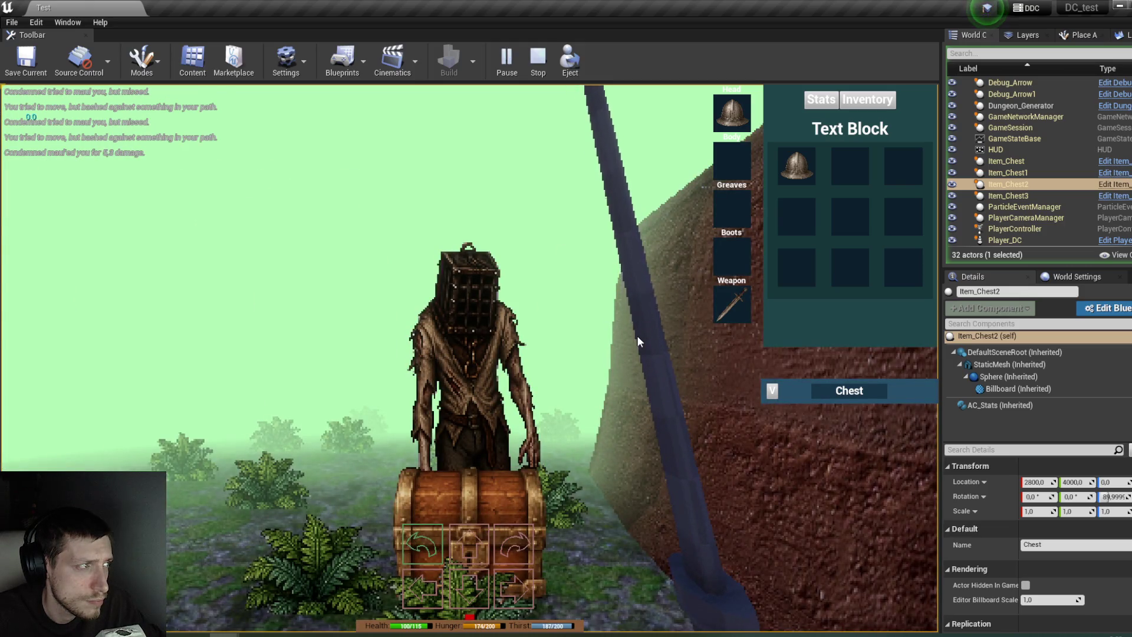
{"action": "key", "text": "w"}
{"action": "key", "text": "w"}
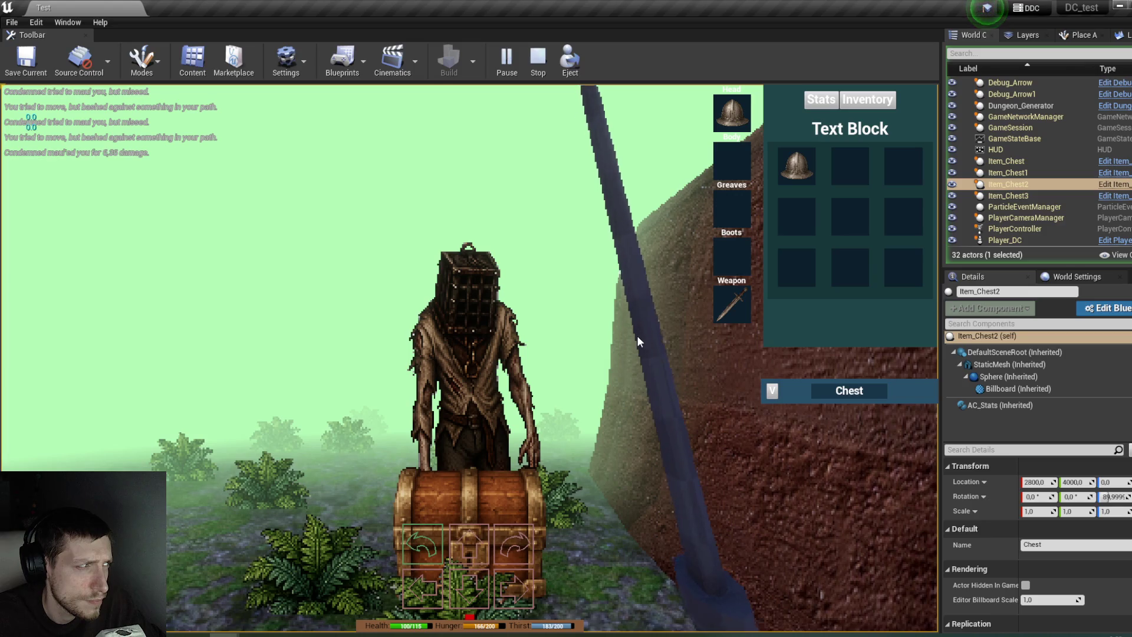
{"action": "key", "text": "w"}
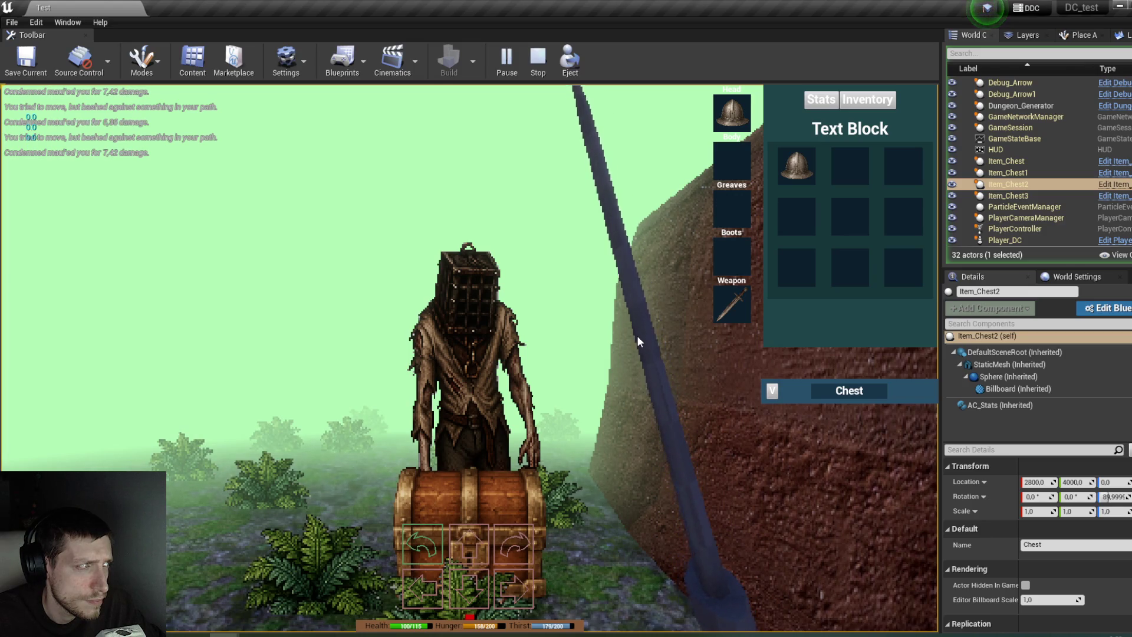
{"action": "key", "text": "w"}
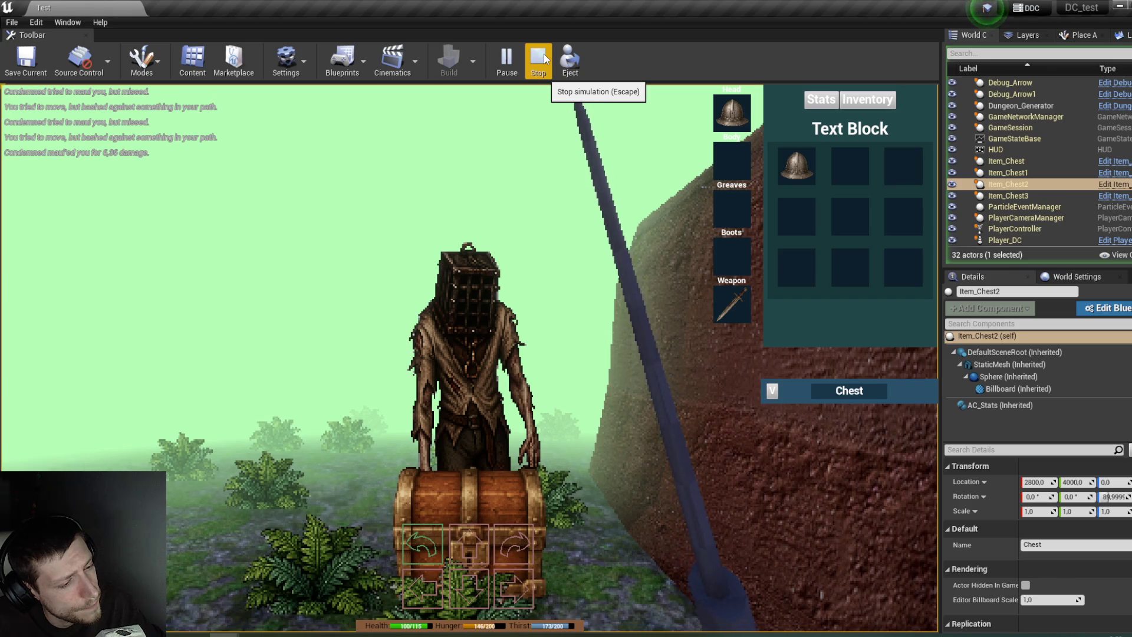
{"action": "left_click", "coordinate": [544, 59]}
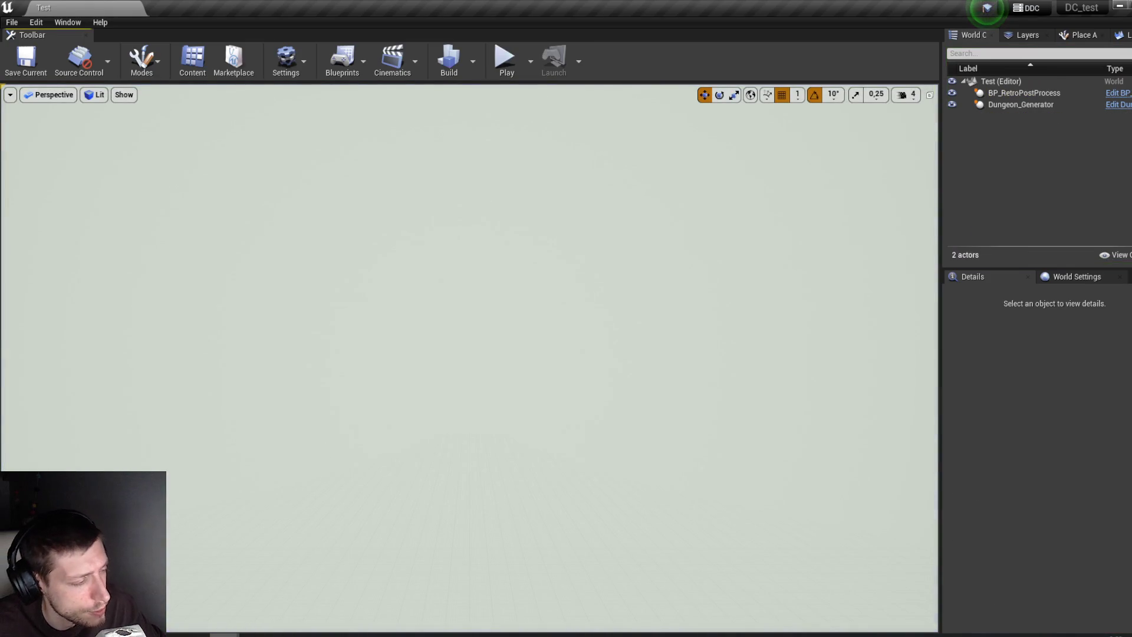
Step: Open AC_Stats' Accept Damage function and select the Armor variable
{"action": "mouse_move", "coordinate": [298, 602]}
{"action": "left_click", "coordinate": [371, 583]}
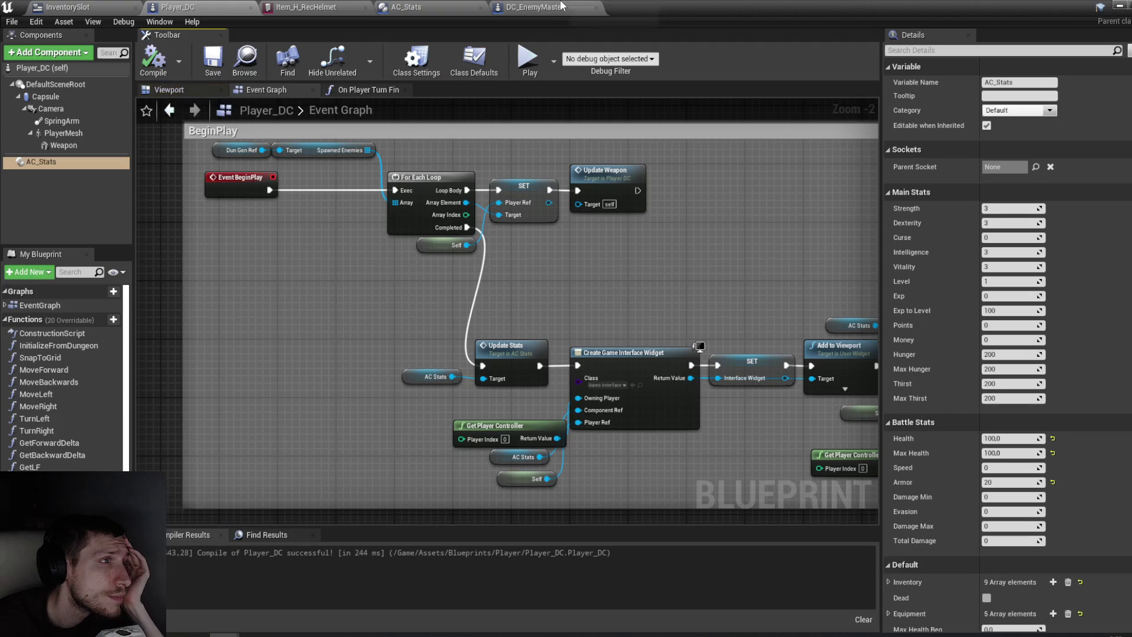
{"action": "left_click", "coordinate": [497, 8]}
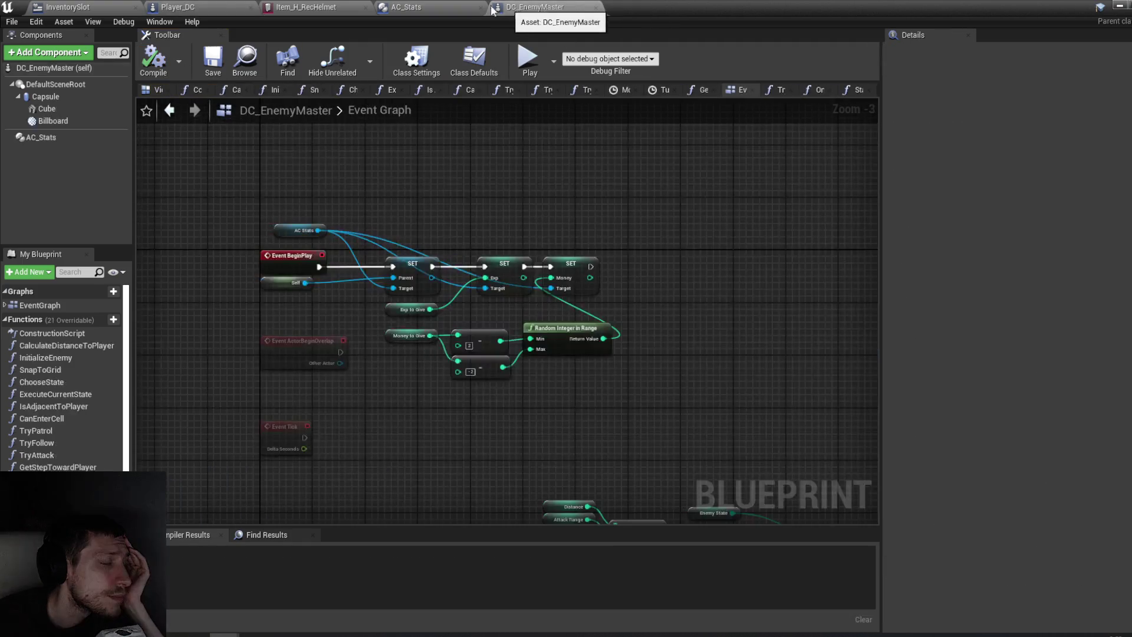
{"action": "left_click", "coordinate": [447, 5]}
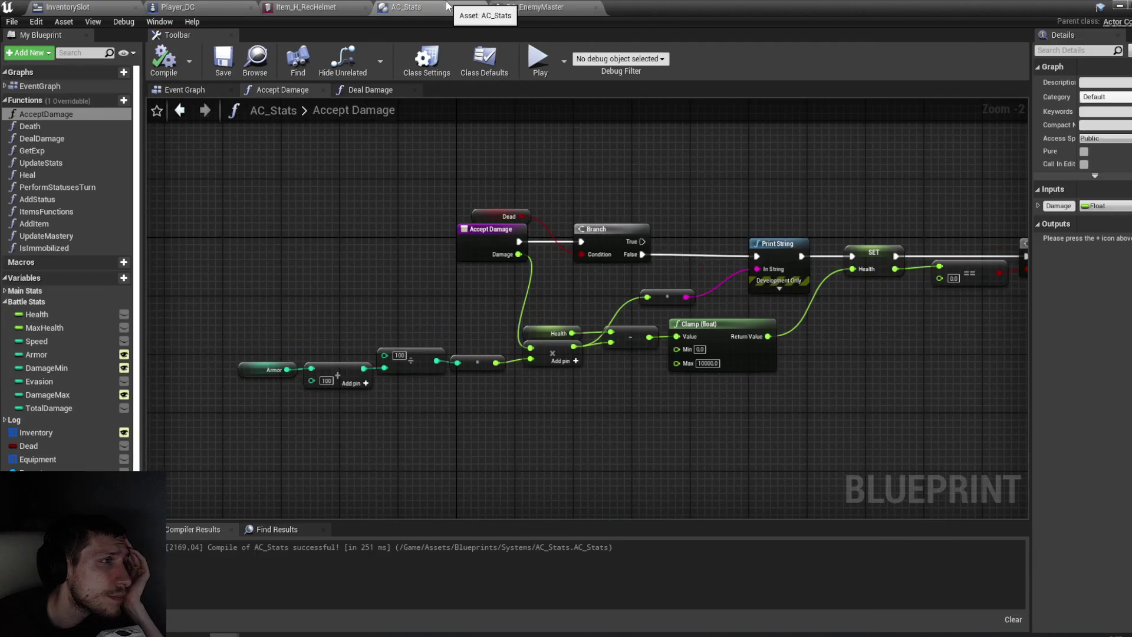
{"action": "left_click", "coordinate": [59, 355]}
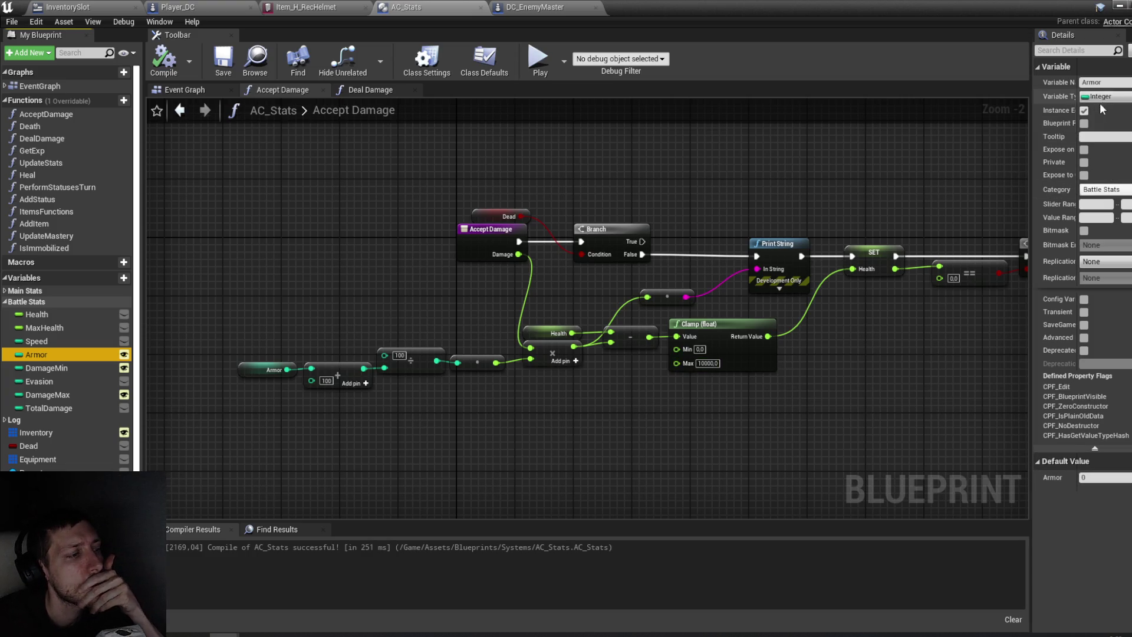
Step: Find Armor's references (AcceptDamage, UpdateStats) and select the integer-to-float conversion in the armor math
{"action": "right_click", "coordinate": [68, 350]}
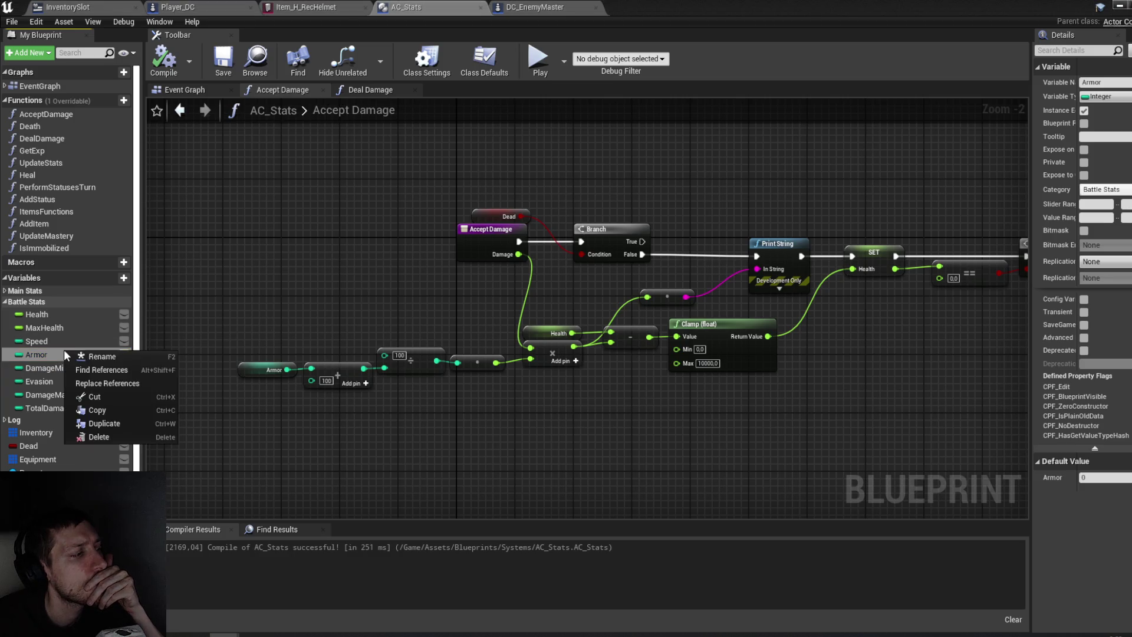
{"action": "left_click", "coordinate": [103, 367]}
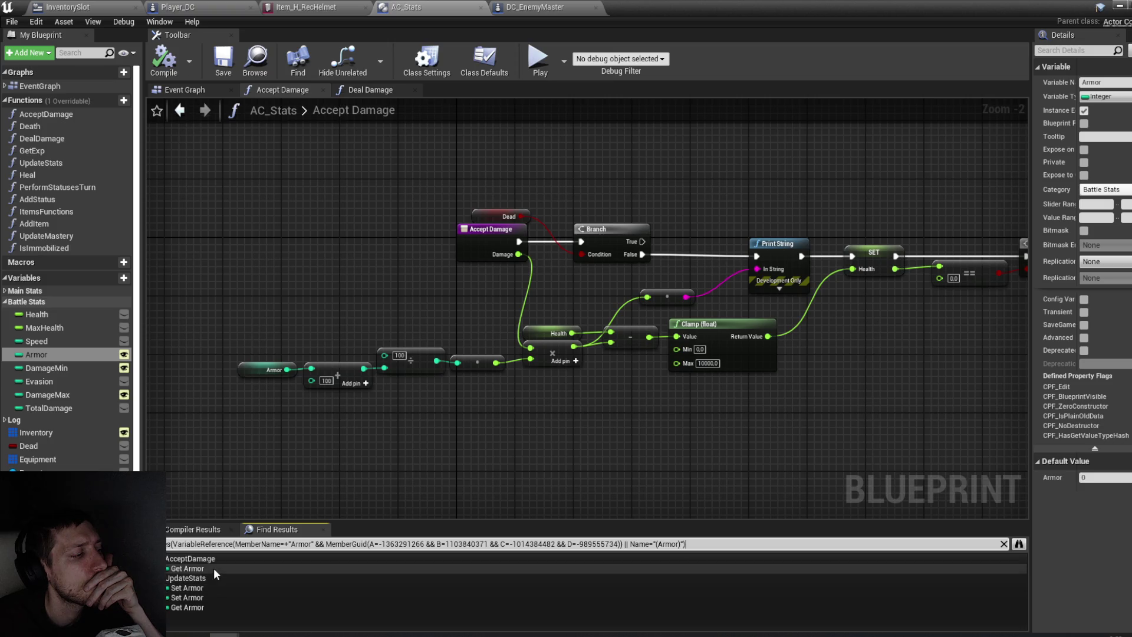
{"action": "left_click", "coordinate": [1103, 96]}
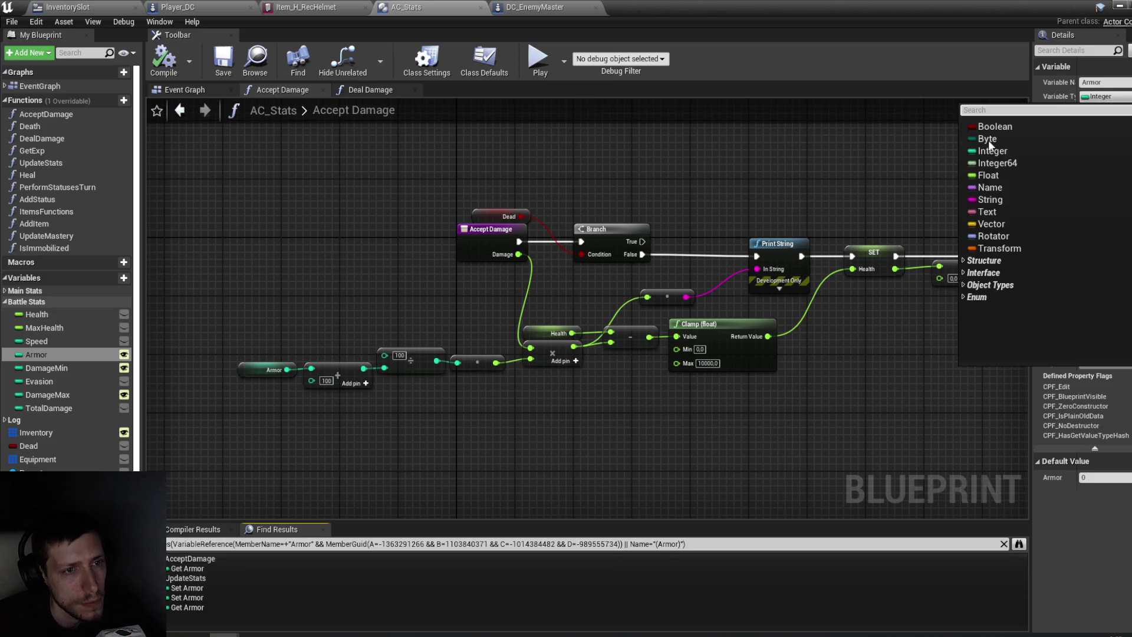
{"action": "left_click_drag", "start_coordinate": [498, 425], "coordinate": [536, 418]}
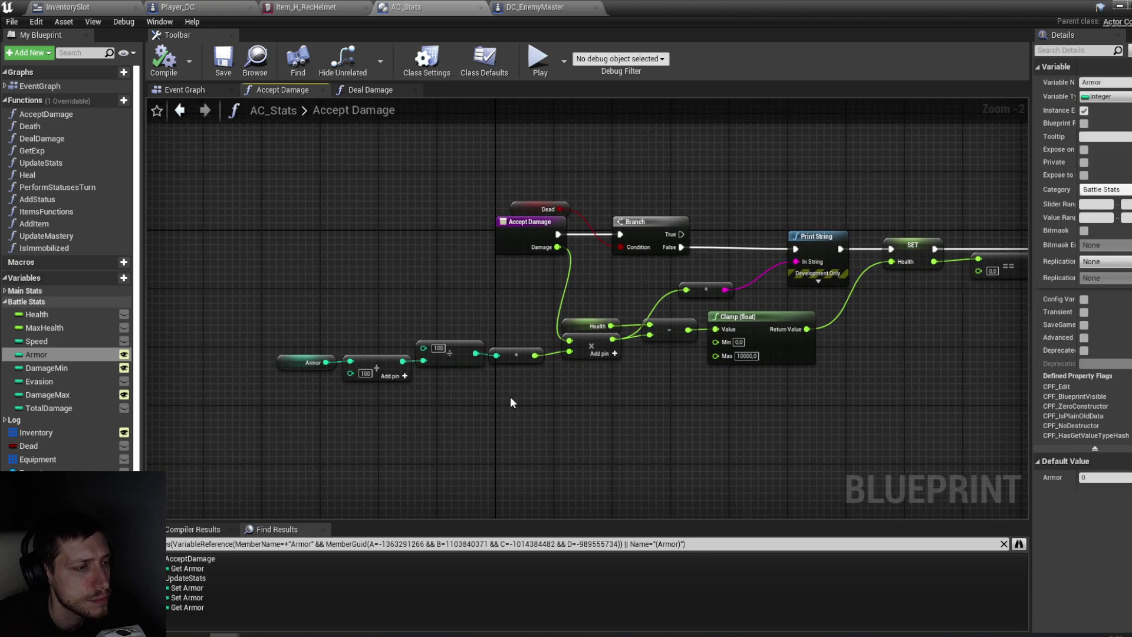
{"action": "left_click", "coordinate": [513, 359]}
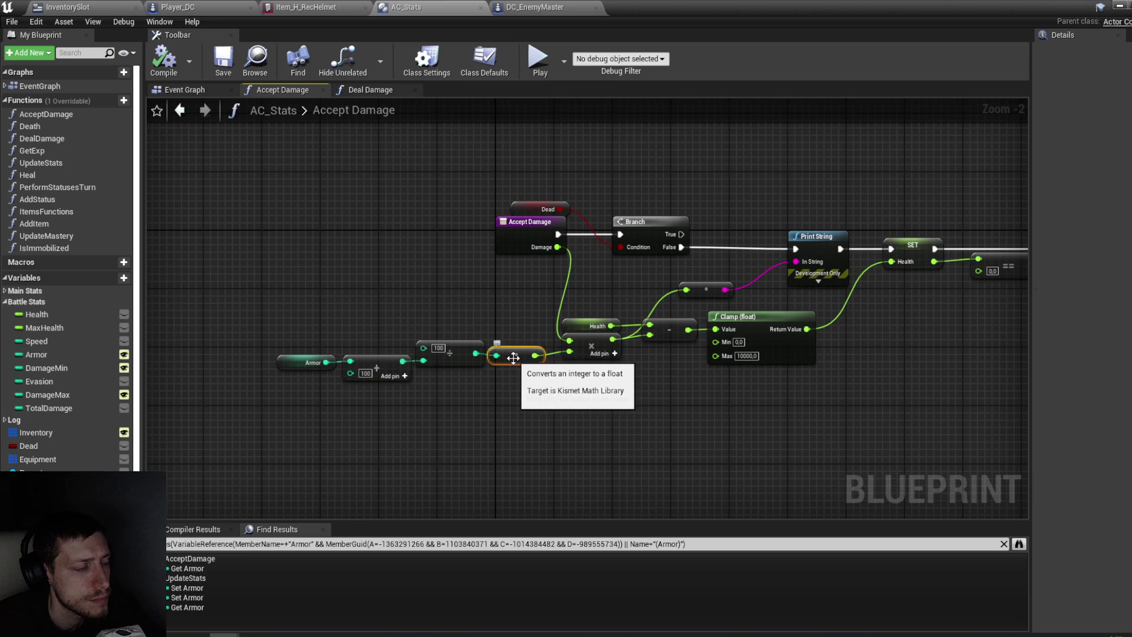
Step: Add a float ÷ float node with 100.0 as its first input
{"action": "right_click", "coordinate": [404, 289]}
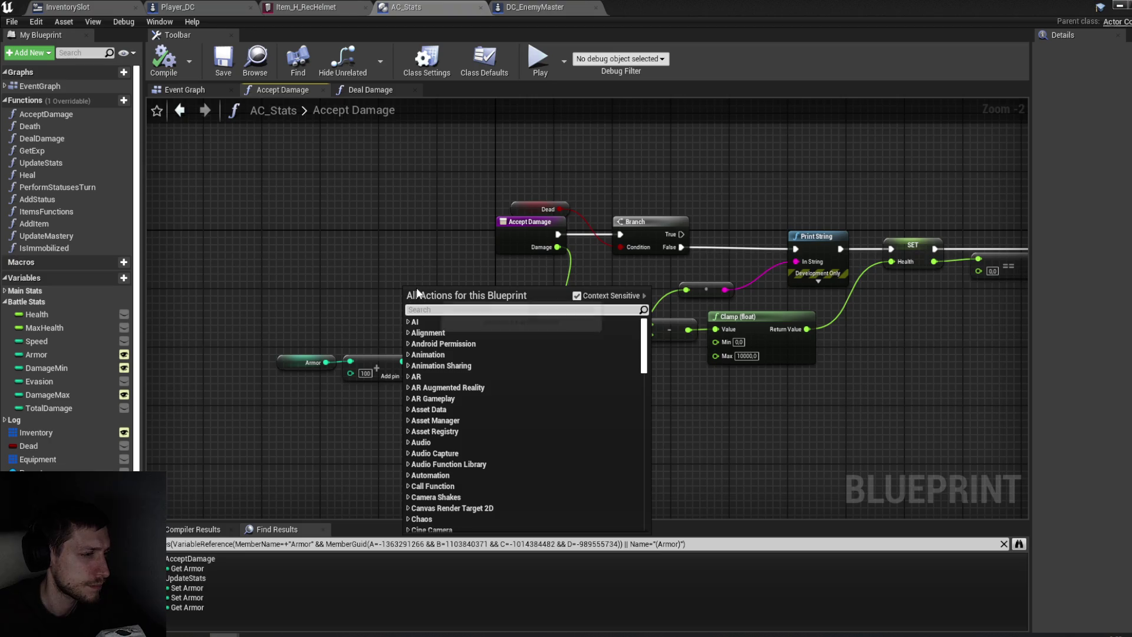
{"action": "type", "text": "/"}
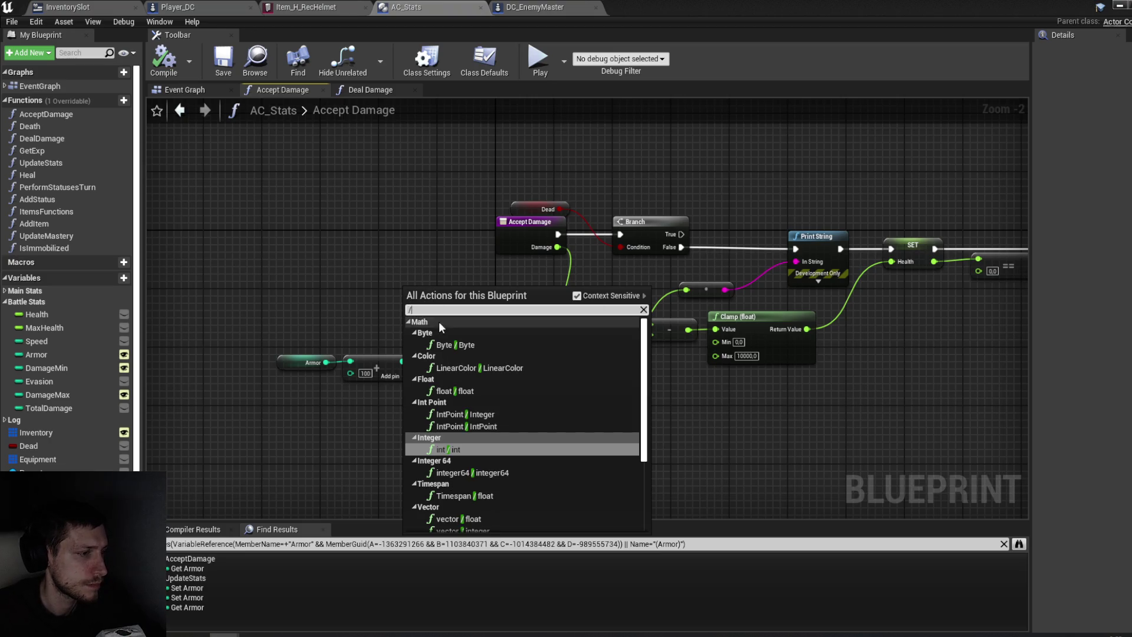
{"action": "left_click", "coordinate": [467, 391]}
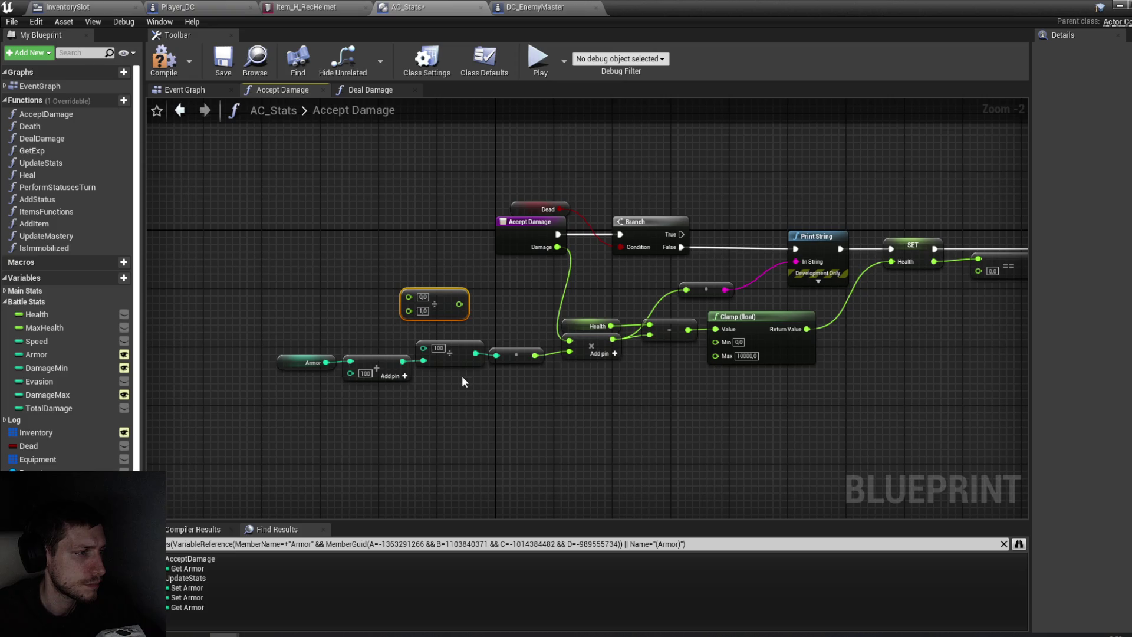
{"action": "type", "text": "00"}
{"action": "key", "text": "Return"}
{"action": "left_click", "coordinate": [455, 398]}
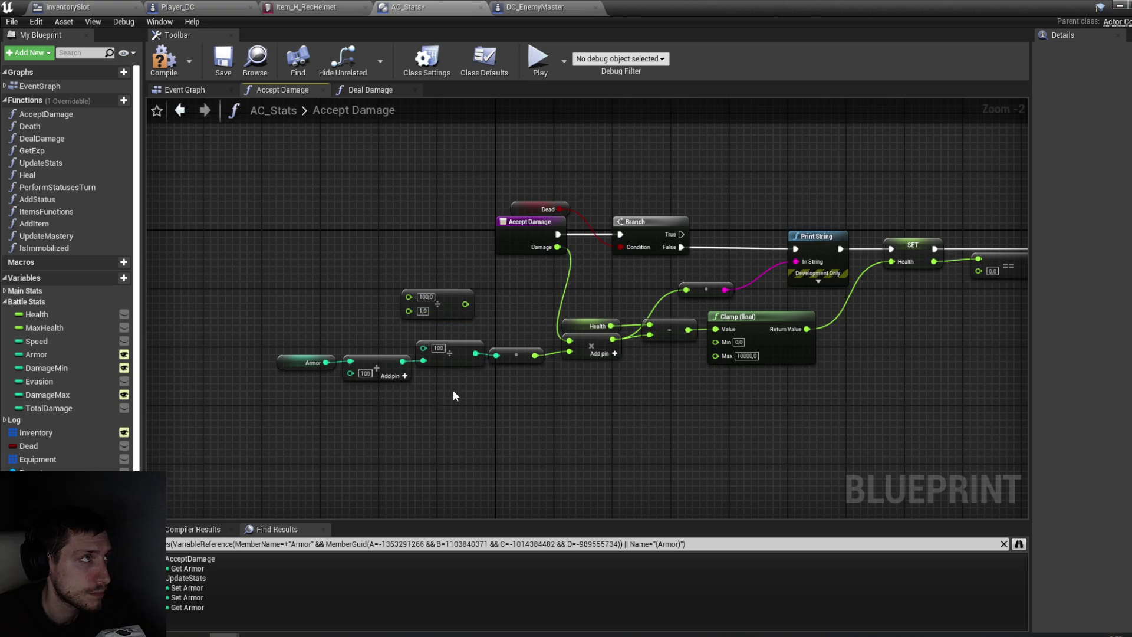
Step: Delete the old conversion node and rewire so damage is multiplied by 100 ÷ (Armor + 100)
{"action": "left_click", "coordinate": [472, 344]}
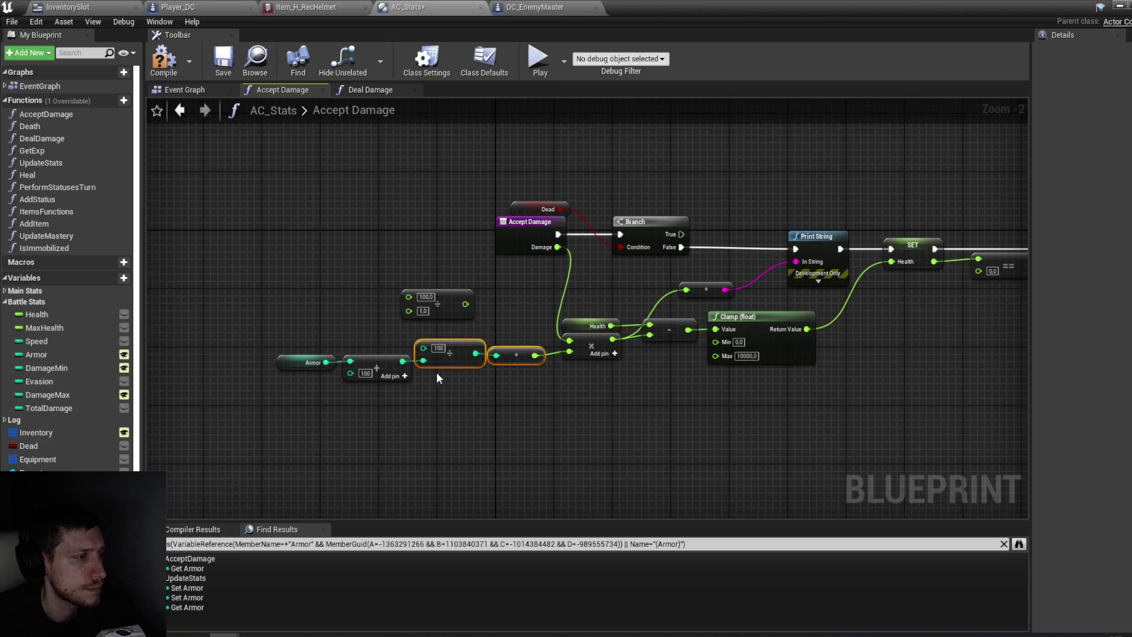
{"action": "key", "text": "Delete"}
{"action": "mouse_move", "coordinate": [516, 354]}
{"action": "left_mouse_down"}
{"action": "mouse_move", "coordinate": [477, 327]}
{"action": "mouse_move", "coordinate": [399, 333]}
{"action": "left_mouse_up"}
{"action": "left_click_drag", "start_coordinate": [313, 362], "coordinate": [293, 336]}
{"action": "left_click_drag", "start_coordinate": [430, 373], "coordinate": [223, 323]}
{"action": "left_click_drag", "start_coordinate": [466, 302], "coordinate": [569, 352]}
{"action": "mouse_move", "coordinate": [495, 412]}
{"action": "left_mouse_down"}
{"action": "mouse_move", "coordinate": [376, 297]}
{"action": "mouse_move", "coordinate": [488, 361]}
{"action": "mouse_move", "coordinate": [503, 355]}
{"action": "left_mouse_up"}
Step: Compile and save AC_Stats, then return to the Test level
{"action": "left_click", "coordinate": [164, 72]}
{"action": "key", "text": "ctrl+s"}
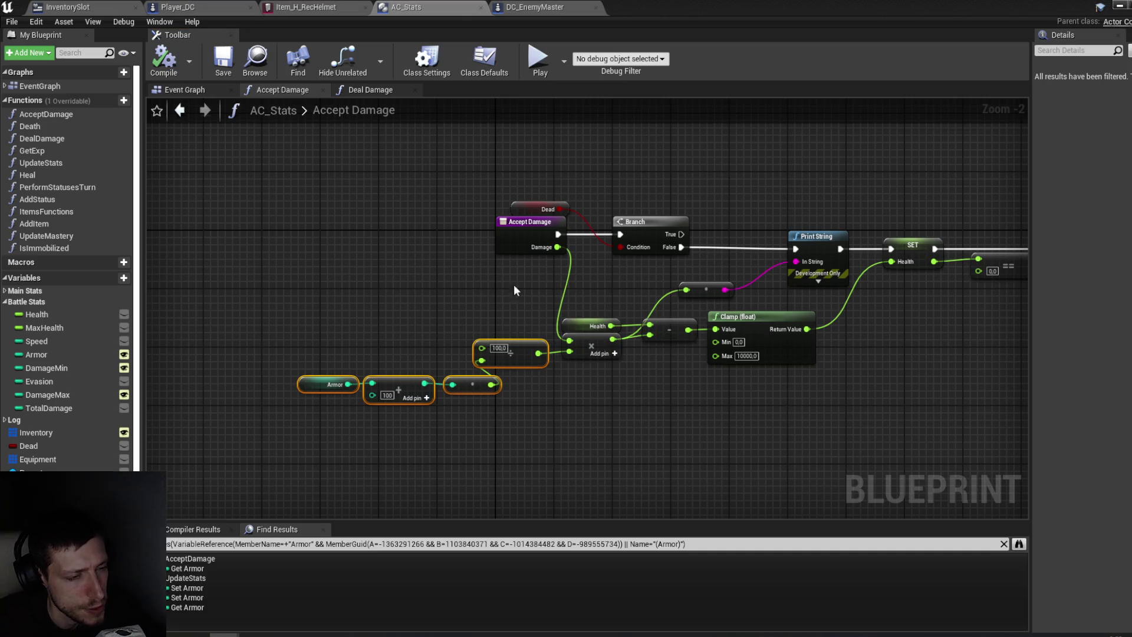
{"action": "mouse_move", "coordinate": [816, 200]}
{"action": "left_mouse_down"}
{"action": "mouse_move", "coordinate": [733, 171]}
{"action": "mouse_move", "coordinate": [672, 169]}
{"action": "mouse_move", "coordinate": [695, 184]}
{"action": "left_mouse_up"}
{"action": "left_click", "coordinate": [1120, 7]}
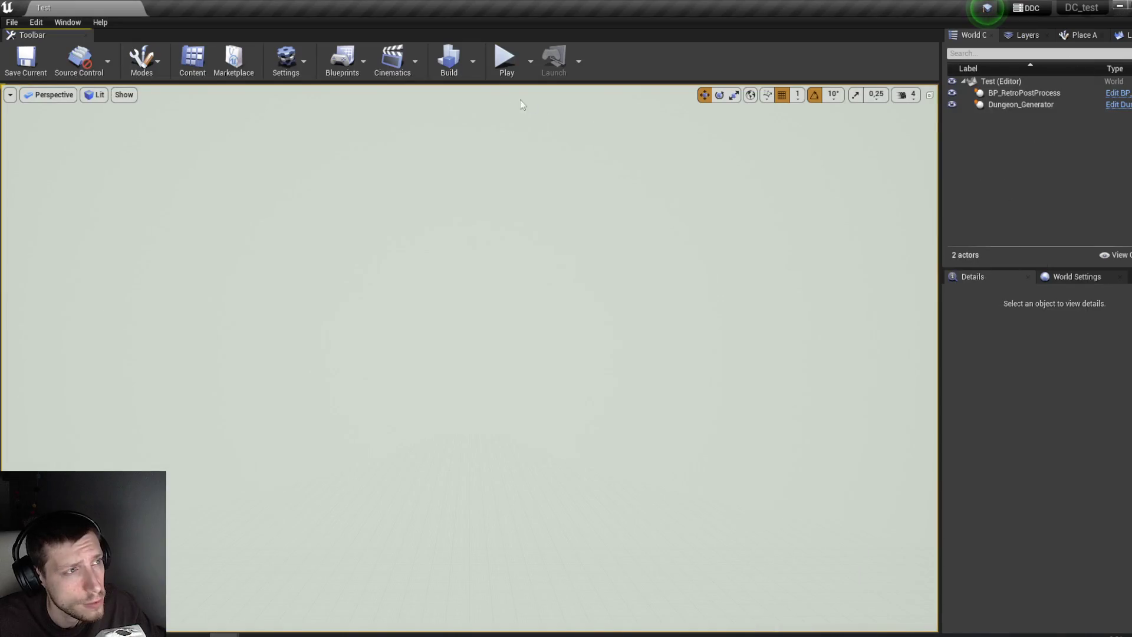
Step: Start a play-test, walk to the Hround enemy and strike it twice to defeat it
{"action": "left_click", "coordinate": [505, 57]}
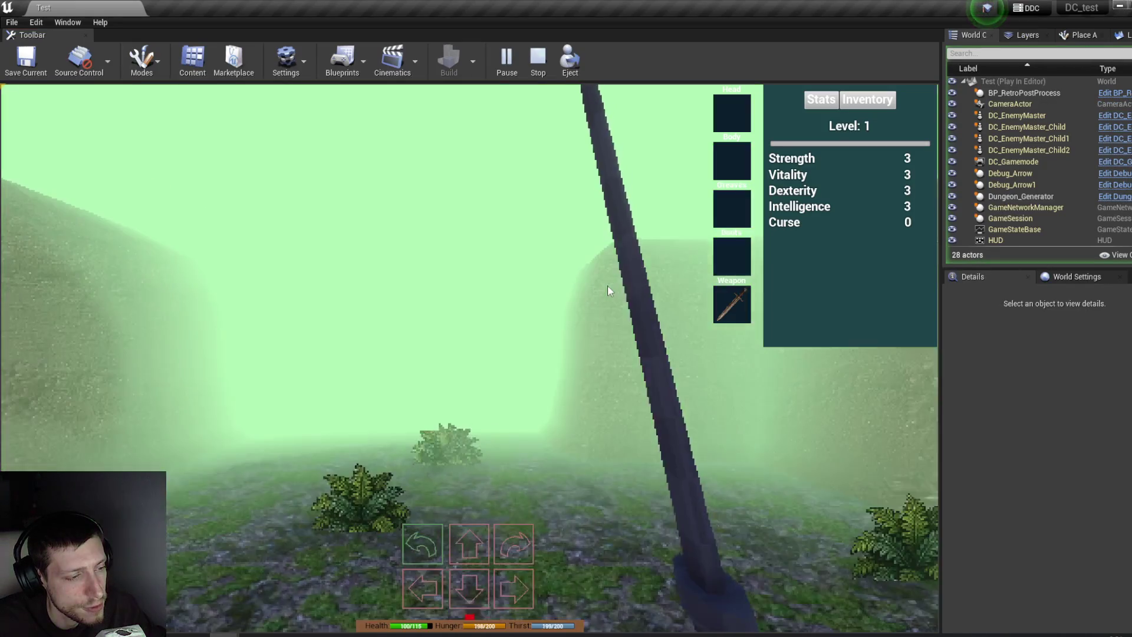
{"action": "key", "text": "q"}
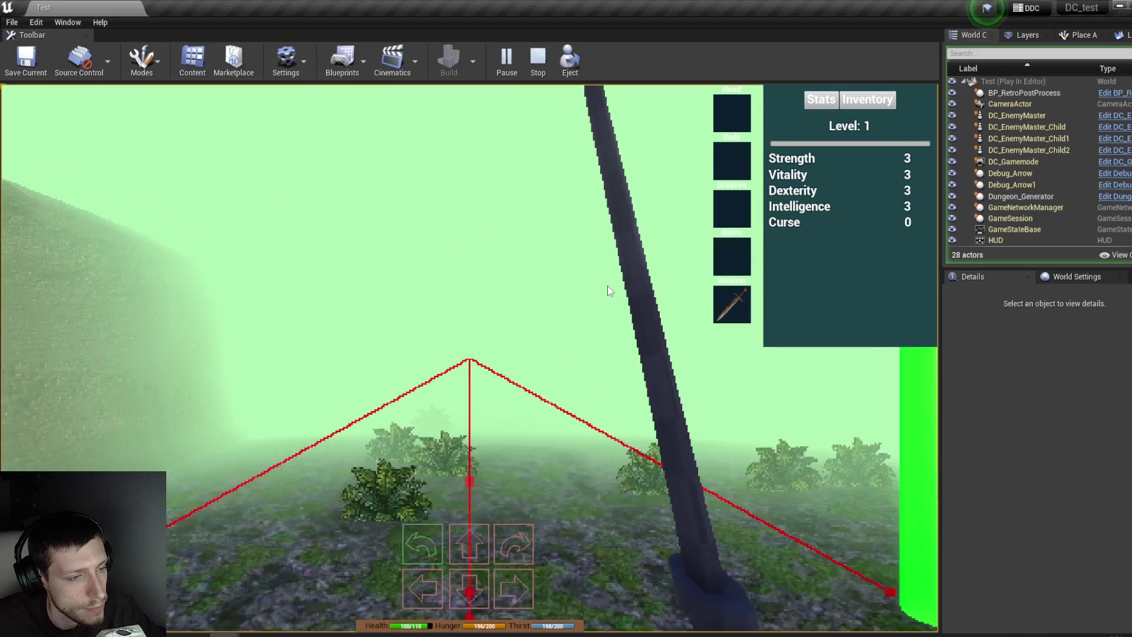
{"action": "key", "text": "q"}
{"action": "key", "text": "q"}
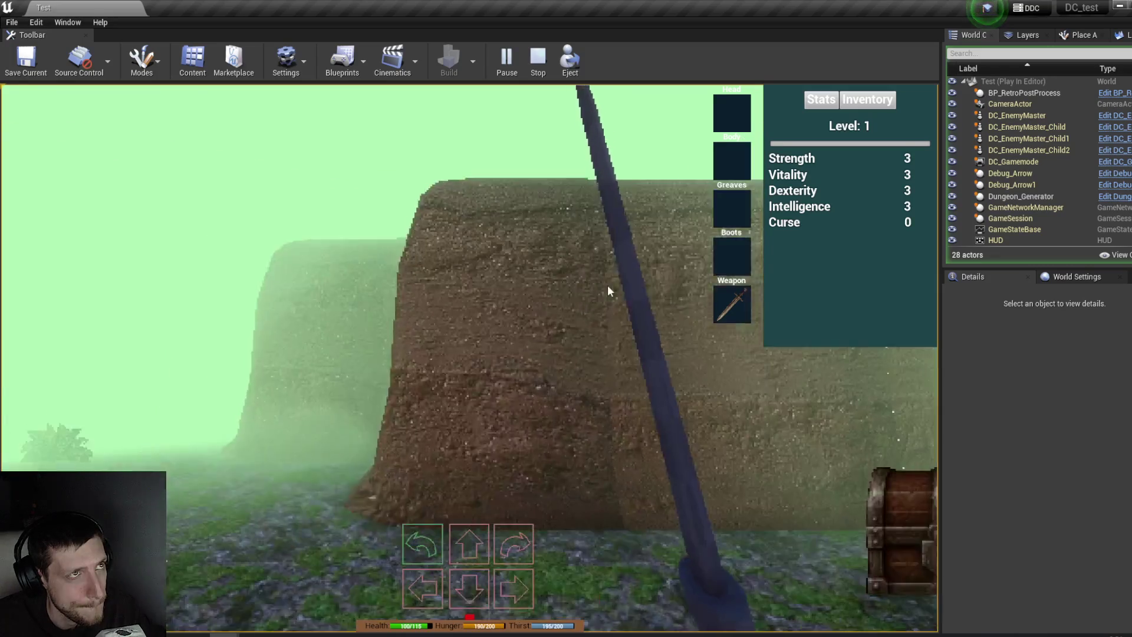
{"action": "key", "text": "q"}
{"action": "key", "text": "e"}
{"action": "key", "text": "e"}
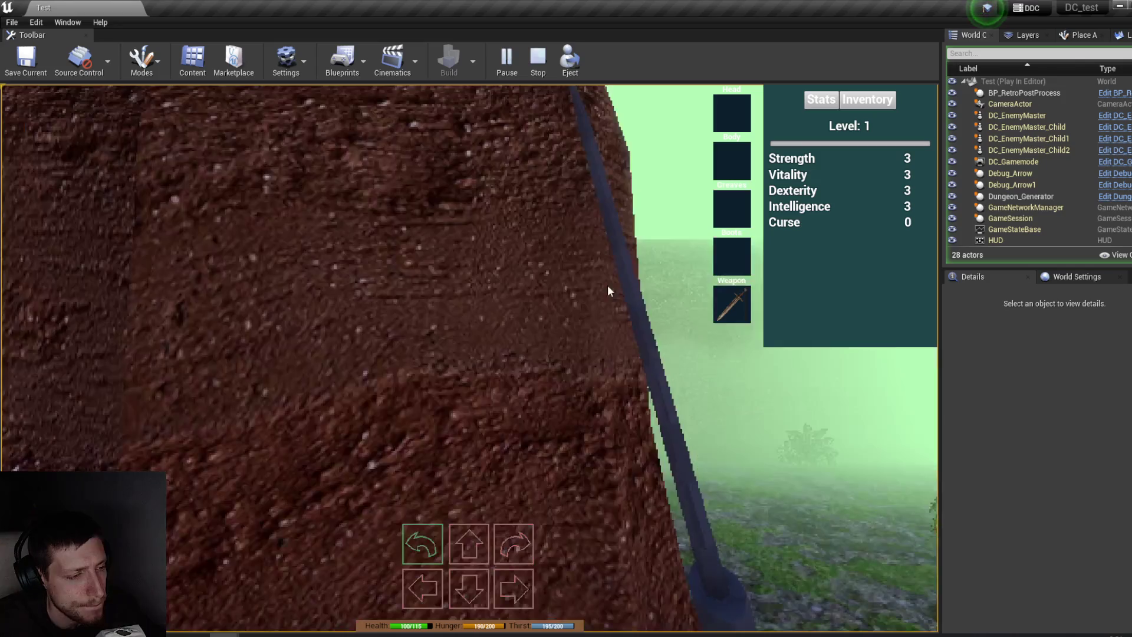
{"action": "key", "text": "w"}
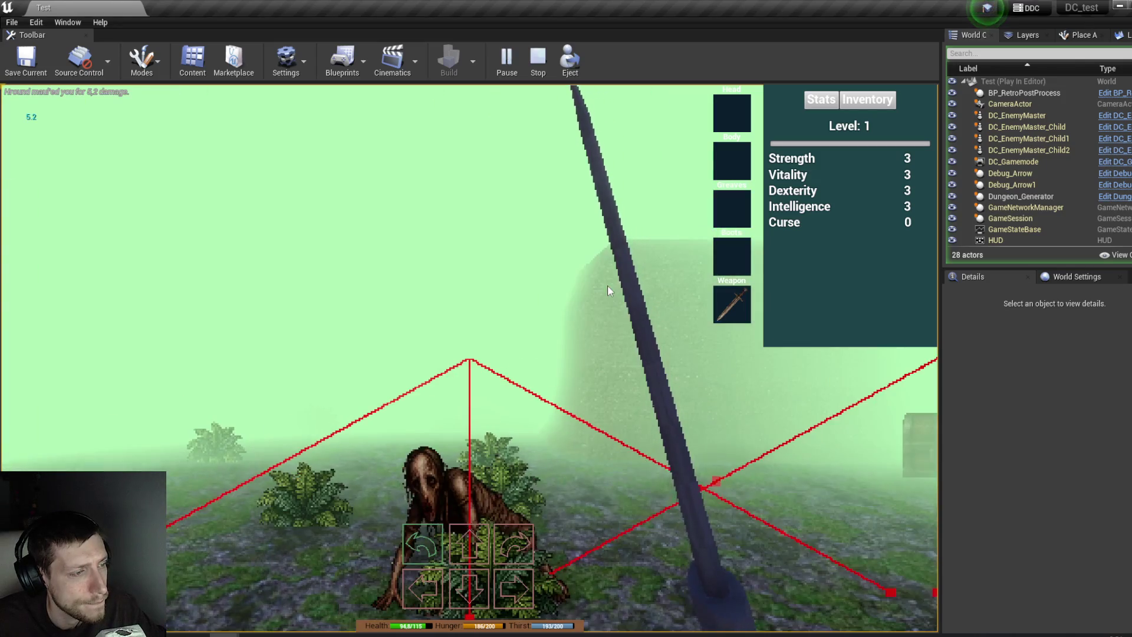
{"action": "key", "text": "w"}
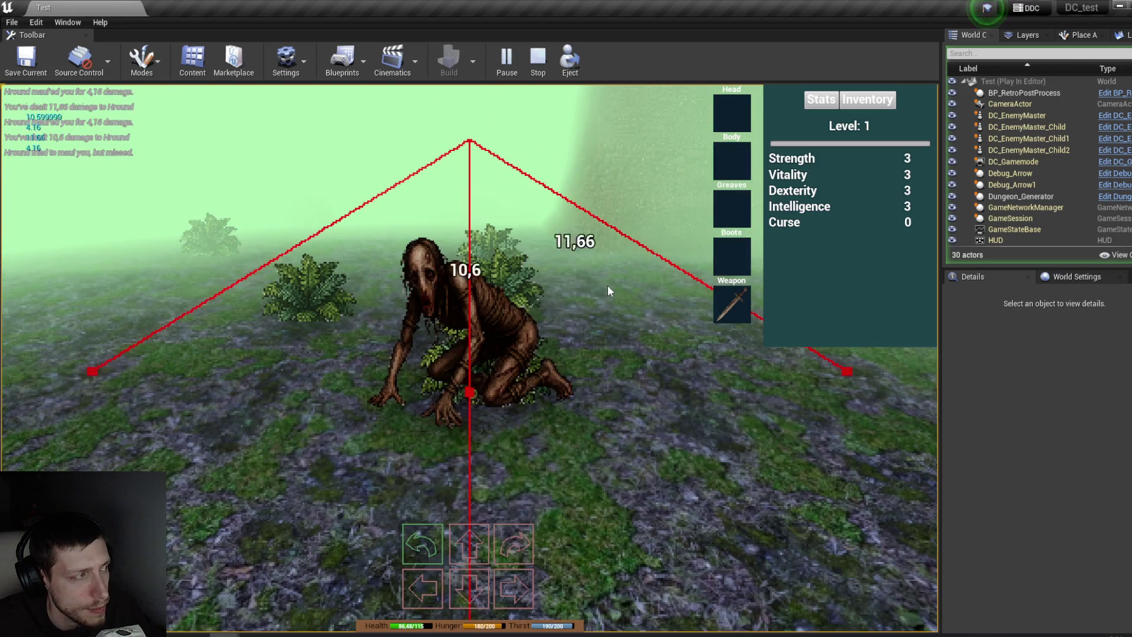
{"action": "left_click", "coordinate": [607, 284]}
{"action": "left_click", "coordinate": [607, 284]}
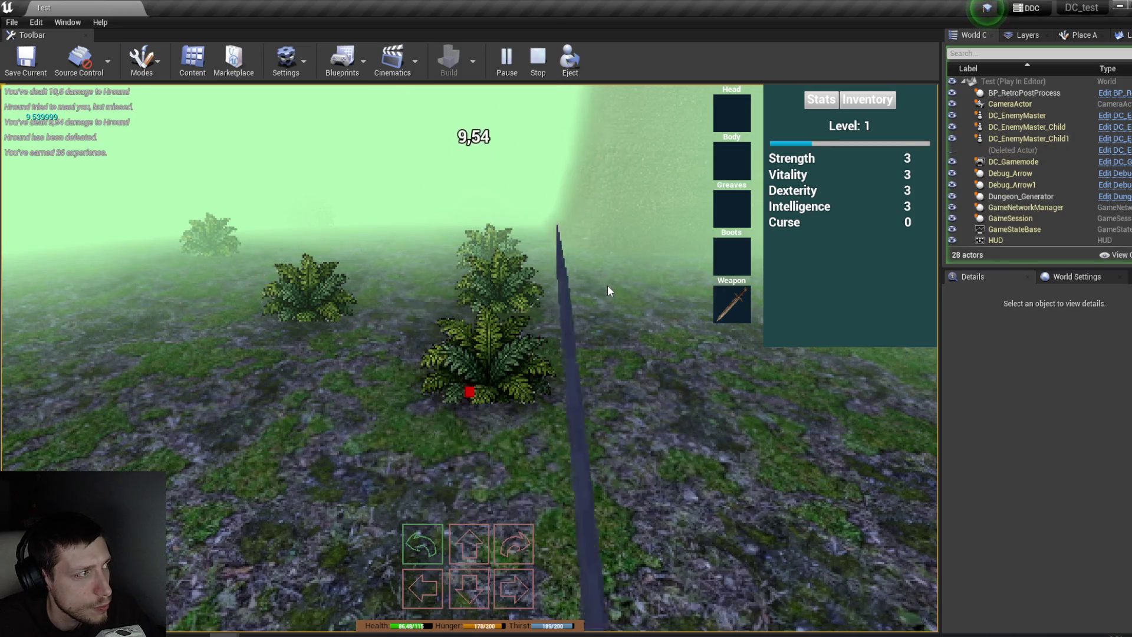
Step: Step up to the chest and equip the cuirass from it
{"action": "key", "text": "w"}
{"action": "key", "text": "q"}
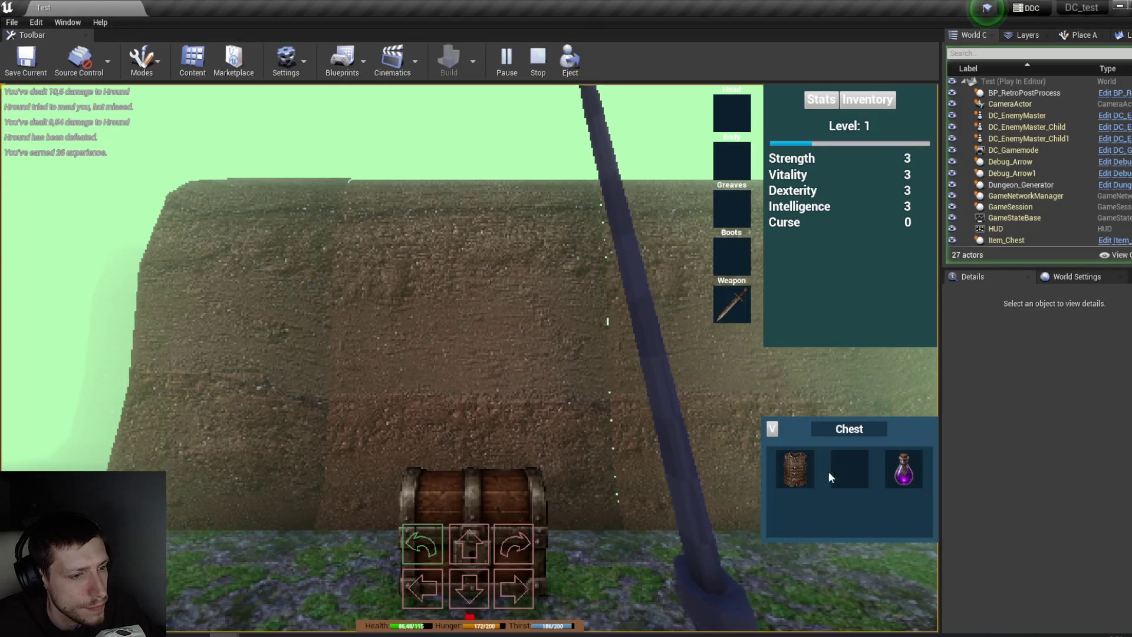
{"action": "left_click", "coordinate": [796, 461]}
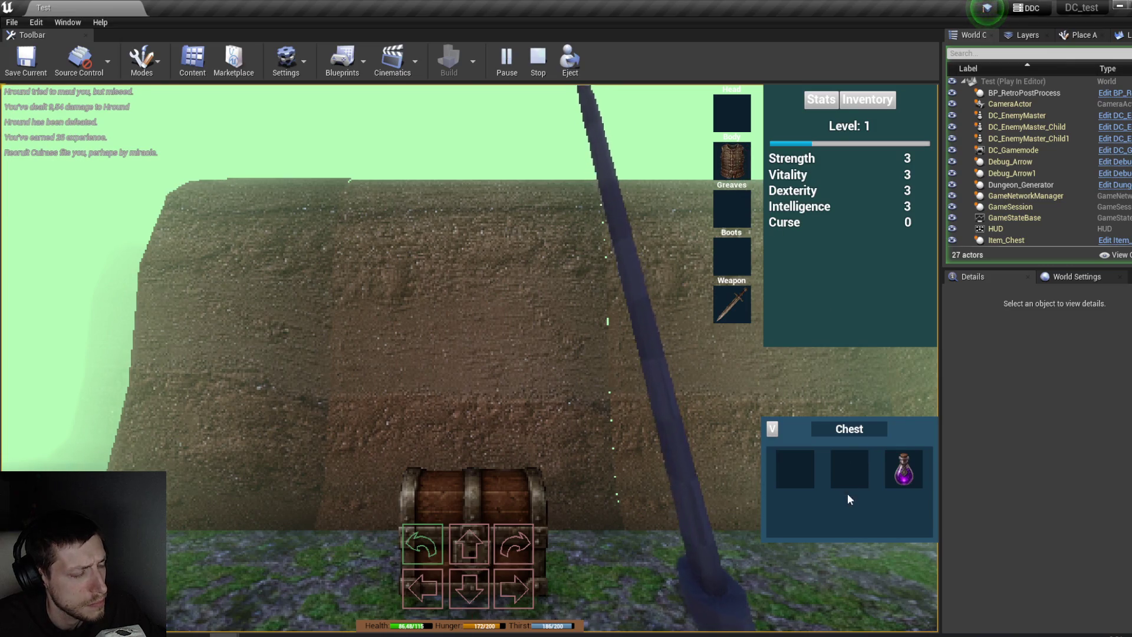
Step: Walk down the corridor, hit the Condemned twice, back off, and stop the play session
{"action": "key", "text": "e"}
{"action": "key", "text": "e"}
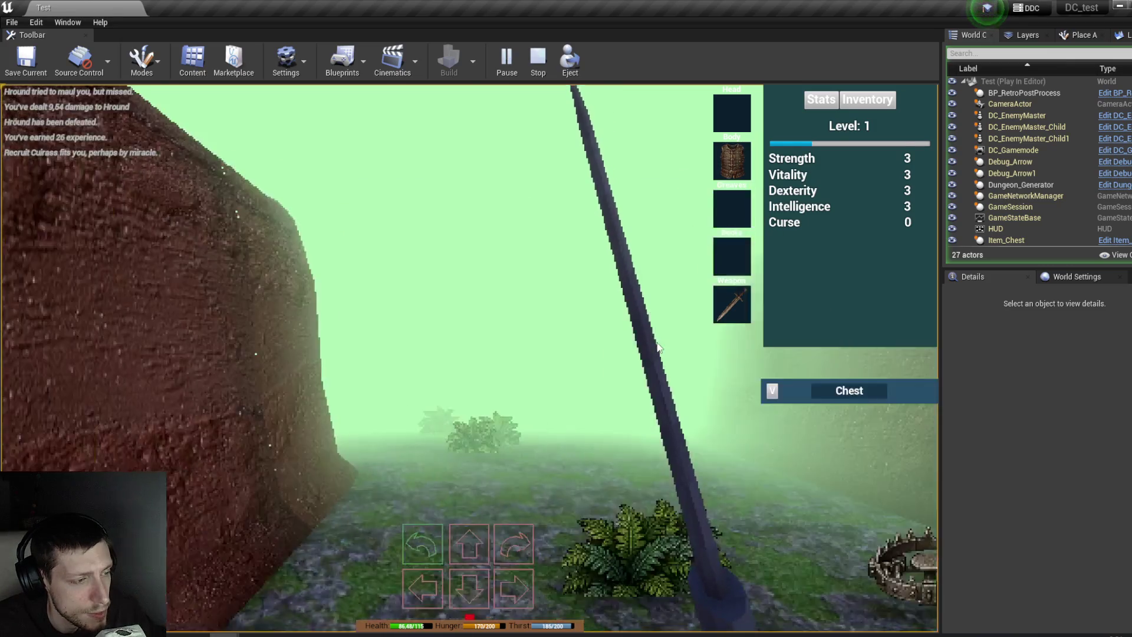
{"action": "key", "text": "w"}
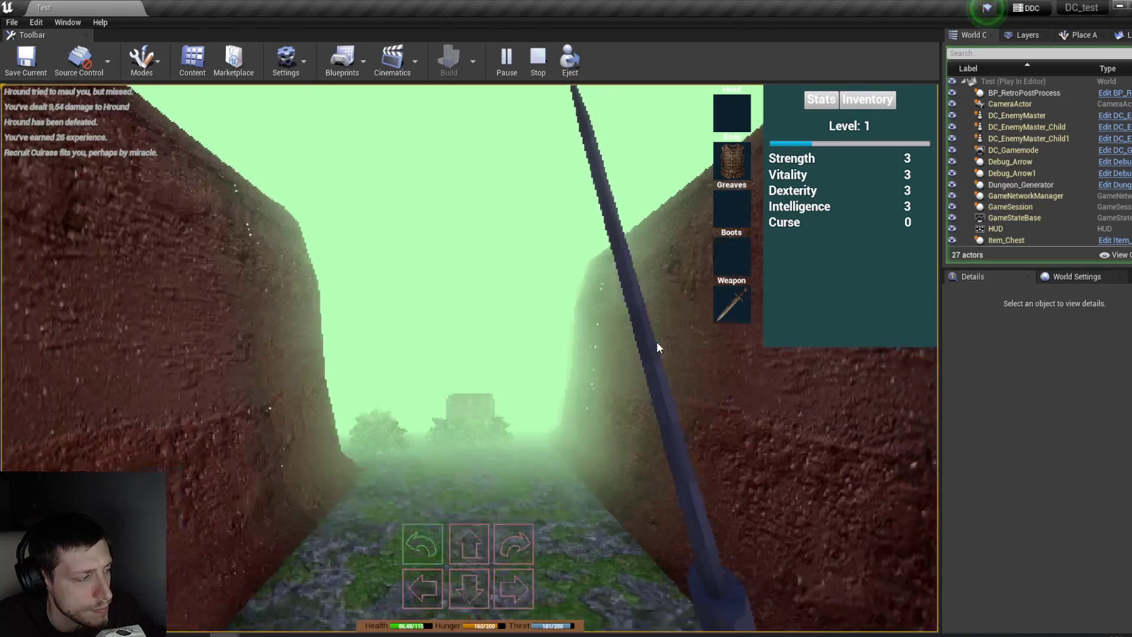
{"action": "key", "text": "w"}
{"action": "key", "text": "w"}
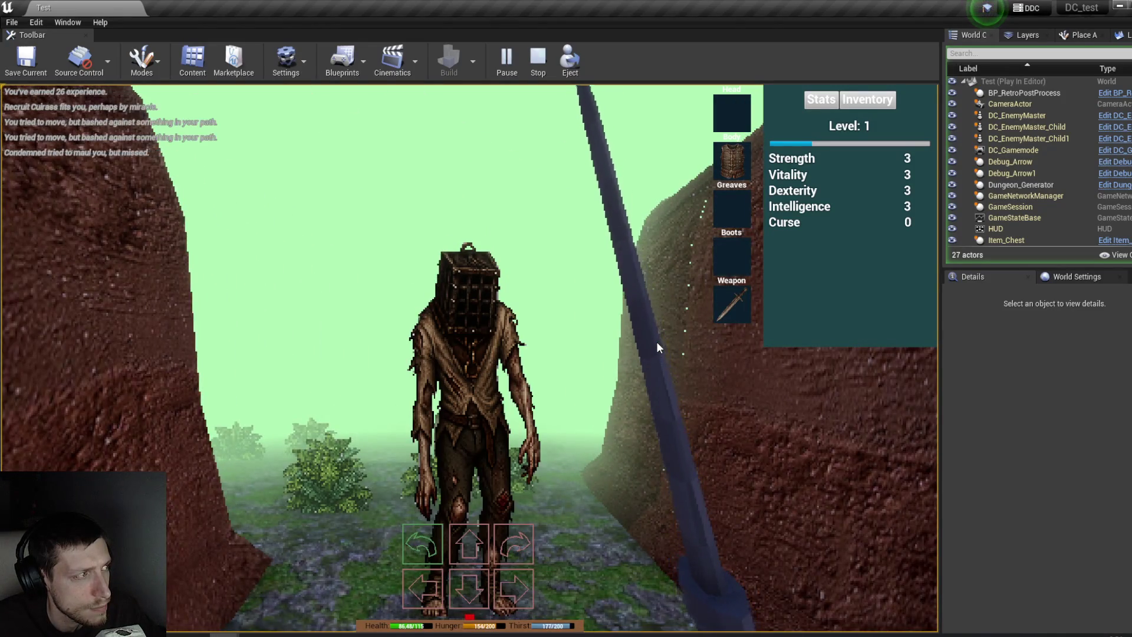
{"action": "left_click", "coordinate": [657, 342]}
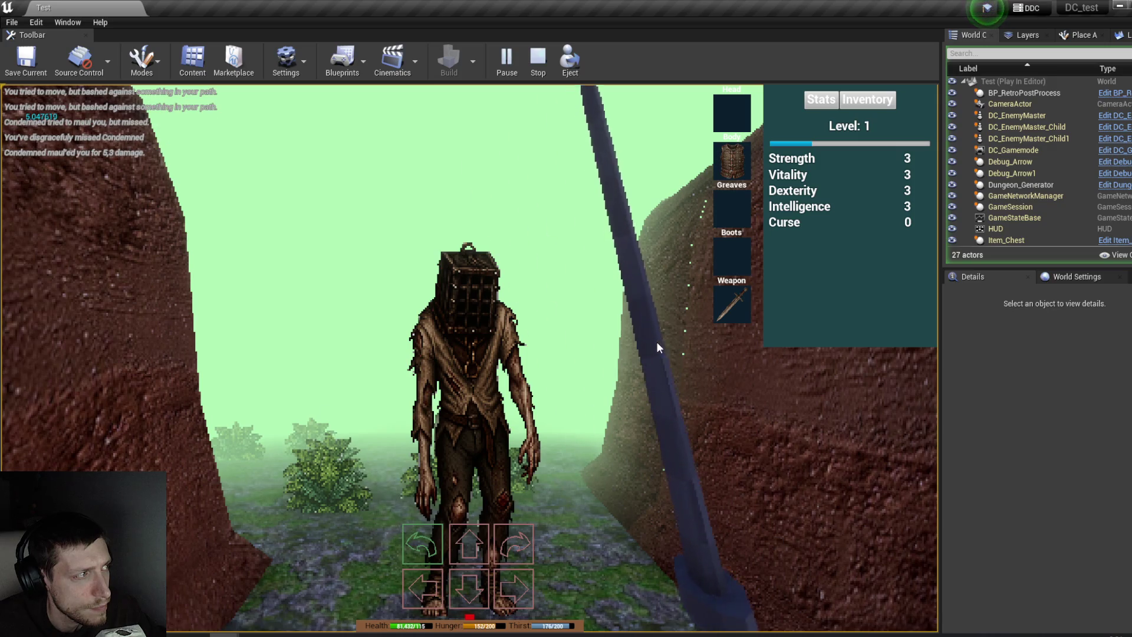
{"action": "left_click", "coordinate": [656, 341]}
{"action": "key", "text": "w"}
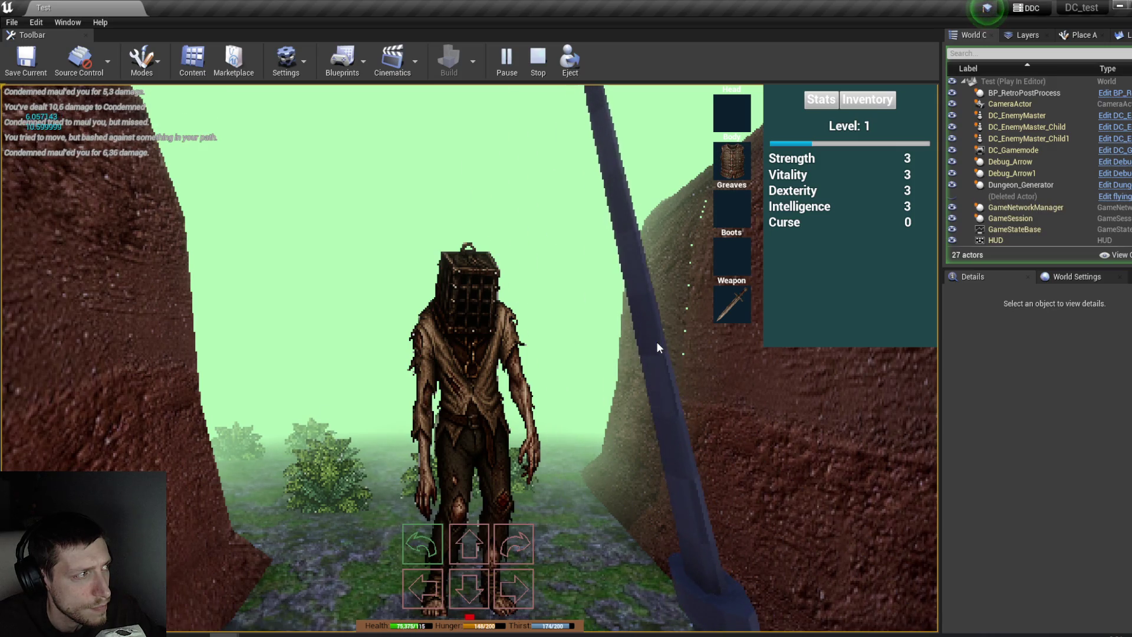
{"action": "key", "text": "s"}
{"action": "key", "text": "s"}
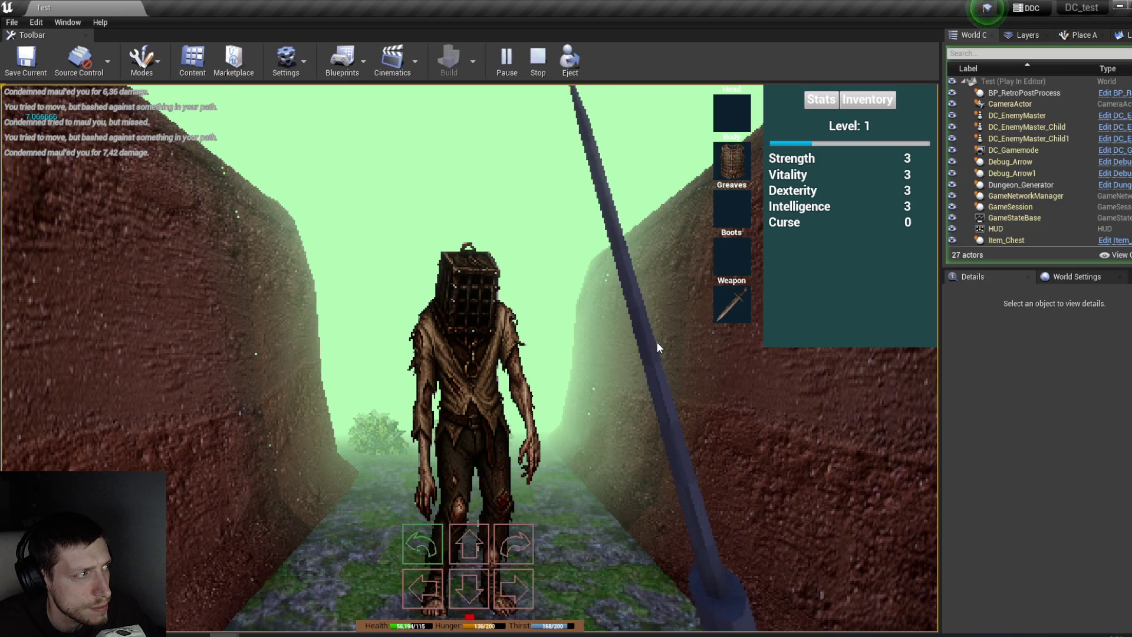
{"action": "left_click", "coordinate": [534, 59]}
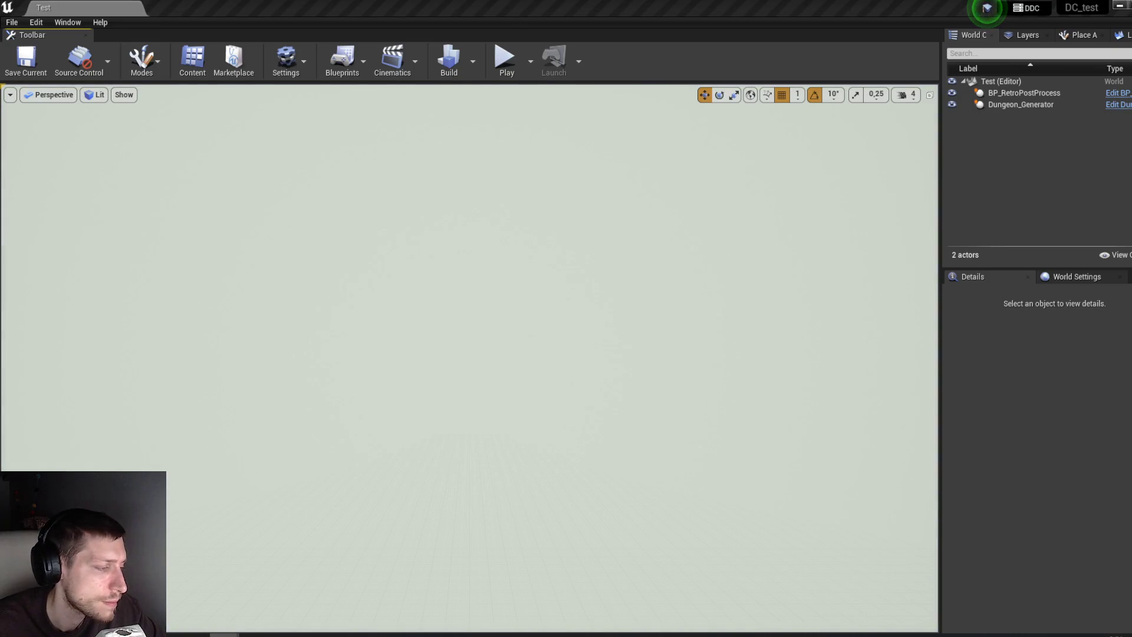
Step: Delete the debug Print String nodes in Accept Damage and wire Branch False to the Health SET
{"action": "left_click", "coordinate": [344, 590]}
{"action": "mouse_move", "coordinate": [553, 398]}
{"action": "left_mouse_down"}
{"action": "mouse_move", "coordinate": [613, 378]}
{"action": "mouse_move", "coordinate": [524, 395]}
{"action": "mouse_move", "coordinate": [613, 395]}
{"action": "mouse_move", "coordinate": [523, 397]}
{"action": "mouse_move", "coordinate": [644, 403]}
{"action": "left_mouse_up"}
{"action": "left_click_drag", "start_coordinate": [561, 190], "coordinate": [634, 302]}
{"action": "key", "text": "Delete"}
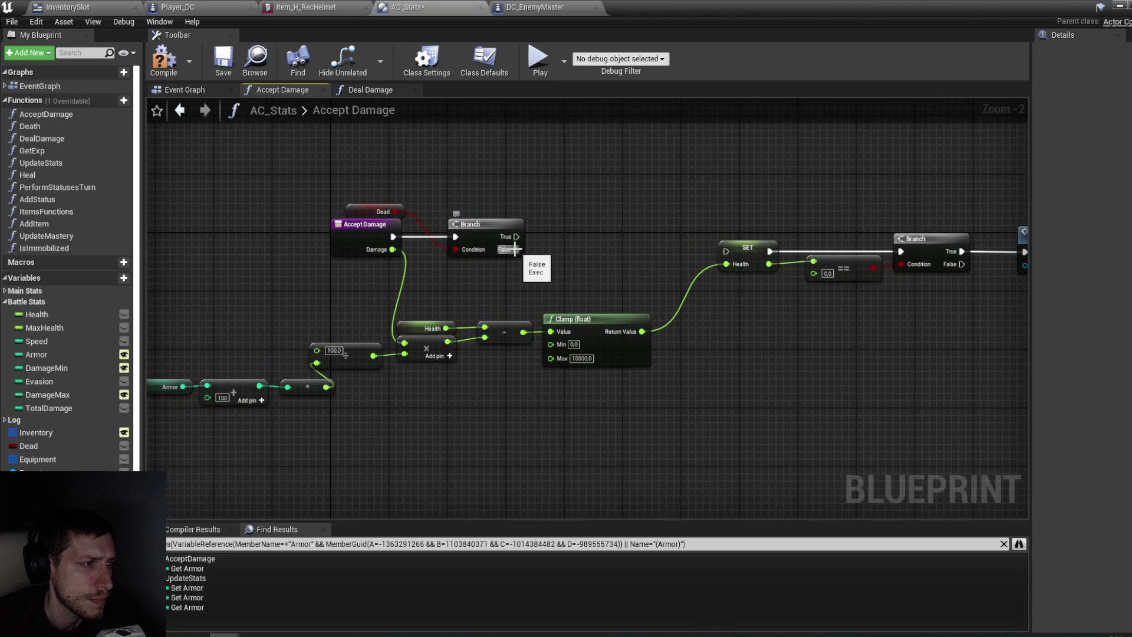
{"action": "left_click_drag", "start_coordinate": [515, 250], "coordinate": [724, 249]}
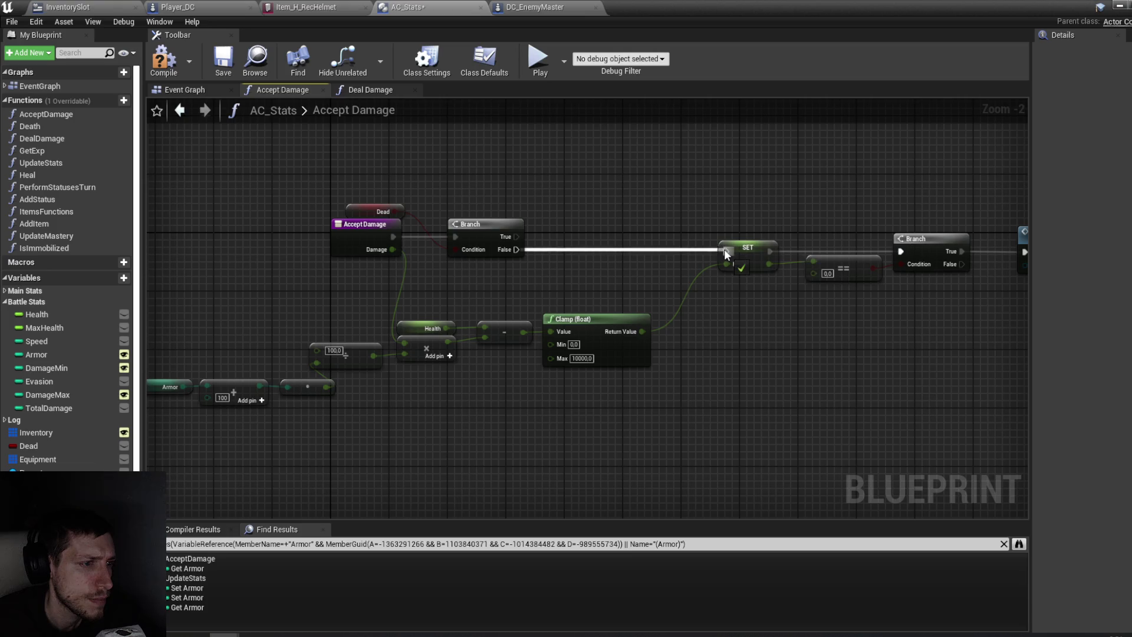
Step: Save the AC_Stats blueprint and switch to the Deal Damage function graph
{"action": "left_click_drag", "start_coordinate": [613, 248], "coordinate": [445, 211]}
{"action": "key", "text": "ctrl+s"}
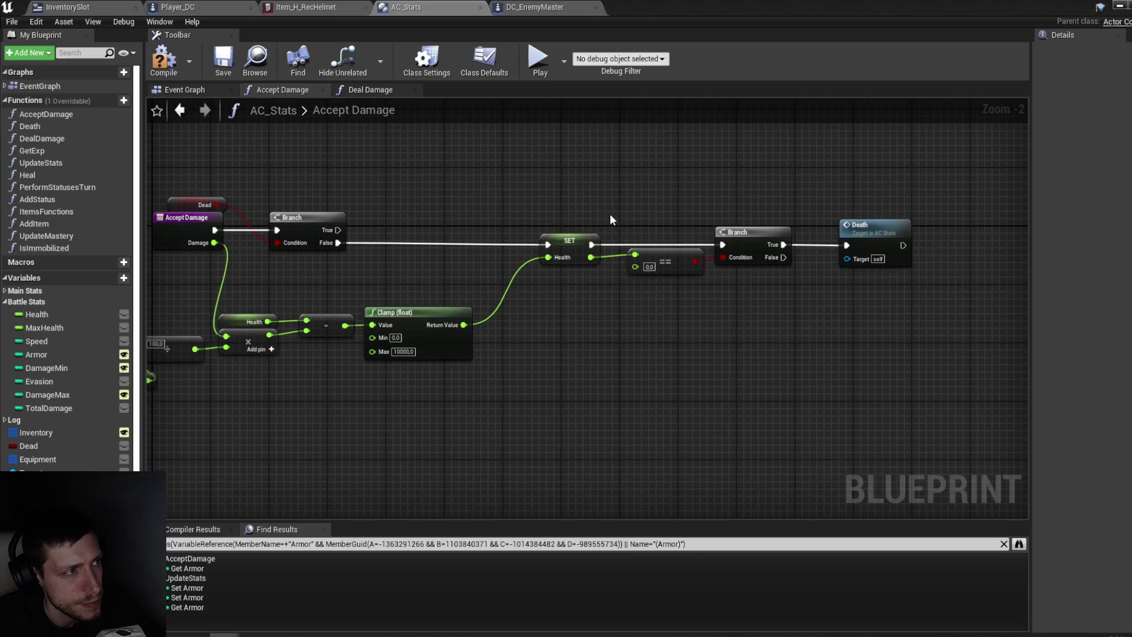
{"action": "mouse_move", "coordinate": [694, 177]}
{"action": "left_mouse_down"}
{"action": "mouse_move", "coordinate": [670, 171]}
{"action": "mouse_move", "coordinate": [571, 207]}
{"action": "mouse_move", "coordinate": [850, 236]}
{"action": "left_mouse_up"}
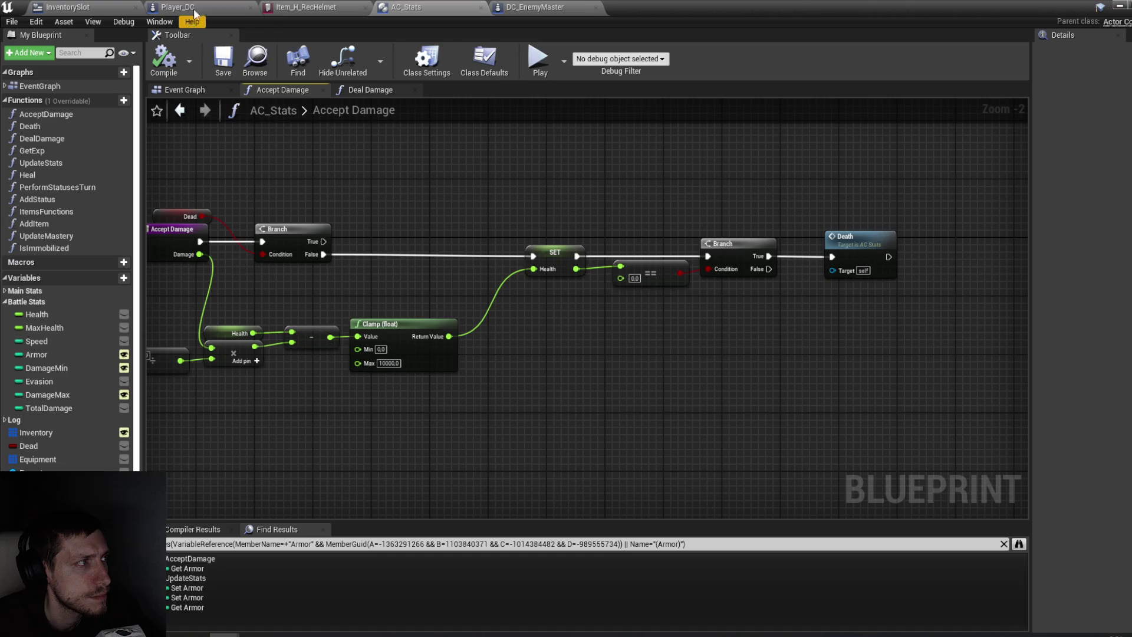
{"action": "left_click_drag", "start_coordinate": [329, 160], "coordinate": [397, 169]}
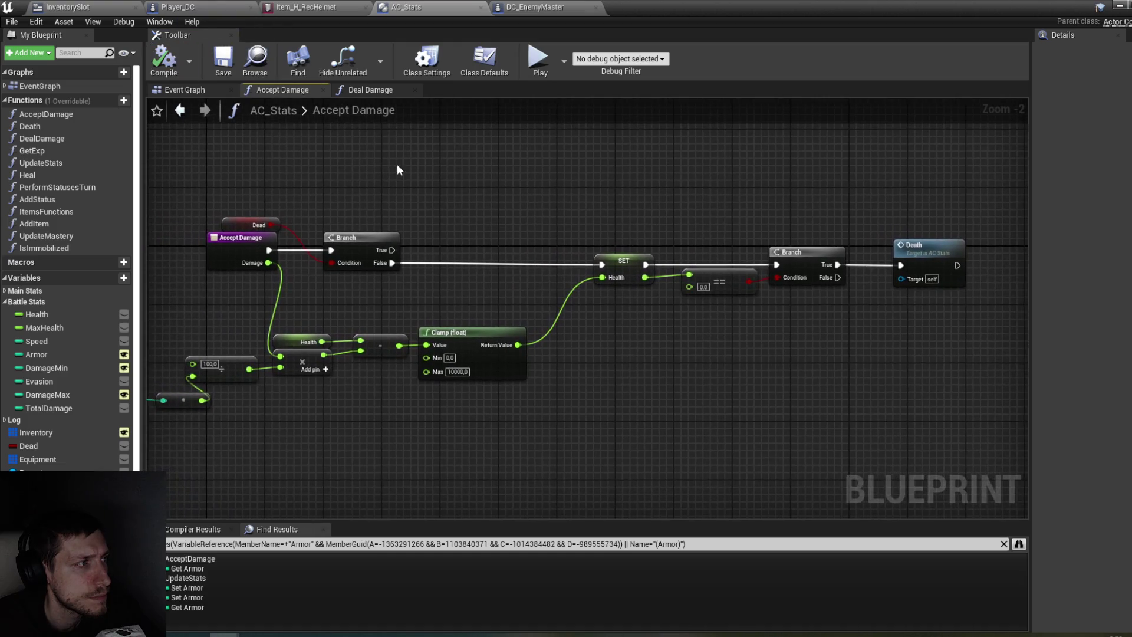
{"action": "left_click", "coordinate": [351, 89]}
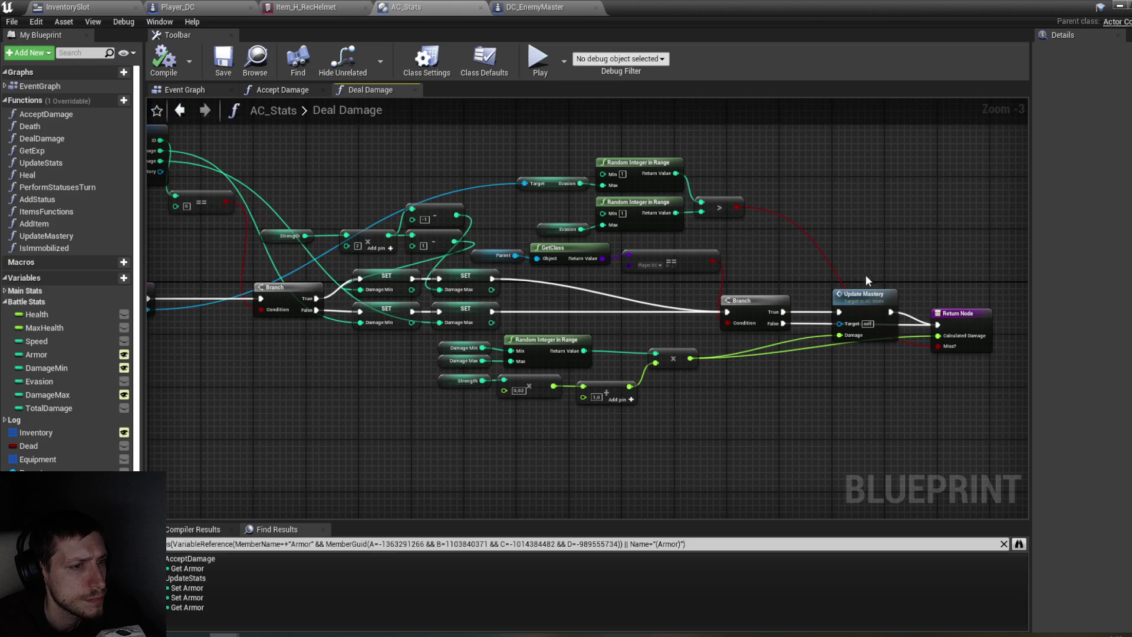
Step: Inspect Try Attack in DC_EnemyMaster, then jump into the Accept Damage function it calls
{"action": "left_click", "coordinate": [527, 8]}
{"action": "mouse_move", "coordinate": [617, 236]}
{"action": "left_mouse_down"}
{"action": "mouse_move", "coordinate": [523, 182]}
{"action": "mouse_move", "coordinate": [621, 242]}
{"action": "mouse_move", "coordinate": [648, 174]}
{"action": "left_mouse_up"}
{"action": "scroll", "coordinate": [487, 178], "scroll_direction": "down", "scroll_amount": 1}
{"action": "double_click", "coordinate": [754, 358]}
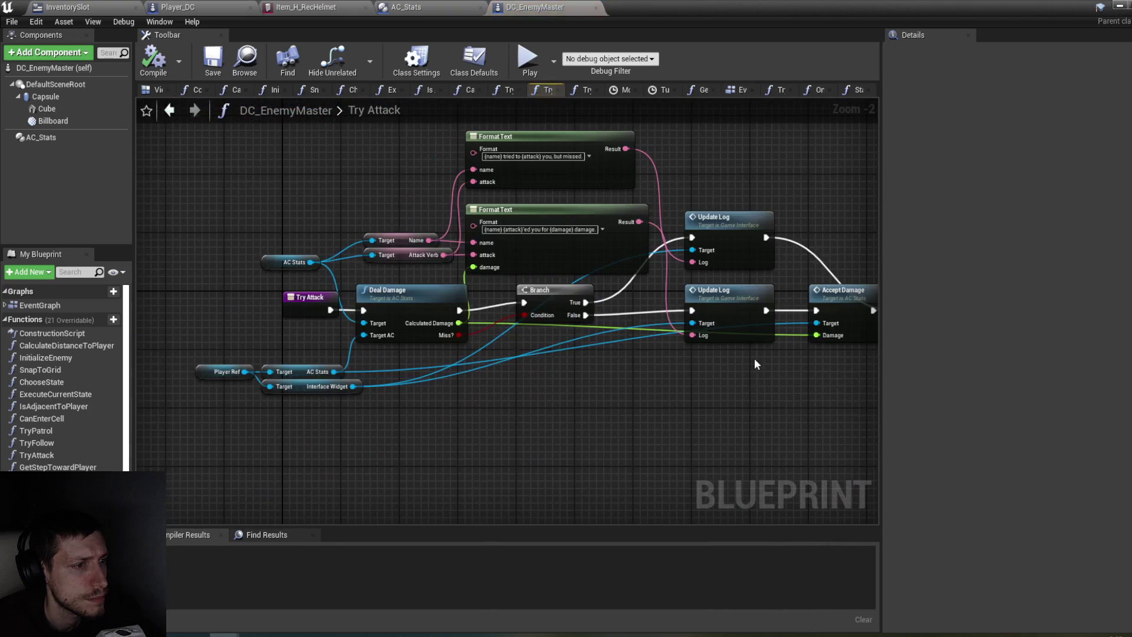
{"action": "left_click_drag", "start_coordinate": [755, 359], "coordinate": [642, 366]}
{"action": "mouse_move", "coordinate": [424, 406]}
{"action": "left_mouse_down"}
{"action": "mouse_move", "coordinate": [603, 390]}
{"action": "mouse_move", "coordinate": [457, 384]}
{"action": "left_mouse_up"}
{"action": "left_click_drag", "start_coordinate": [587, 398], "coordinate": [536, 400]}
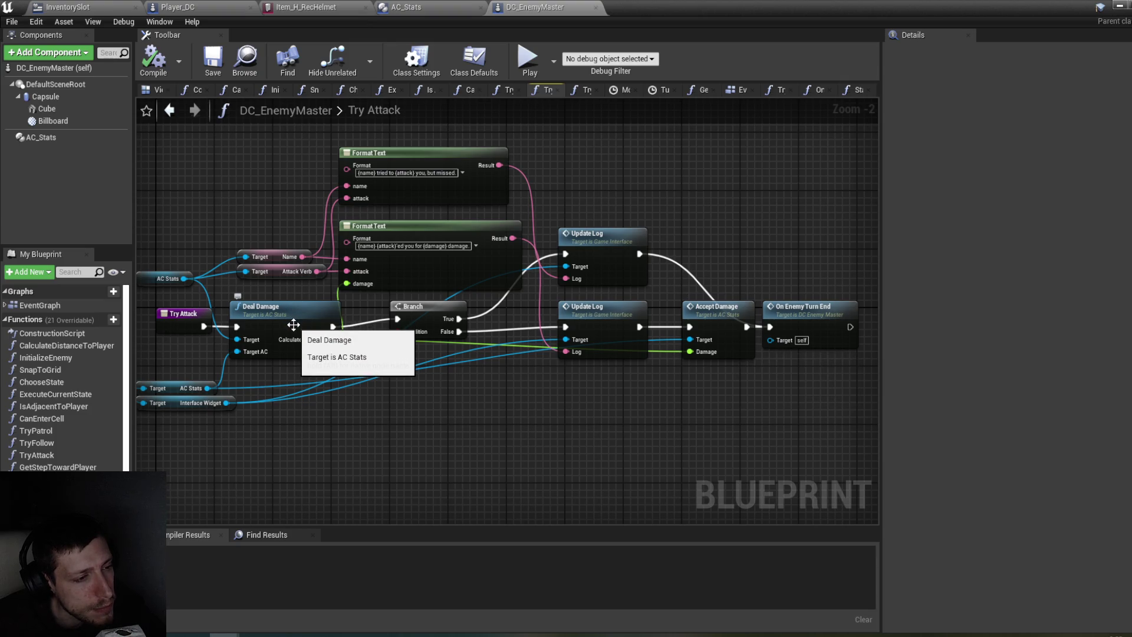
{"action": "double_click", "coordinate": [716, 330]}
{"action": "left_click_drag", "start_coordinate": [549, 428], "coordinate": [560, 422]}
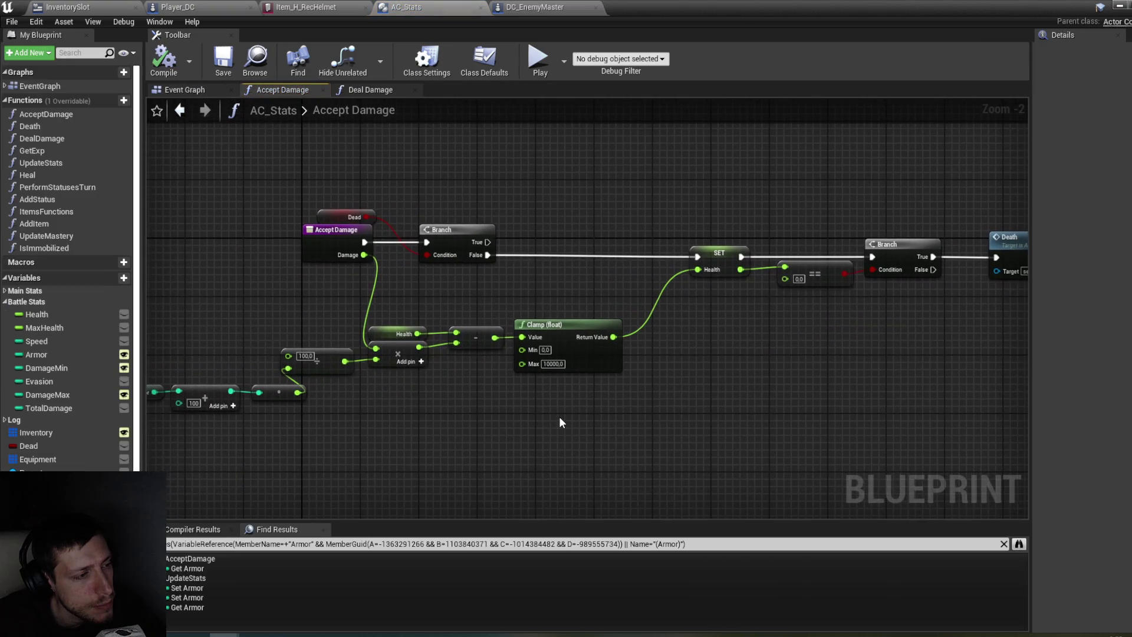
Step: Wire Damage straight into the Health subtraction, remove the armor math nodes, and move the remaining nodes up
{"action": "scroll", "coordinate": [631, 419], "scroll_direction": "down", "scroll_amount": 1}
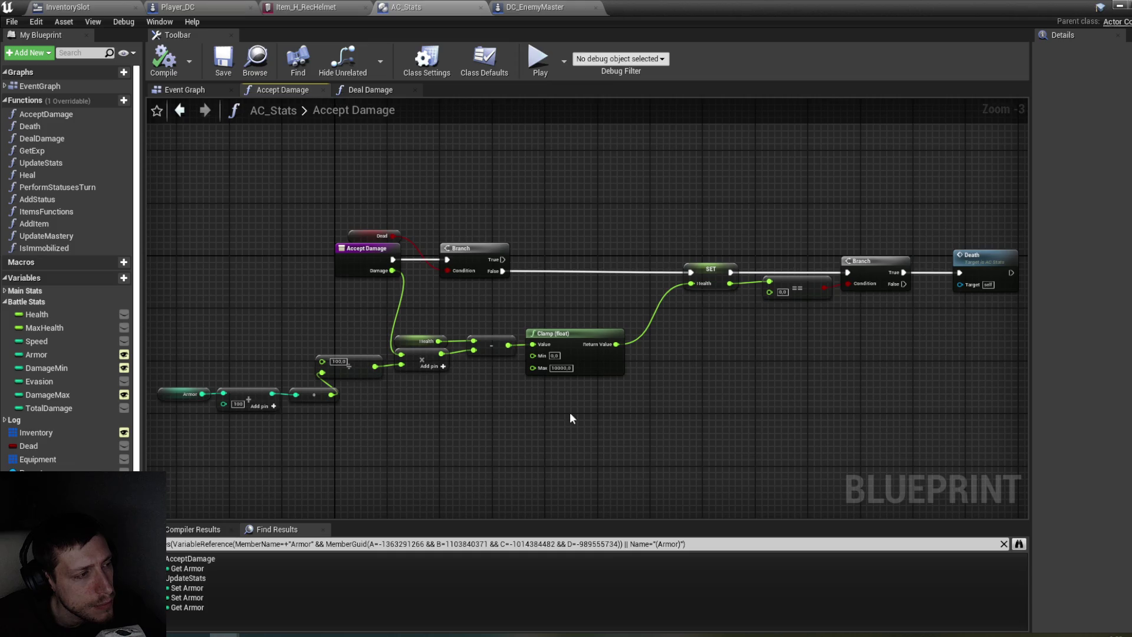
{"action": "mouse_move", "coordinate": [392, 270]}
{"action": "left_mouse_down"}
{"action": "mouse_move", "coordinate": [706, 285]}
{"action": "mouse_move", "coordinate": [498, 365]}
{"action": "mouse_move", "coordinate": [474, 351]}
{"action": "left_mouse_up"}
{"action": "mouse_move", "coordinate": [444, 461]}
{"action": "left_mouse_down"}
{"action": "mouse_move", "coordinate": [282, 378]}
{"action": "mouse_move", "coordinate": [193, 369]}
{"action": "left_mouse_up"}
{"action": "key", "text": "Delete"}
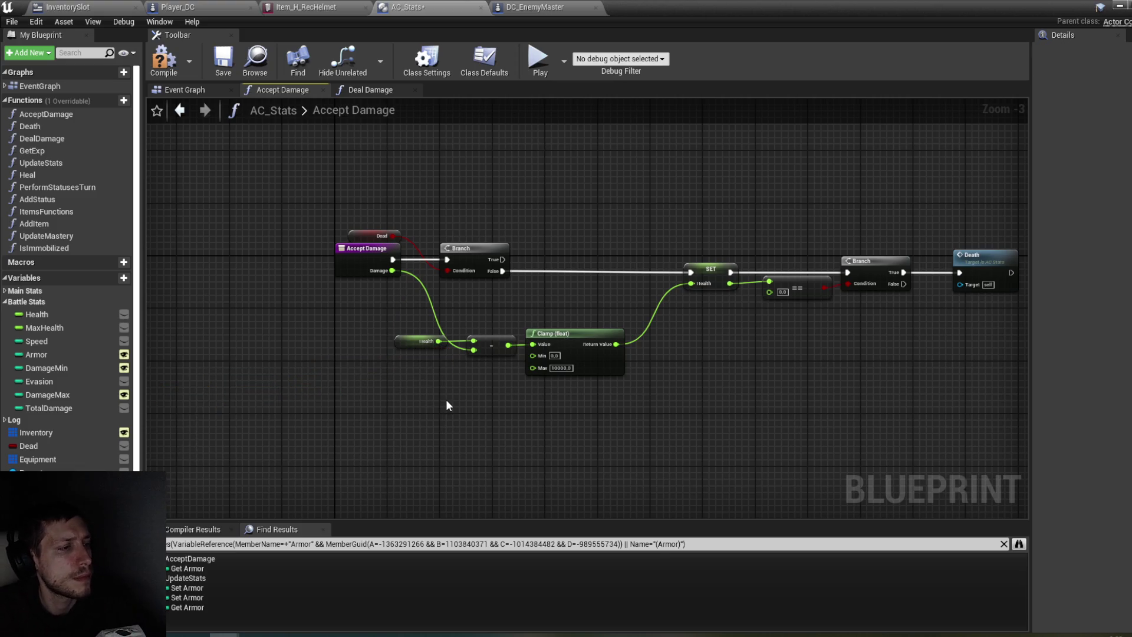
{"action": "left_click_drag", "start_coordinate": [586, 444], "coordinate": [366, 328]}
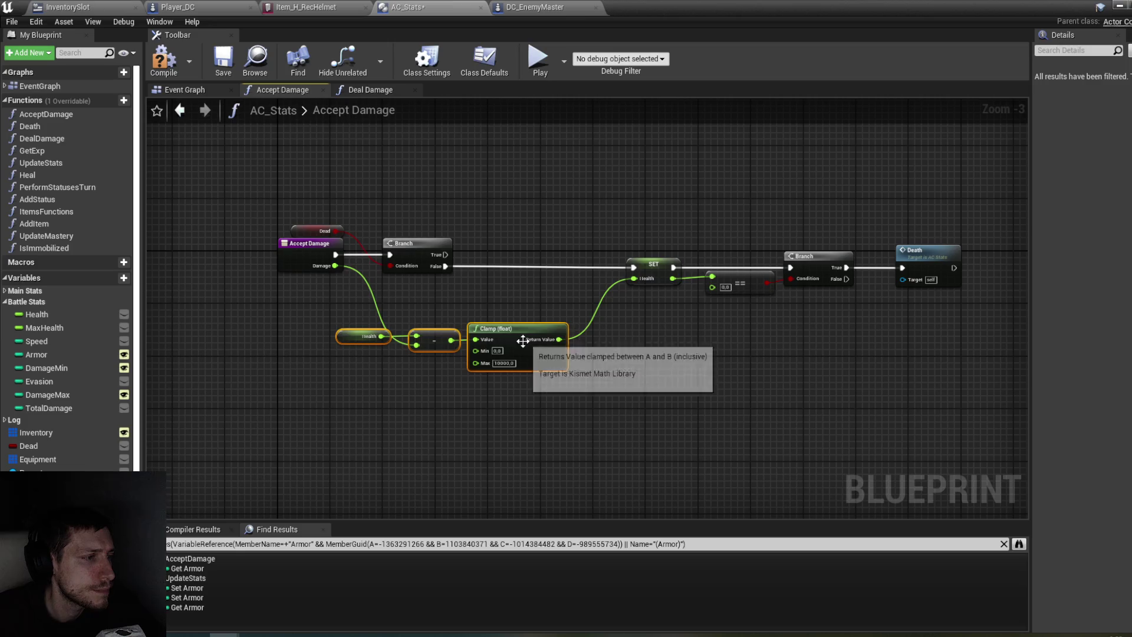
{"action": "left_click_drag", "start_coordinate": [523, 342], "coordinate": [519, 325]}
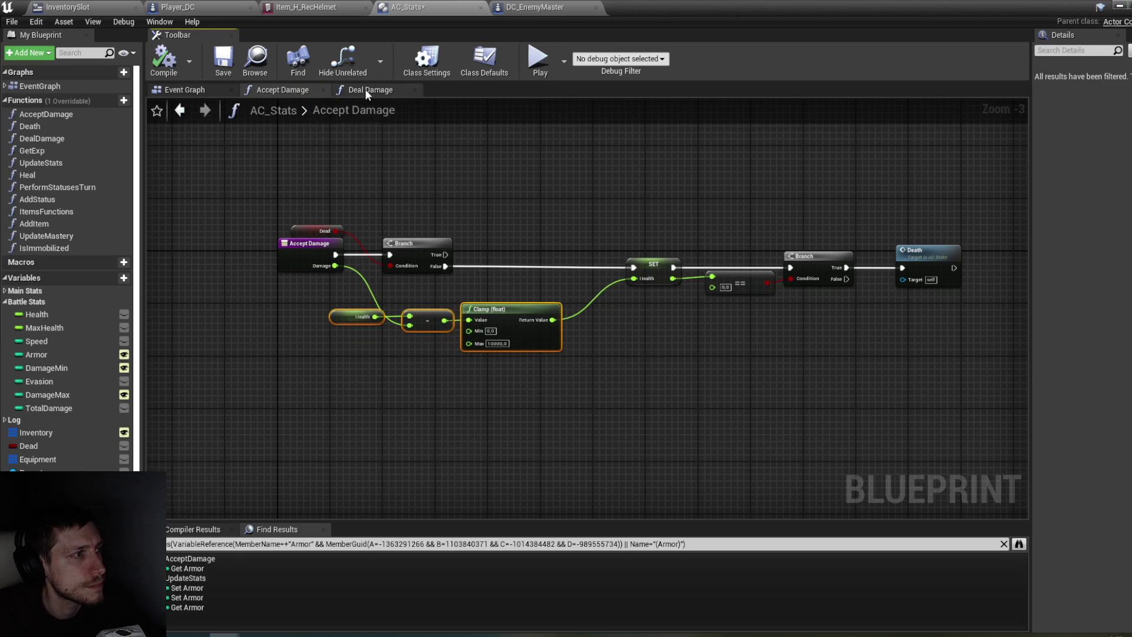
{"action": "left_click", "coordinate": [365, 89]}
{"action": "mouse_move", "coordinate": [542, 405]}
{"action": "left_mouse_down"}
{"action": "mouse_move", "coordinate": [602, 390]}
{"action": "mouse_move", "coordinate": [547, 379]}
{"action": "left_mouse_up"}
Step: Move the Return Node right, place the pasted armor nodes, and feed the damage product into them
{"action": "left_click", "coordinate": [815, 289]}
{"action": "left_click_drag", "start_coordinate": [815, 289], "coordinate": [952, 289]}
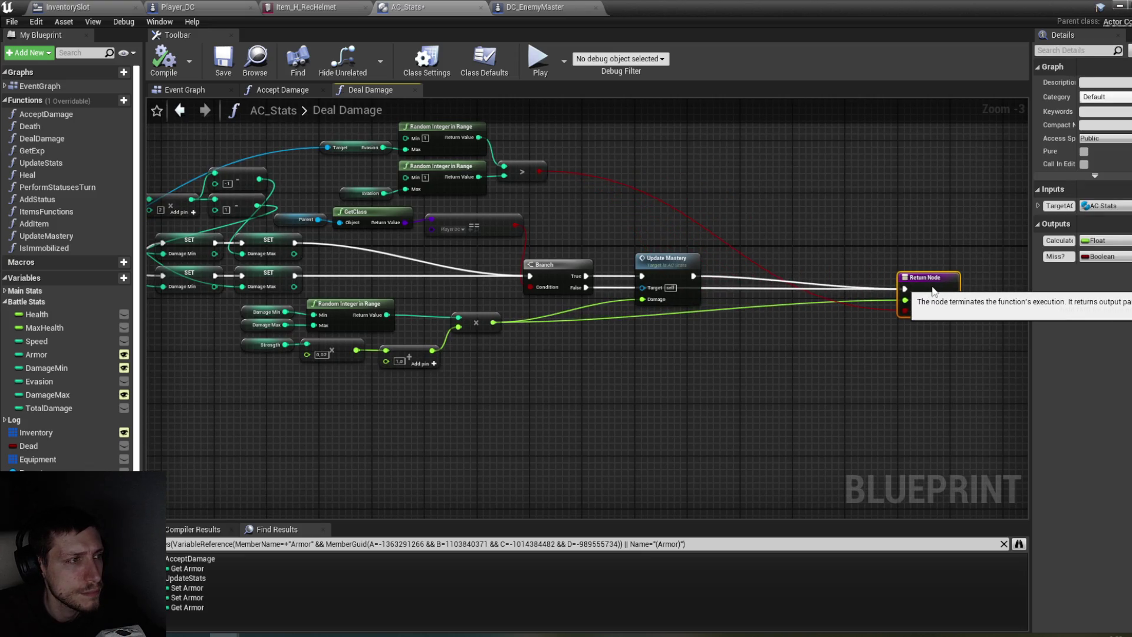
{"action": "left_click_drag", "start_coordinate": [857, 378], "coordinate": [751, 360]}
{"action": "left_click_drag", "start_coordinate": [816, 364], "coordinate": [574, 357]}
{"action": "mouse_move", "coordinate": [635, 388]}
{"action": "left_mouse_down"}
{"action": "mouse_move", "coordinate": [716, 398]}
{"action": "mouse_move", "coordinate": [678, 414]}
{"action": "left_mouse_up"}
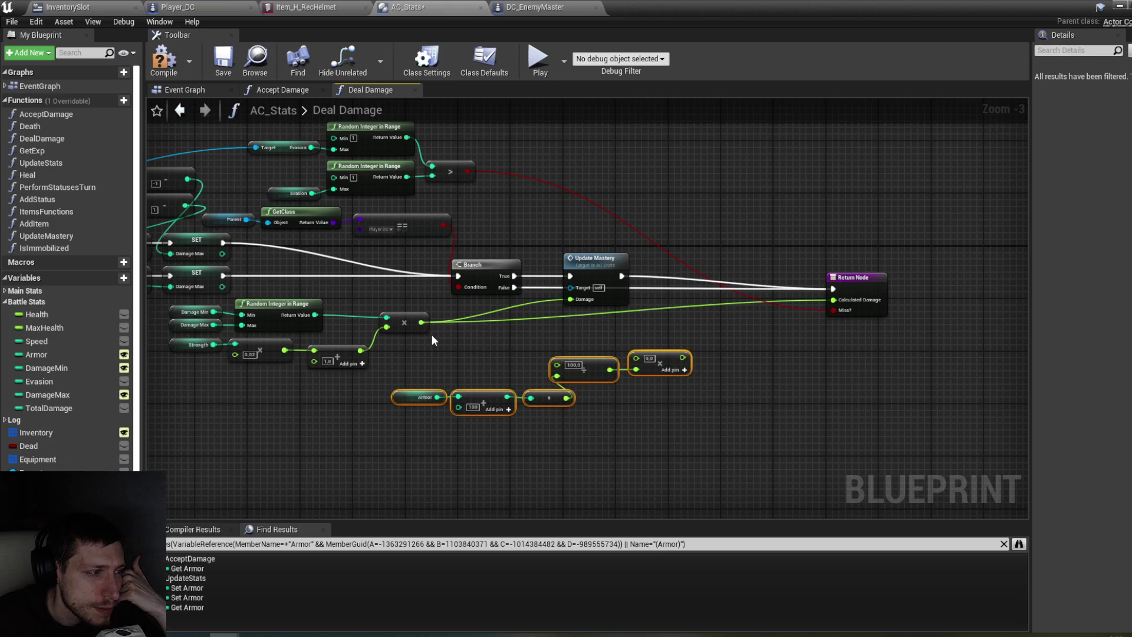
{"action": "left_click_drag", "start_coordinate": [423, 323], "coordinate": [645, 356]}
{"action": "left_click_drag", "start_coordinate": [744, 453], "coordinate": [434, 363]}
{"action": "mouse_move", "coordinate": [578, 375]}
{"action": "left_mouse_down"}
{"action": "mouse_move", "coordinate": [583, 356]}
{"action": "mouse_move", "coordinate": [616, 342]}
{"action": "mouse_move", "coordinate": [763, 437]}
{"action": "mouse_move", "coordinate": [871, 442]}
{"action": "mouse_move", "coordinate": [887, 487]}
{"action": "mouse_move", "coordinate": [586, 439]}
{"action": "mouse_move", "coordinate": [730, 502]}
{"action": "left_mouse_up"}
Step: Replace the self Armor getter with an Armor getter from Target AC
{"action": "left_click_drag", "start_coordinate": [511, 478], "coordinate": [763, 457]}
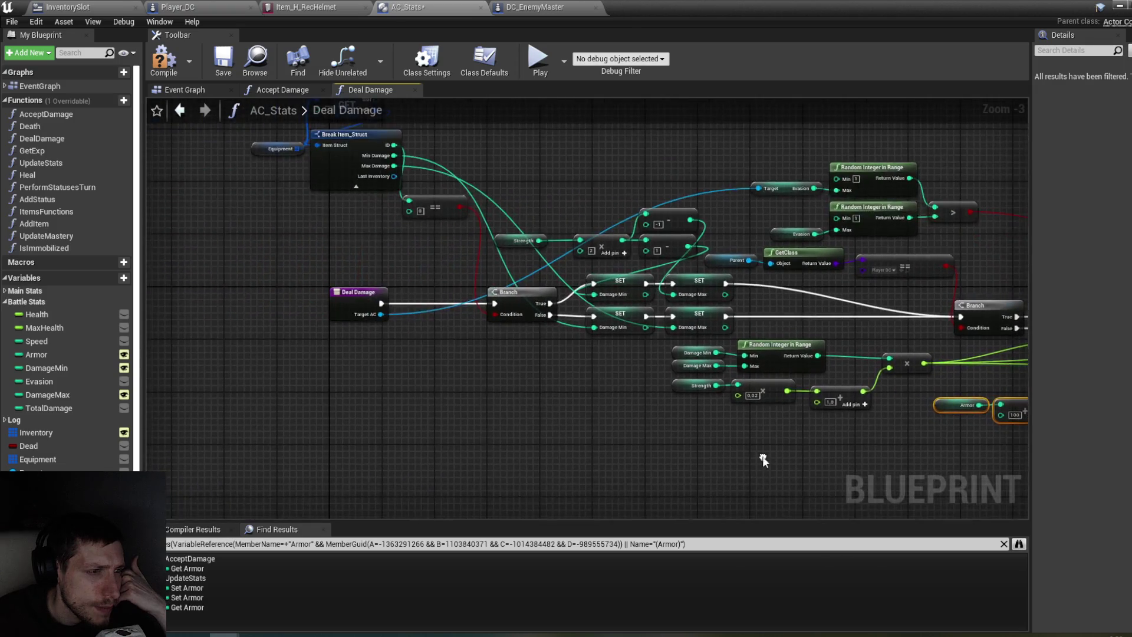
{"action": "left_click_drag", "start_coordinate": [667, 433], "coordinate": [492, 420]}
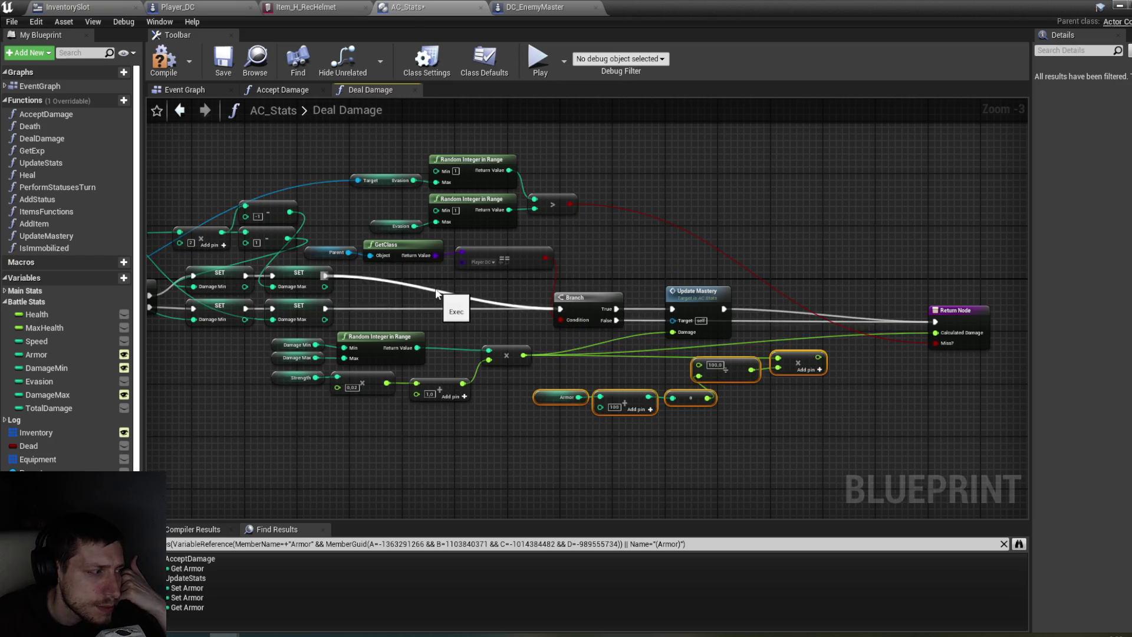
{"action": "mouse_move", "coordinate": [325, 218]}
{"action": "left_mouse_down"}
{"action": "mouse_move", "coordinate": [625, 264]}
{"action": "mouse_move", "coordinate": [606, 255]}
{"action": "left_mouse_up"}
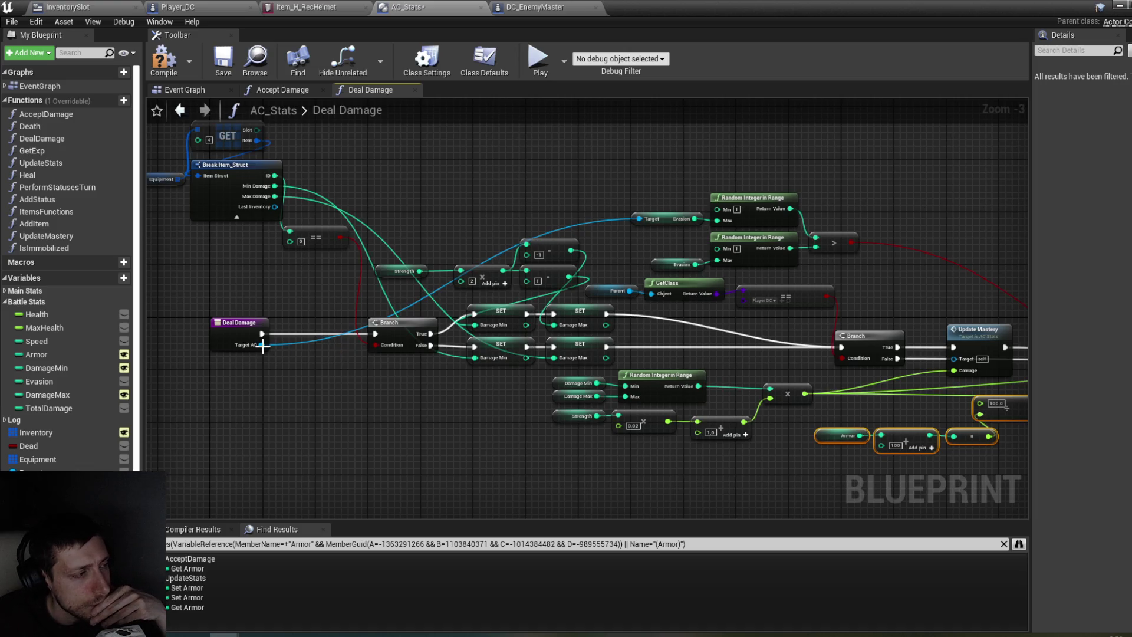
{"action": "left_click_drag", "start_coordinate": [261, 345], "coordinate": [427, 418]}
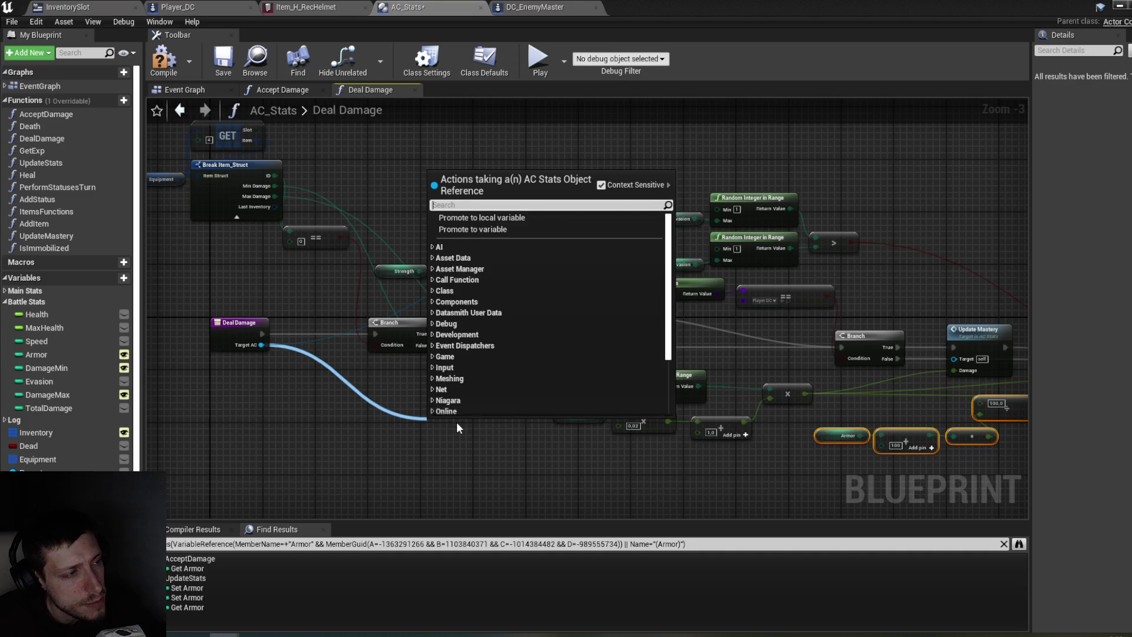
{"action": "type", "text": "armo"}
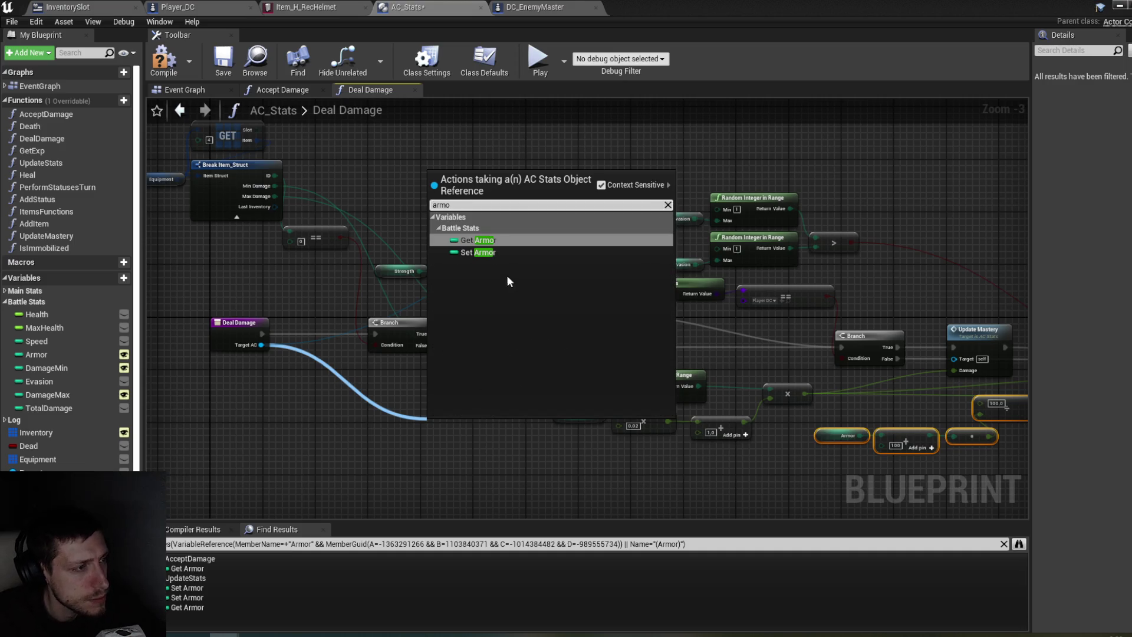
{"action": "left_click", "coordinate": [500, 241]}
{"action": "mouse_move", "coordinate": [462, 425]}
{"action": "left_mouse_down"}
{"action": "mouse_move", "coordinate": [841, 461]}
{"action": "mouse_move", "coordinate": [739, 447]}
{"action": "mouse_move", "coordinate": [744, 415]}
{"action": "mouse_move", "coordinate": [691, 426]}
{"action": "mouse_move", "coordinate": [691, 413]}
{"action": "left_mouse_up"}
{"action": "left_click", "coordinate": [693, 412]}
{"action": "key", "text": "Delete"}
Step: Connect the final product to Return Node's Calculated Damage and save AC_Stats
{"action": "mouse_move", "coordinate": [972, 437]}
{"action": "left_mouse_down"}
{"action": "mouse_move", "coordinate": [712, 378]}
{"action": "mouse_move", "coordinate": [722, 404]}
{"action": "left_mouse_up"}
{"action": "left_click_drag", "start_coordinate": [919, 437], "coordinate": [574, 430]}
{"action": "mouse_move", "coordinate": [609, 366]}
{"action": "left_mouse_down"}
{"action": "mouse_move", "coordinate": [626, 376]}
{"action": "mouse_move", "coordinate": [734, 346]}
{"action": "left_mouse_up"}
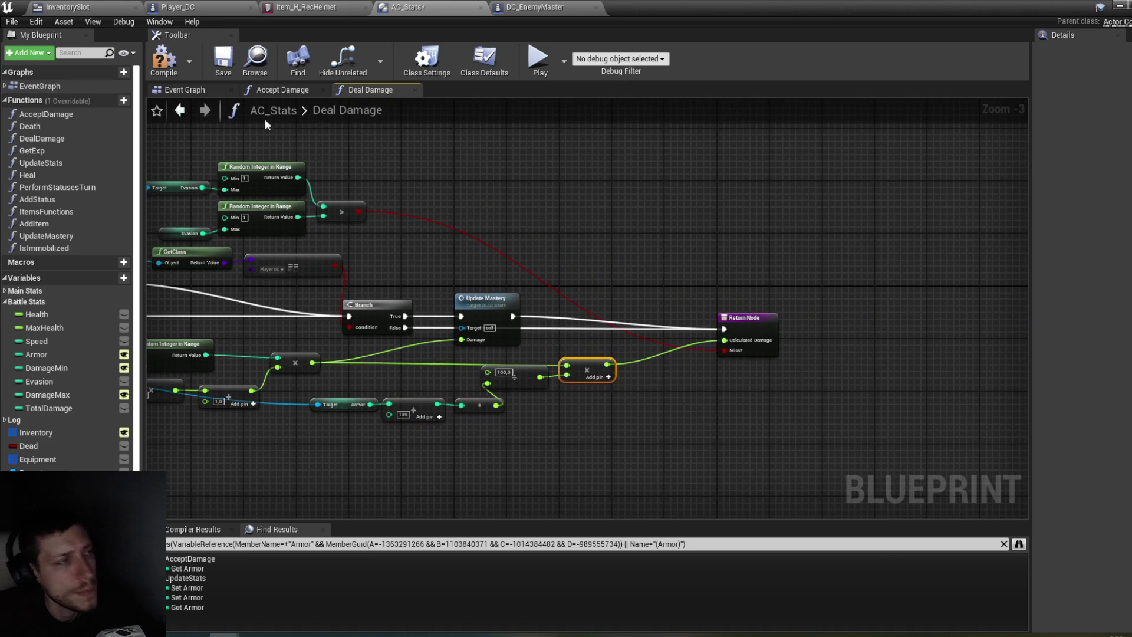
{"action": "key", "text": "ctrl+s"}
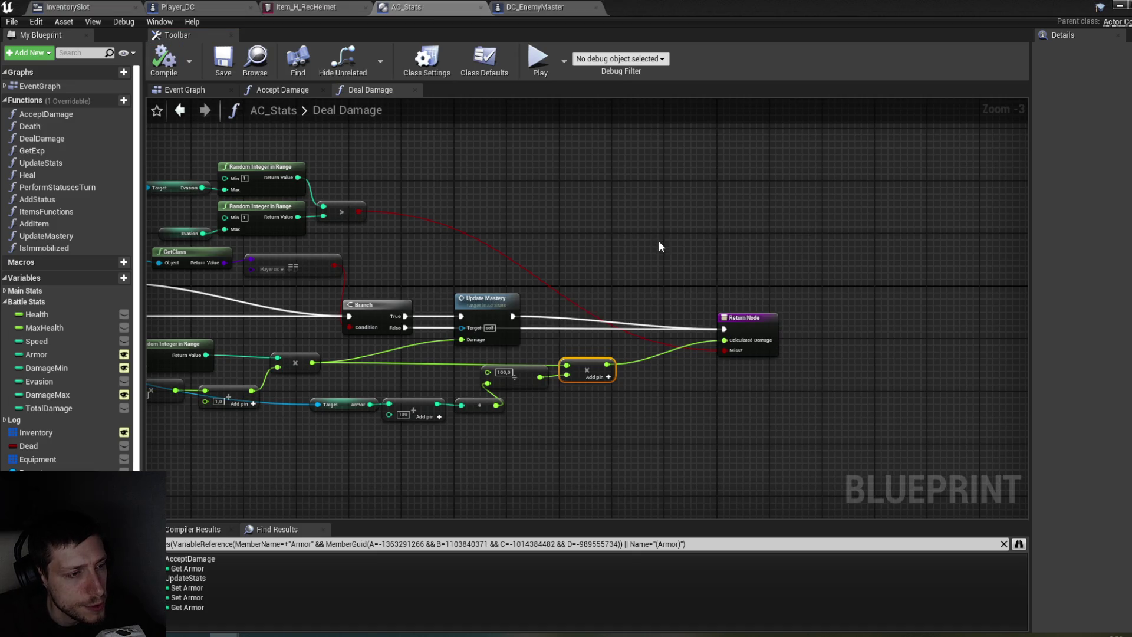
{"action": "left_click", "coordinate": [1116, 9]}
Step: Start a new play-test, walk to the Condemned enemy and attack it three times
{"action": "left_click", "coordinate": [505, 58]}
{"action": "key", "text": "e"}
{"action": "key", "text": "w"}
{"action": "key", "text": "e"}
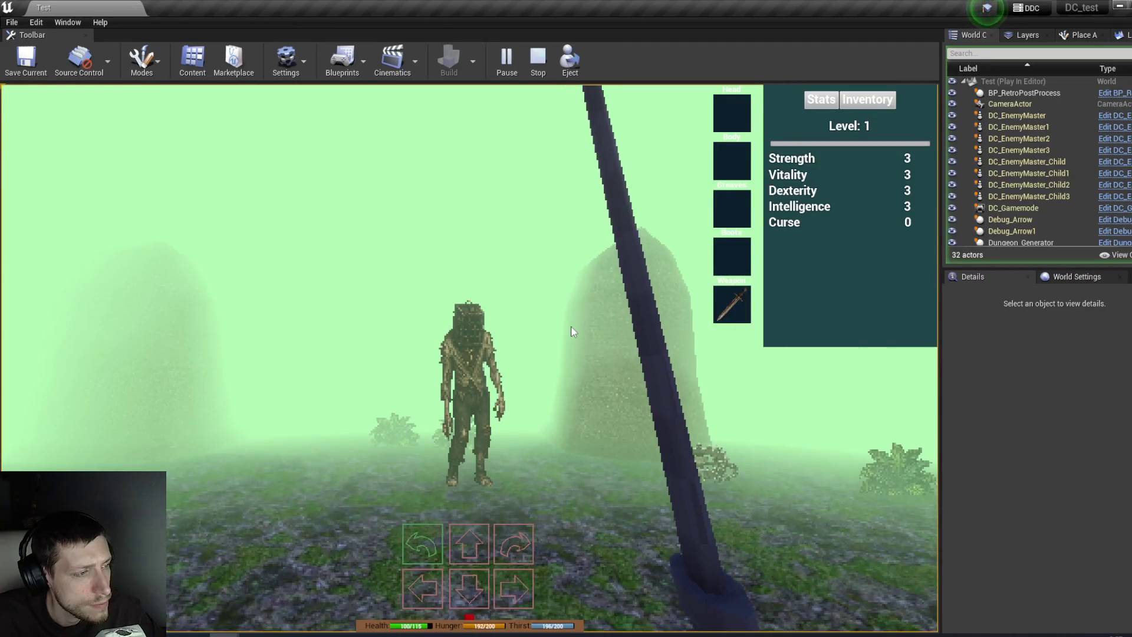
{"action": "key", "text": "w"}
{"action": "left_click", "coordinate": [570, 331]}
{"action": "left_click", "coordinate": [571, 332]}
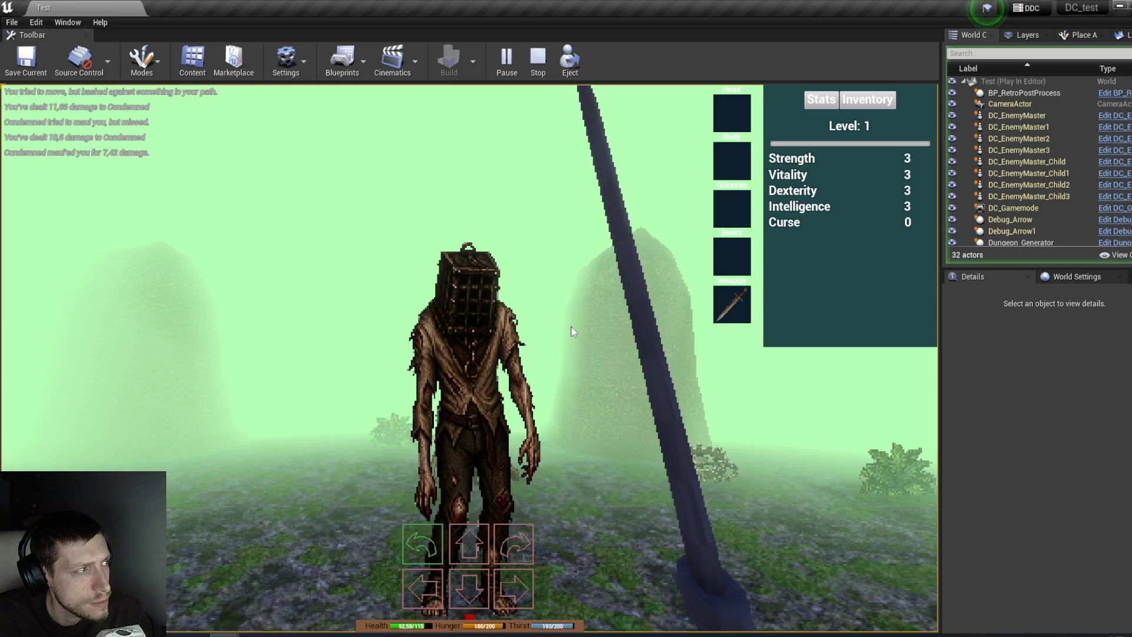
{"action": "left_click", "coordinate": [570, 331]}
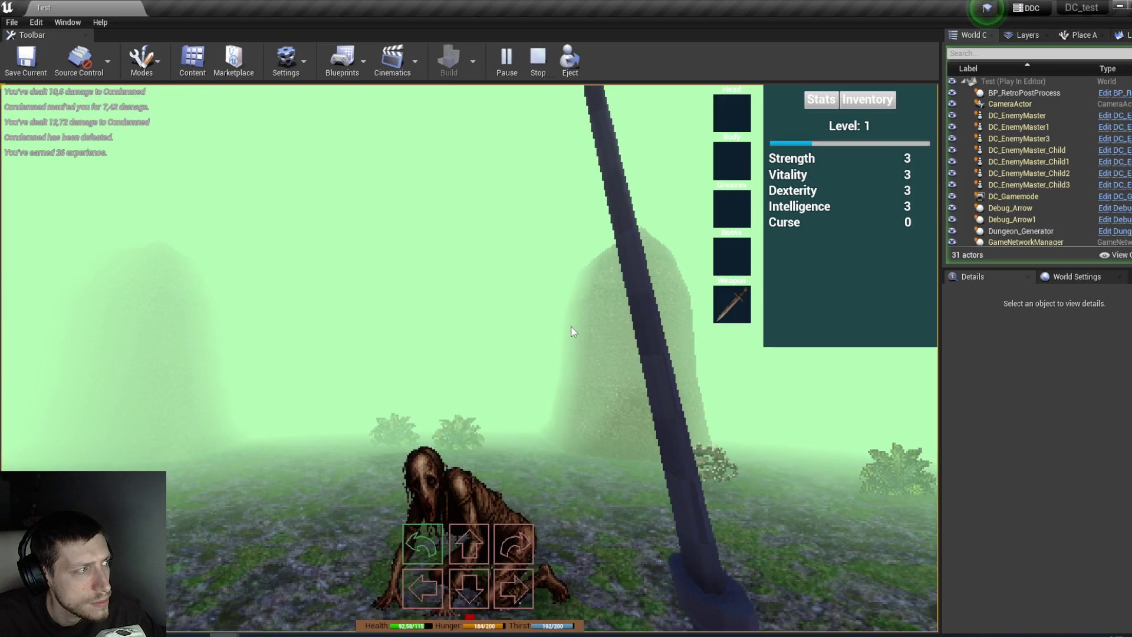
Step: Attack the Hround creature and take the Rusty Sword into the inventory
{"action": "key", "text": "w"}
{"action": "key", "text": "e"}
{"action": "left_click", "coordinate": [684, 466]}
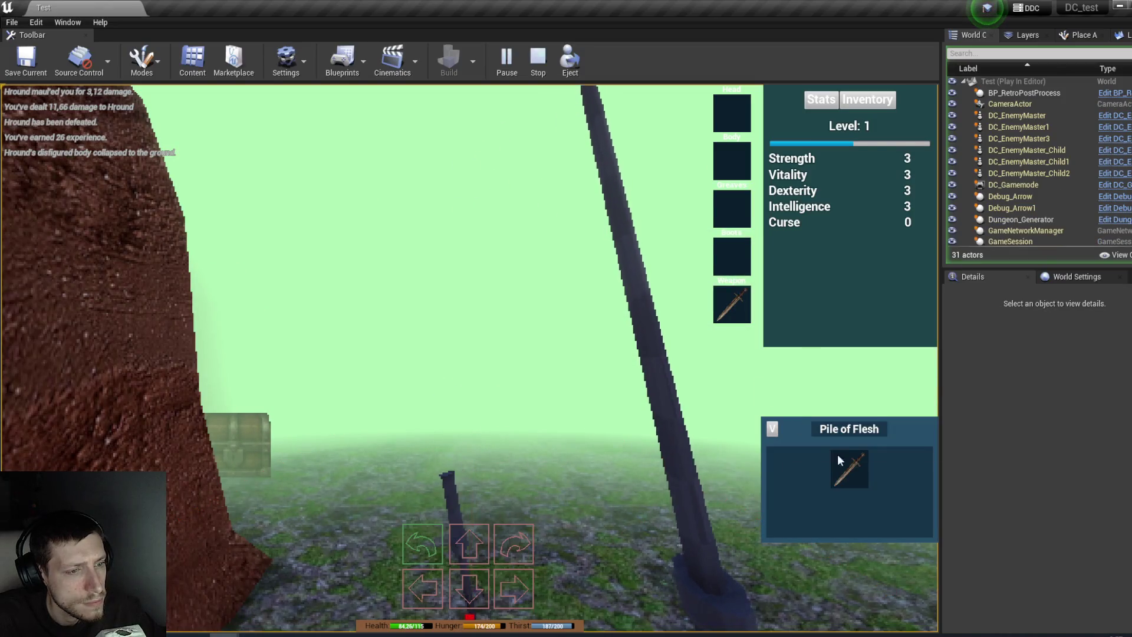
{"action": "left_click", "coordinate": [873, 106]}
{"action": "left_click_drag", "start_coordinate": [849, 469], "coordinate": [803, 179]}
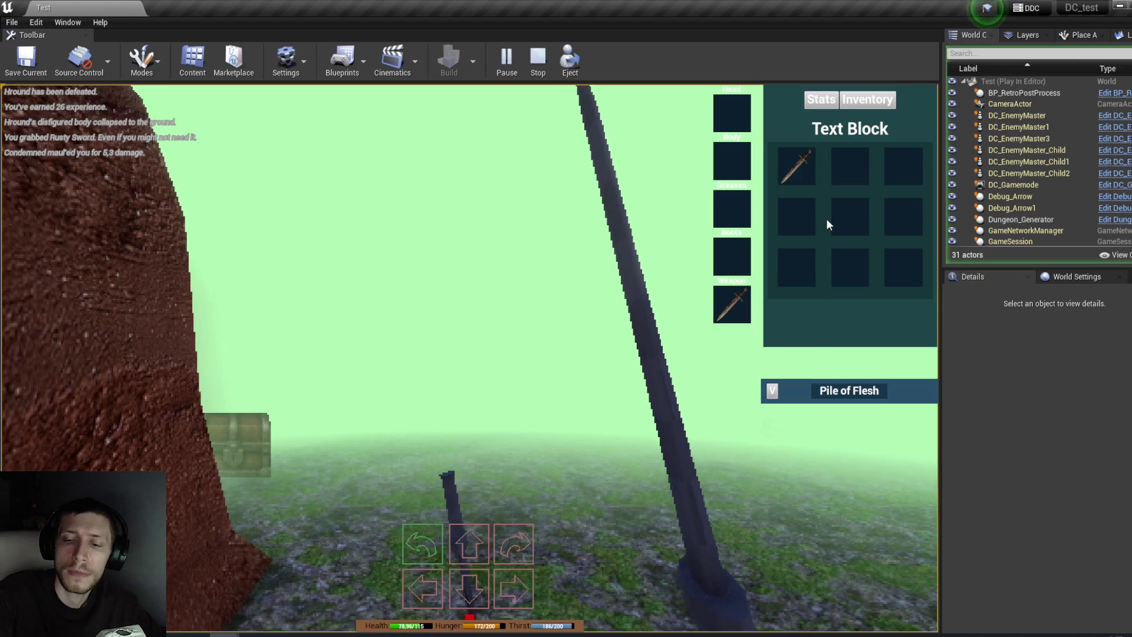
Step: Step onto the chest tile and equip the Recruit Cuirass in the Body slot
{"action": "key", "text": "w"}
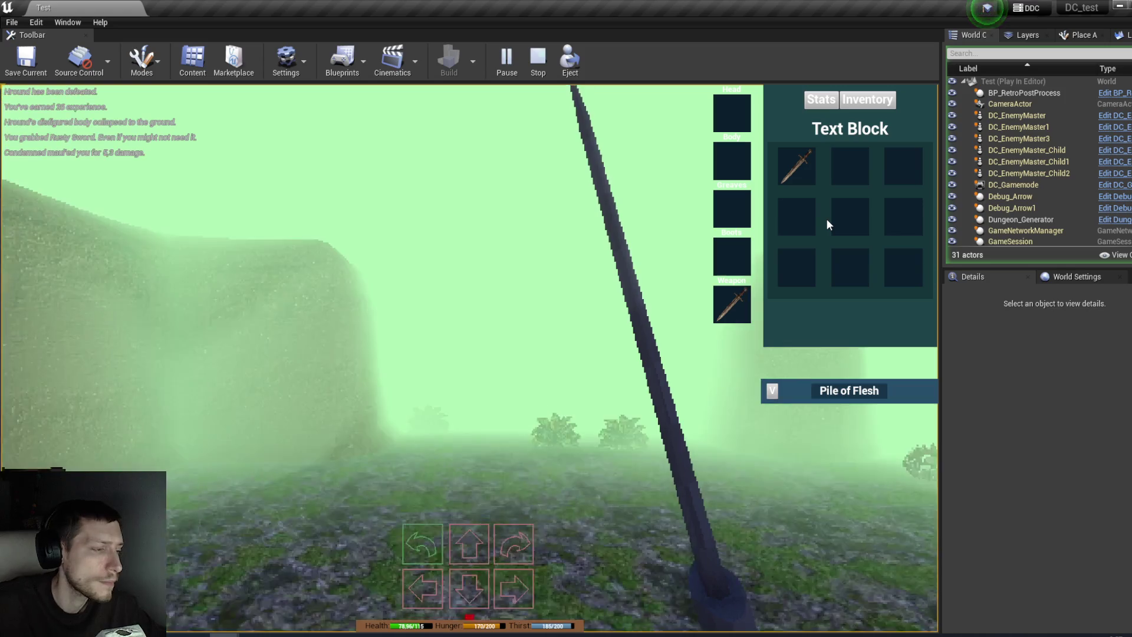
{"action": "left_click", "coordinate": [771, 394]}
{"action": "mouse_move", "coordinate": [849, 469]}
{"action": "left_mouse_down"}
{"action": "mouse_move", "coordinate": [790, 278]}
{"action": "mouse_move", "coordinate": [731, 161]}
{"action": "left_mouse_up"}
Step: Turn to the Condemned and strike it four times until it dies
{"action": "key", "text": "e"}
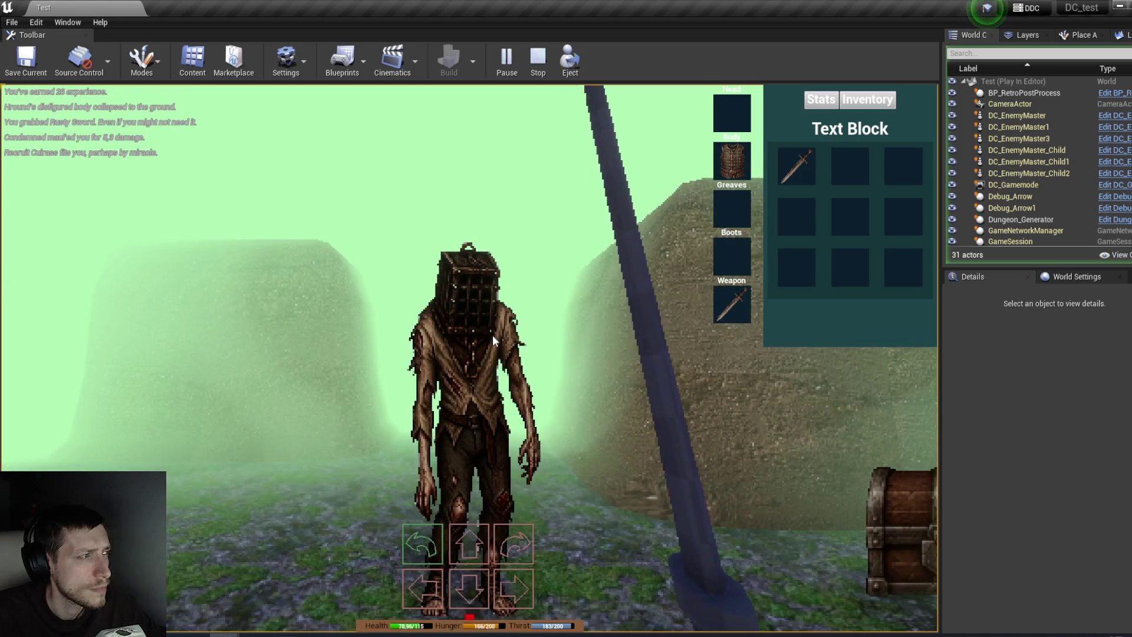
{"action": "key", "text": "e"}
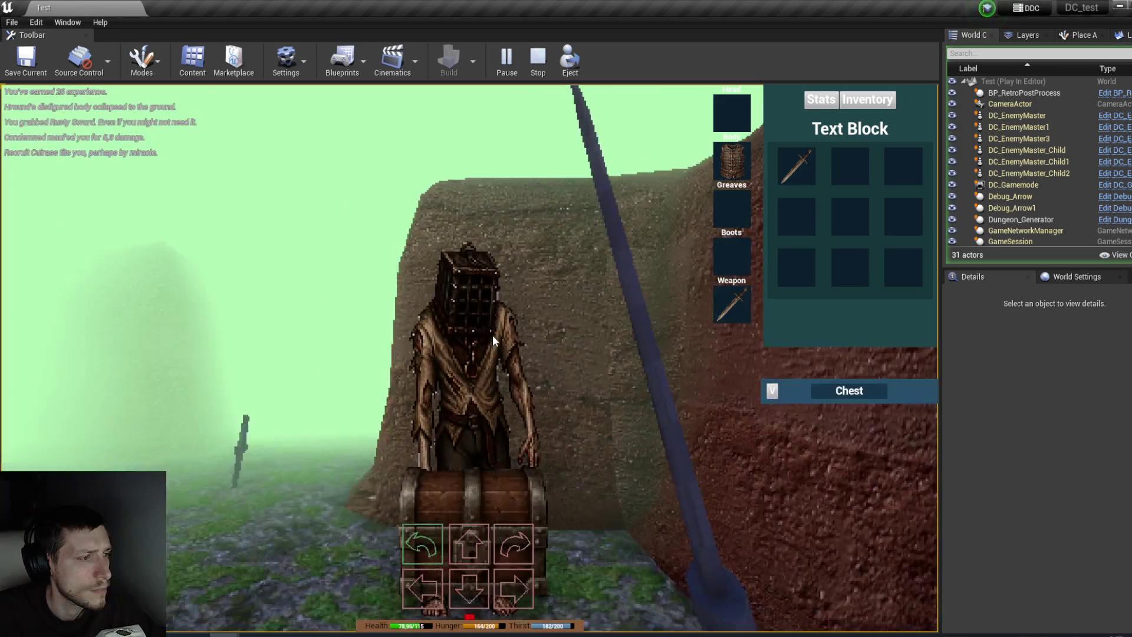
{"action": "left_click", "coordinate": [493, 335]}
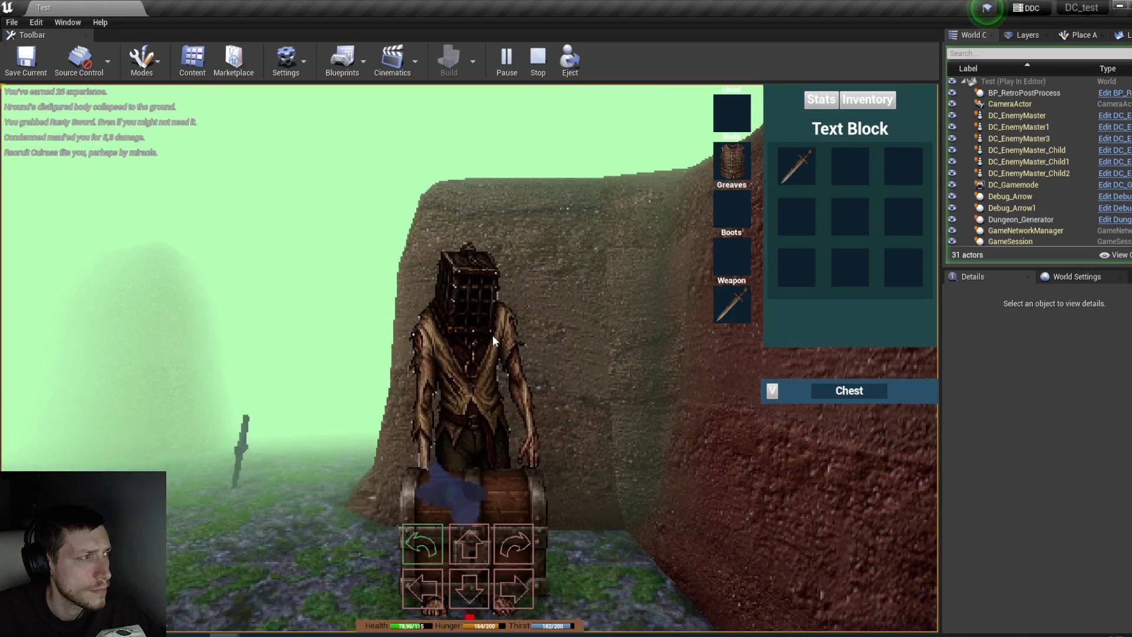
{"action": "left_click", "coordinate": [493, 335]}
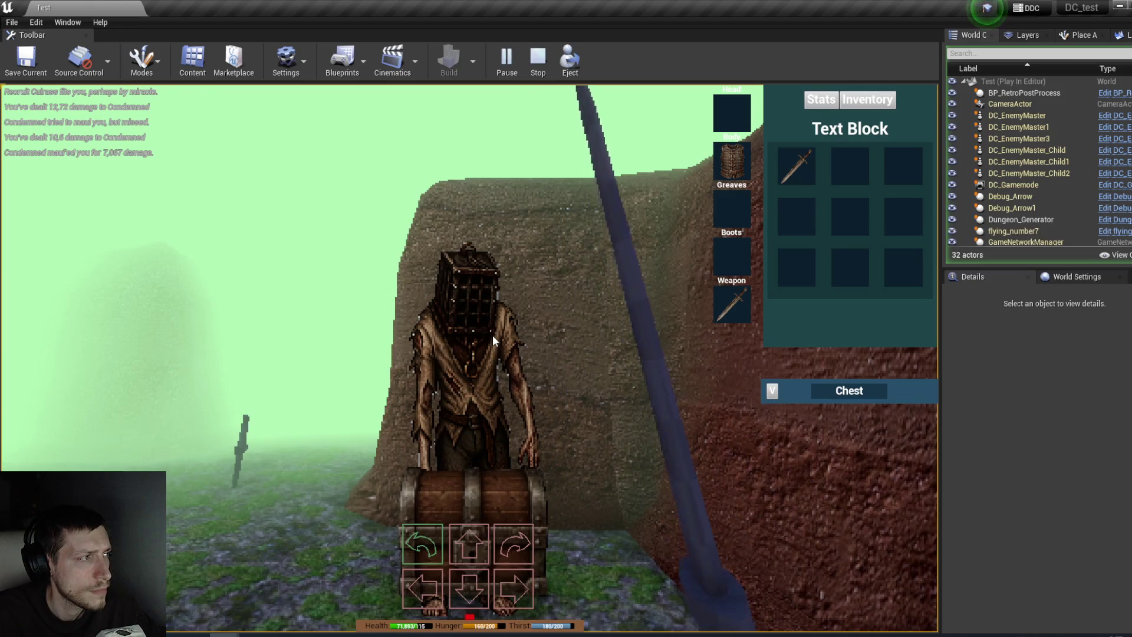
{"action": "left_click", "coordinate": [493, 335]}
{"action": "left_click", "coordinate": [490, 335]}
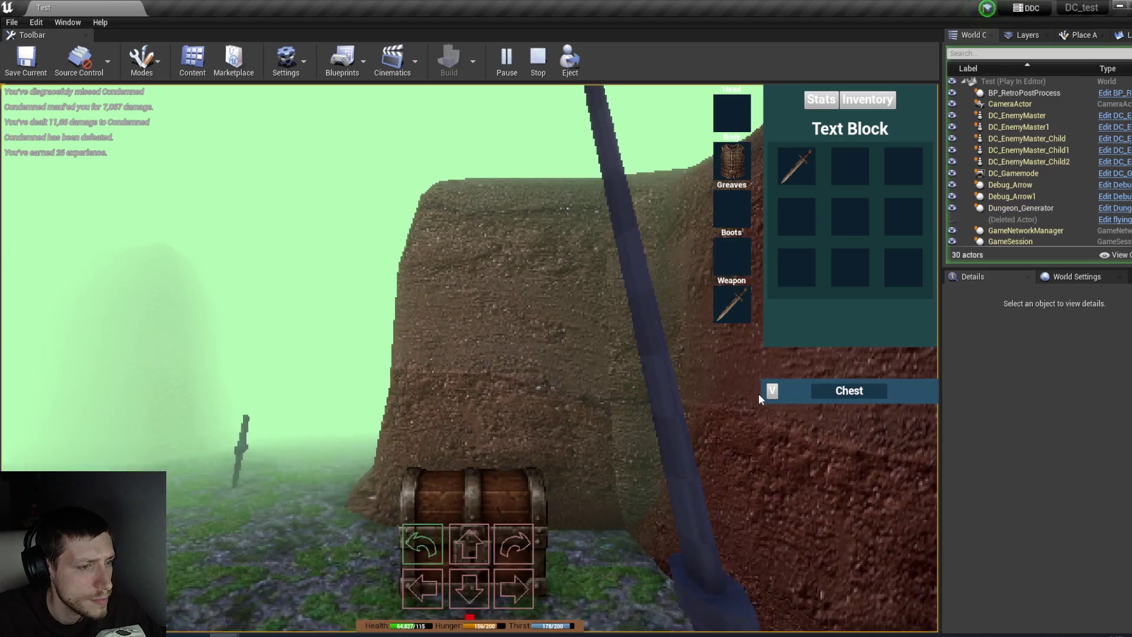
Step: Open the chest's contents, then head back through the corridor toward the field
{"action": "left_click", "coordinate": [770, 394]}
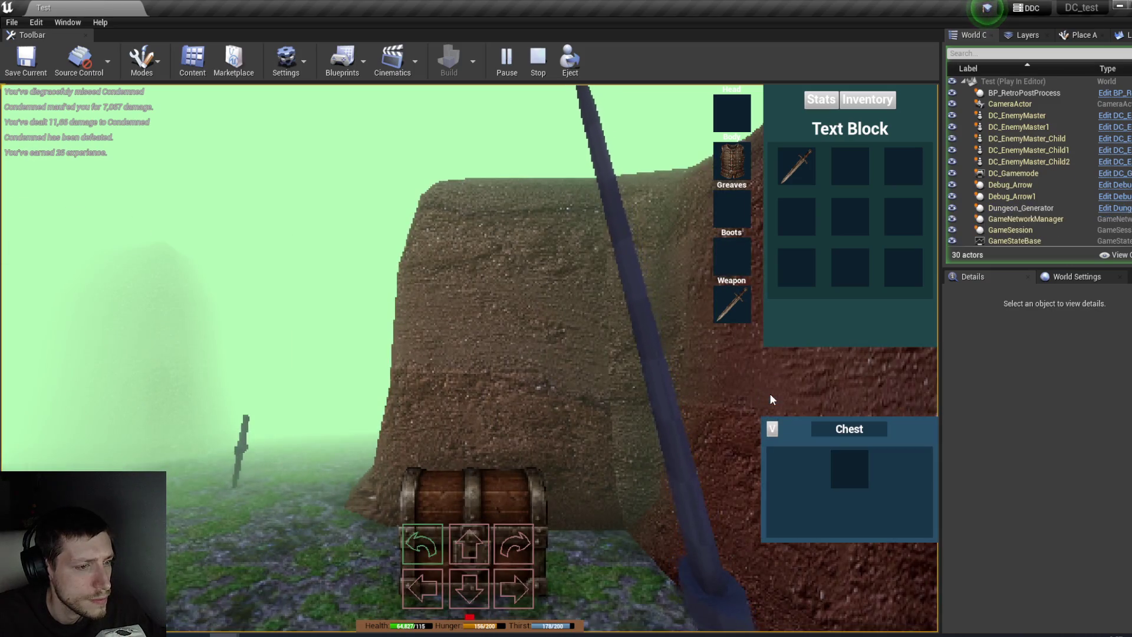
{"action": "key", "text": "s"}
{"action": "key", "text": "q"}
{"action": "key", "text": "w"}
{"action": "key", "text": "w"}
{"action": "key", "text": "w"}
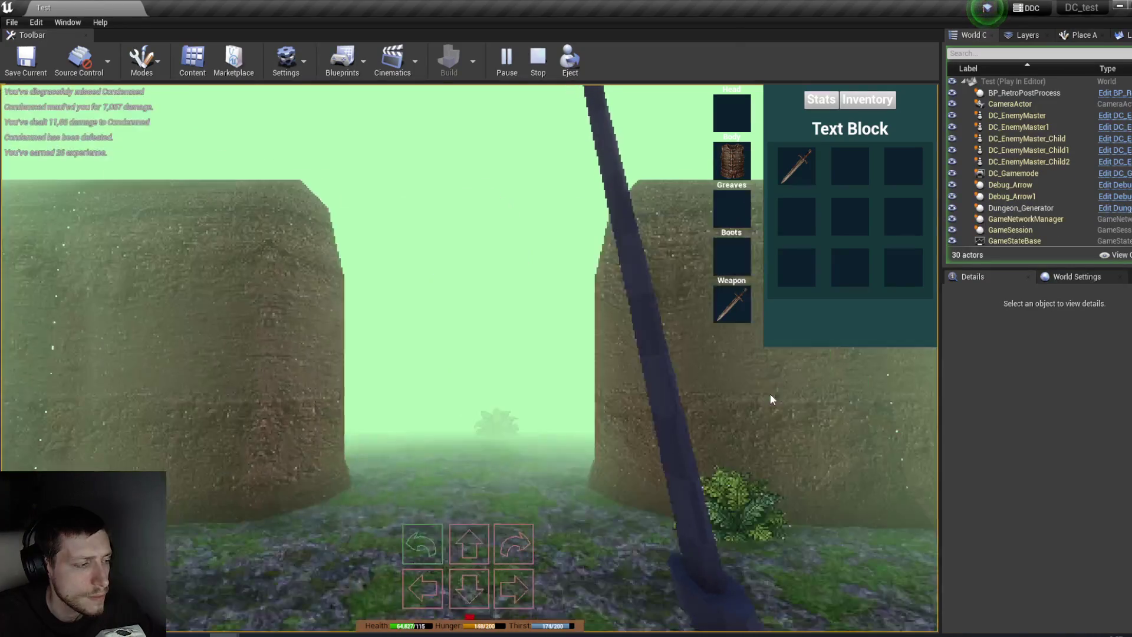
Step: Walk out of the walled corridor into the open field
{"action": "key", "text": "s"}
{"action": "key", "text": "s"}
{"action": "key", "text": "w"}
{"action": "key", "text": "w"}
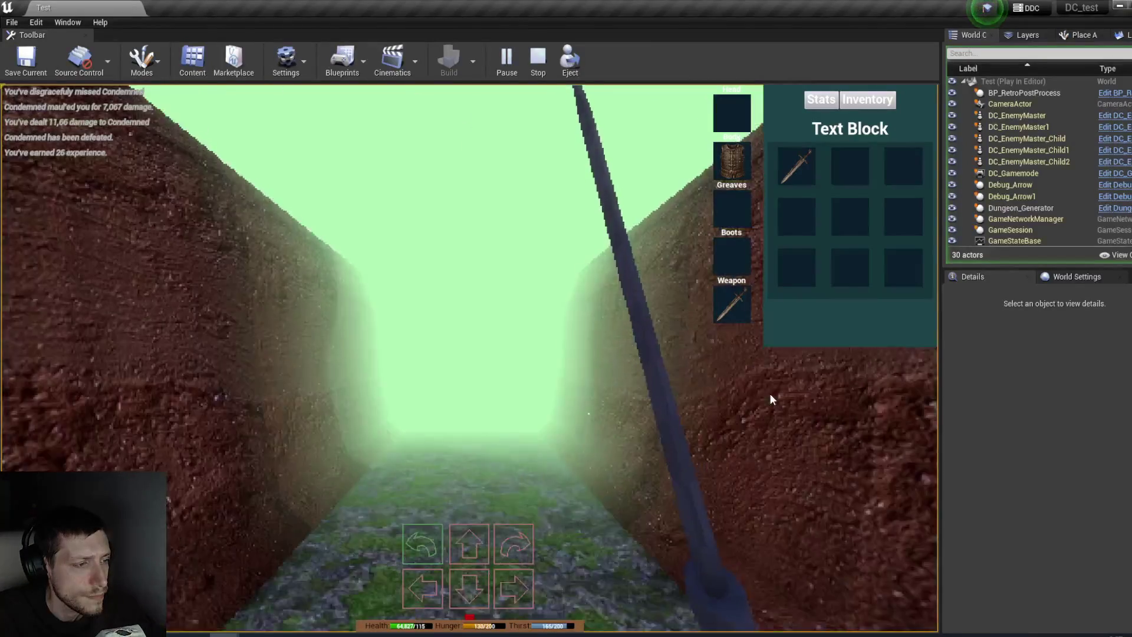
{"action": "key", "text": "w"}
{"action": "key", "text": "w"}
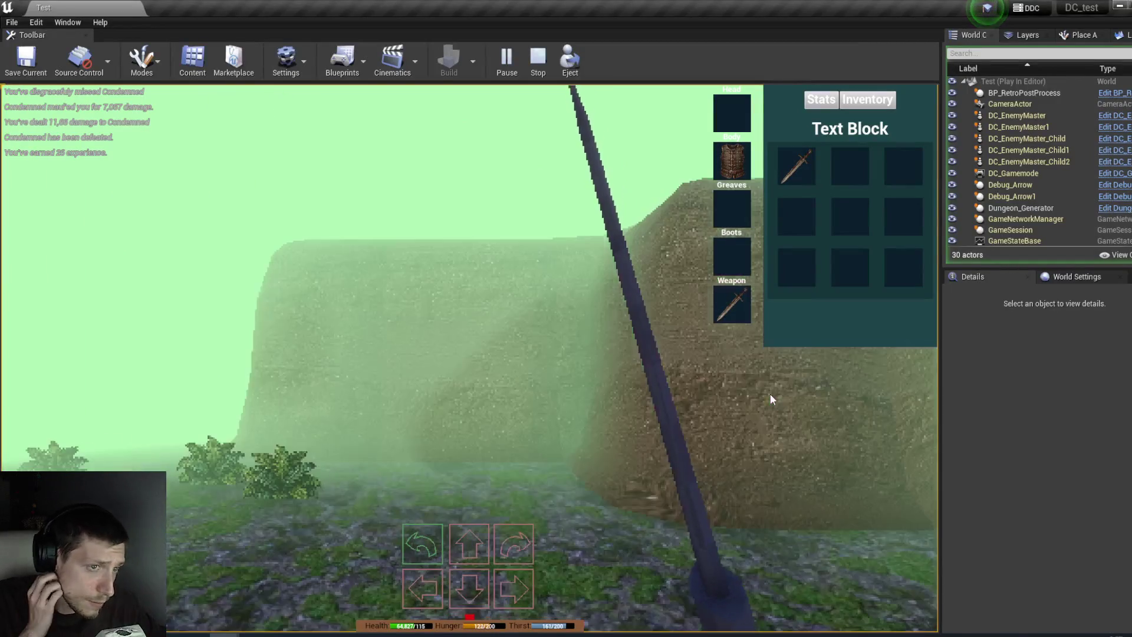
{"action": "key", "text": "q"}
{"action": "key", "text": "e"}
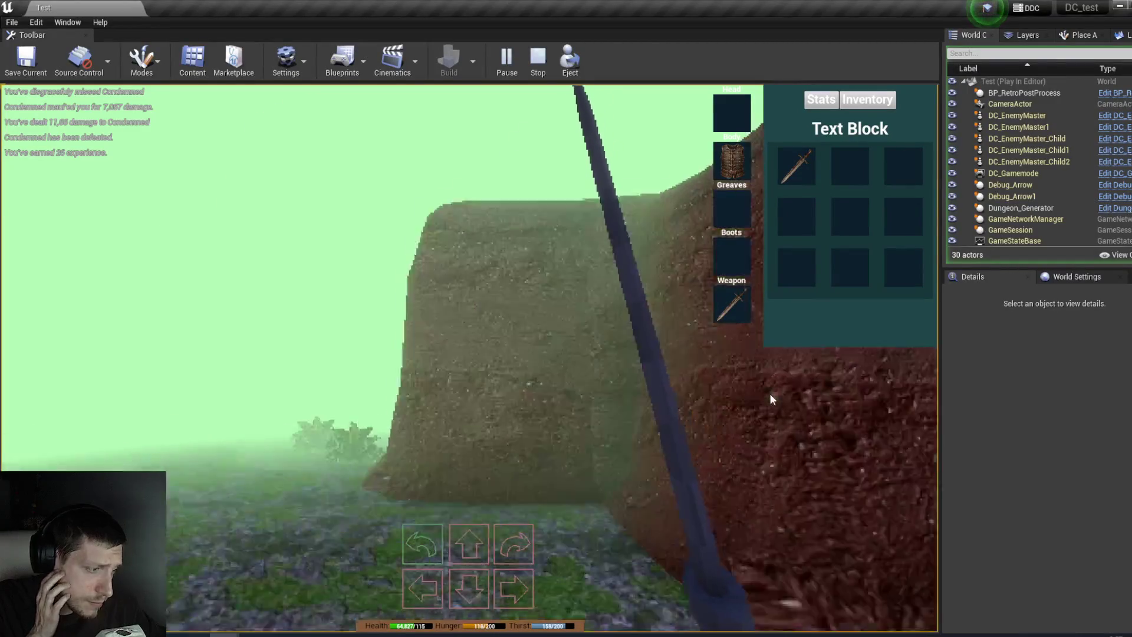
{"action": "key", "text": "w"}
{"action": "key", "text": "e"}
{"action": "key", "text": "e"}
{"action": "key", "text": "w"}
{"action": "key", "text": "w"}
{"action": "key", "text": "e"}
{"action": "key", "text": "e"}
Step: Find the next Condemned enemy and defeat it with three strikes
{"action": "key", "text": "e"}
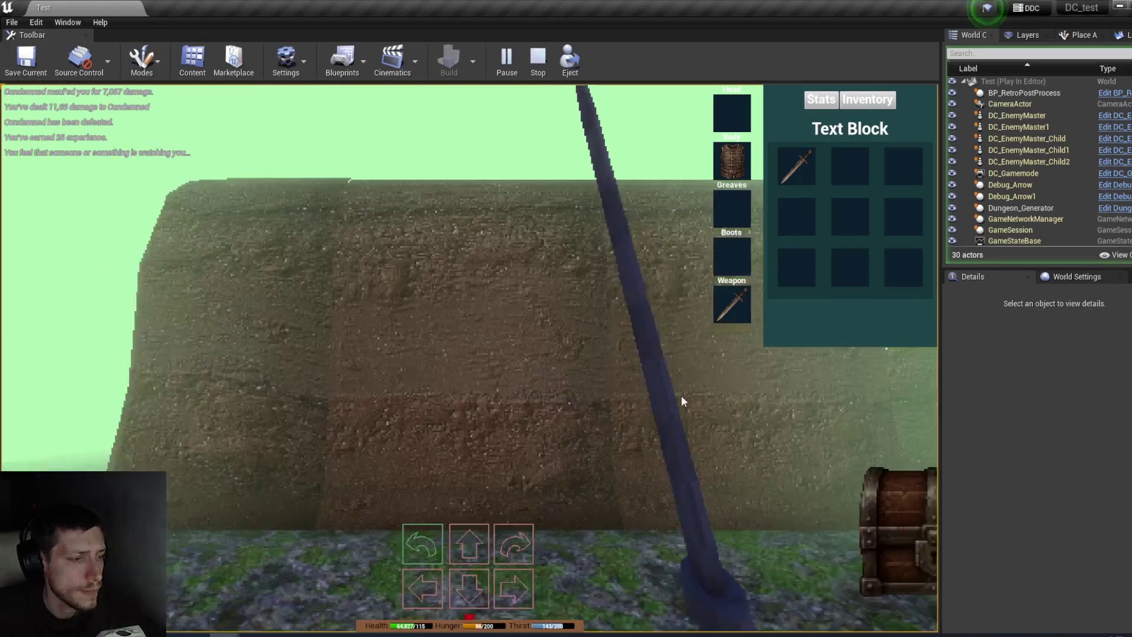
Step: Equip the Recruit Helmet from the chest, then take and drink the Milky Potion
{"action": "mouse_move", "coordinate": [846, 469]}
{"action": "left_click_drag", "start_coordinate": [846, 469], "coordinate": [731, 112]}
{"action": "mouse_move", "coordinate": [805, 458]}
{"action": "left_mouse_down"}
{"action": "mouse_move", "coordinate": [829, 167]}
{"action": "mouse_move", "coordinate": [850, 171]}
{"action": "left_mouse_up"}
{"action": "right_click", "coordinate": [852, 167]}
{"action": "key", "text": "e"}
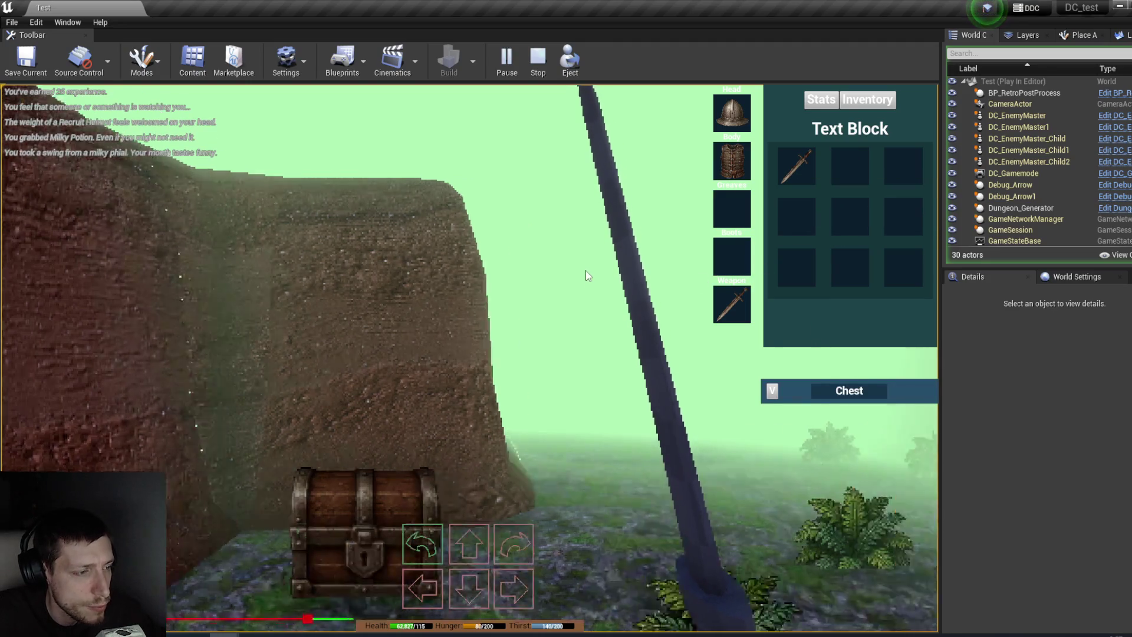
{"action": "key", "text": "w"}
{"action": "key", "text": "q"}
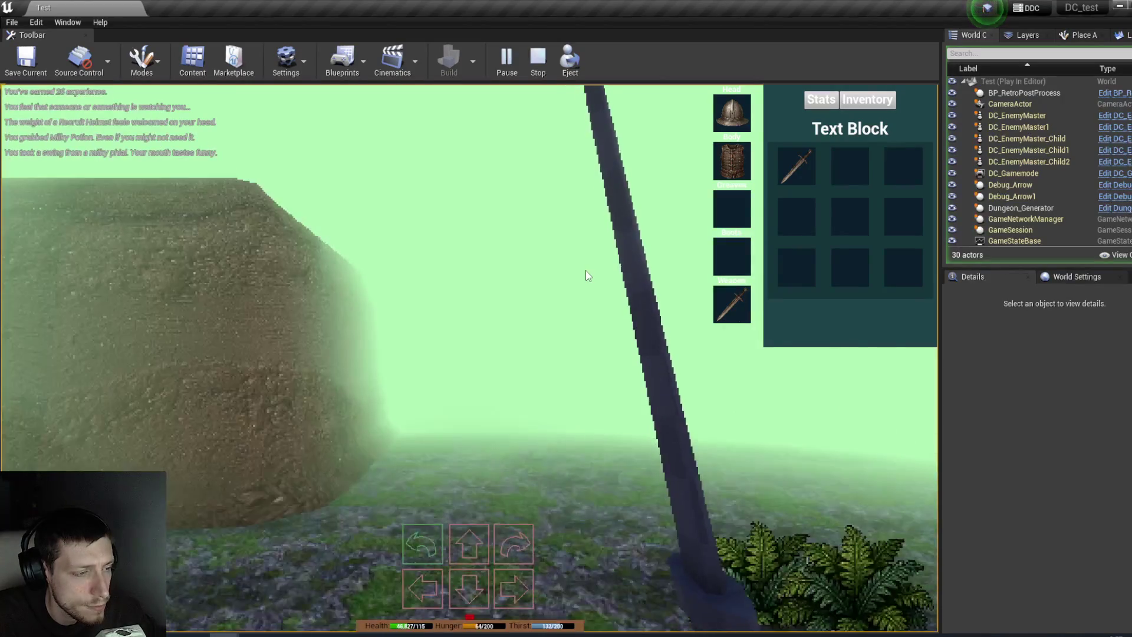
{"action": "key", "text": "w"}
{"action": "key", "text": "e"}
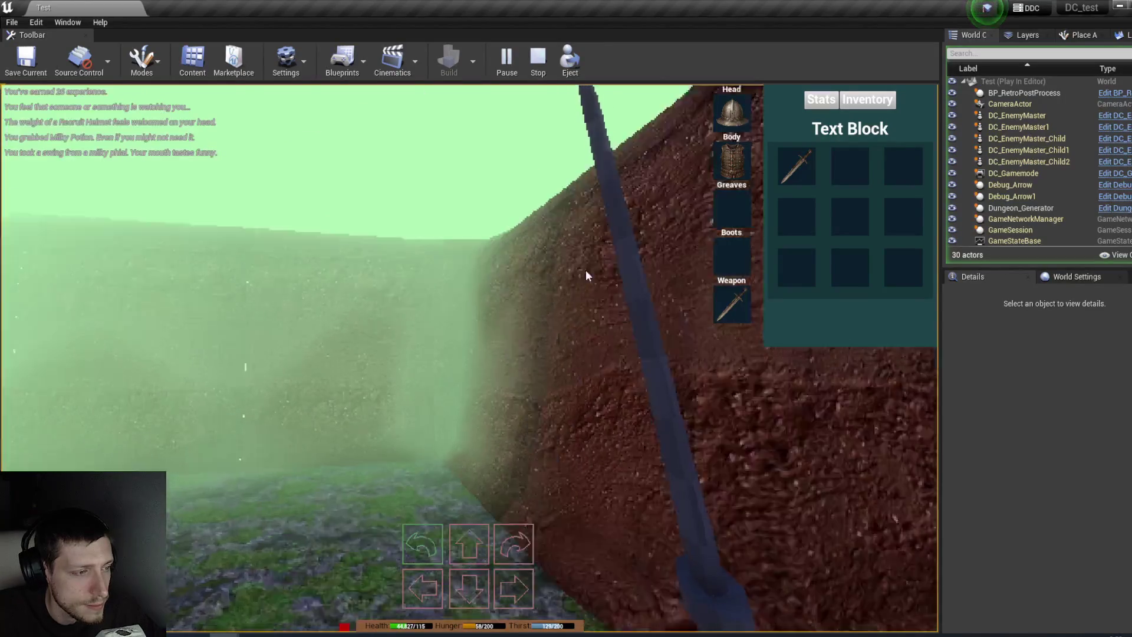
{"action": "key", "text": "q"}
{"action": "key", "text": "e"}
{"action": "key", "text": "e"}
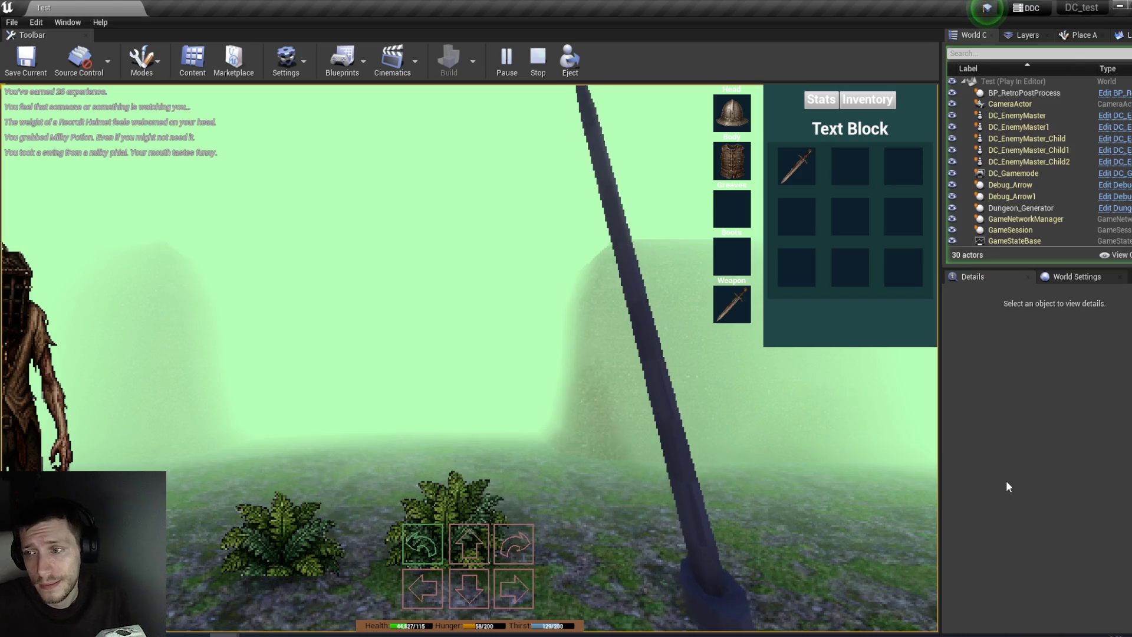
{"action": "key", "text": "q"}
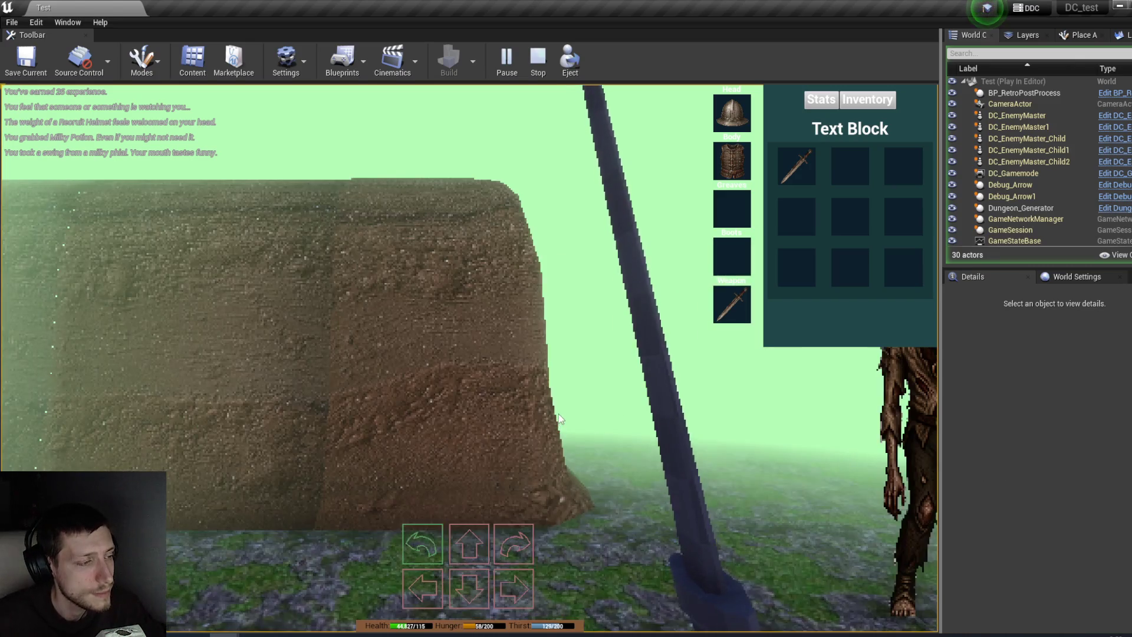
{"action": "key", "text": "w"}
{"action": "key", "text": "e"}
{"action": "left_click", "coordinate": [559, 416]}
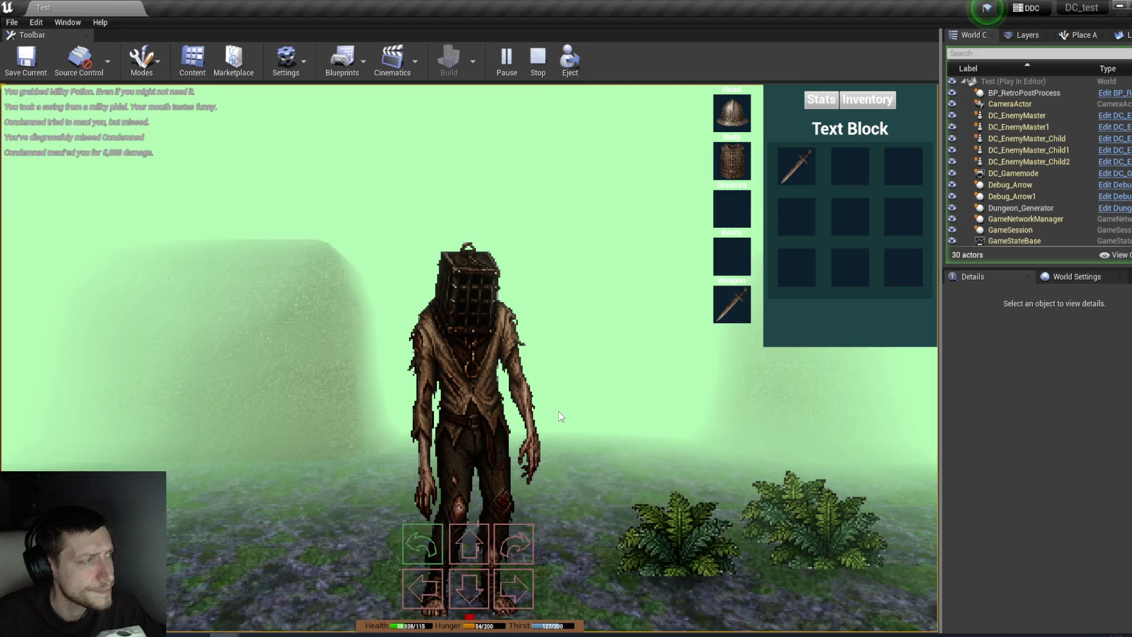
{"action": "left_click", "coordinate": [559, 416]}
{"action": "left_click", "coordinate": [558, 411]}
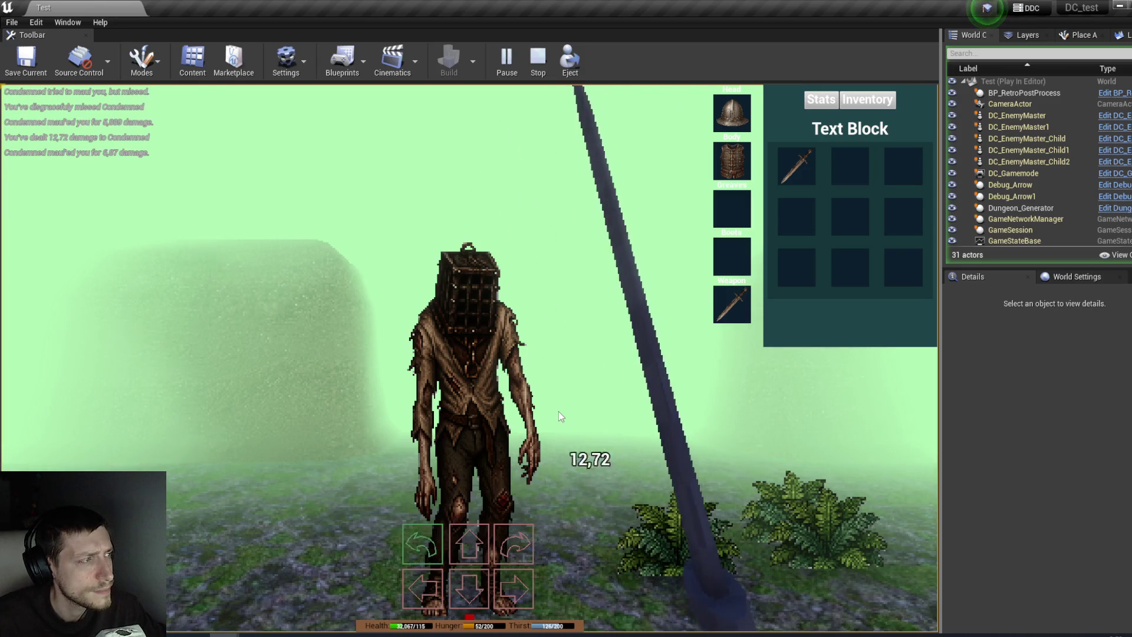
Step: Spend the level-up point to raise Strength to 4, then return to the inventory grid
{"action": "key", "text": "w"}
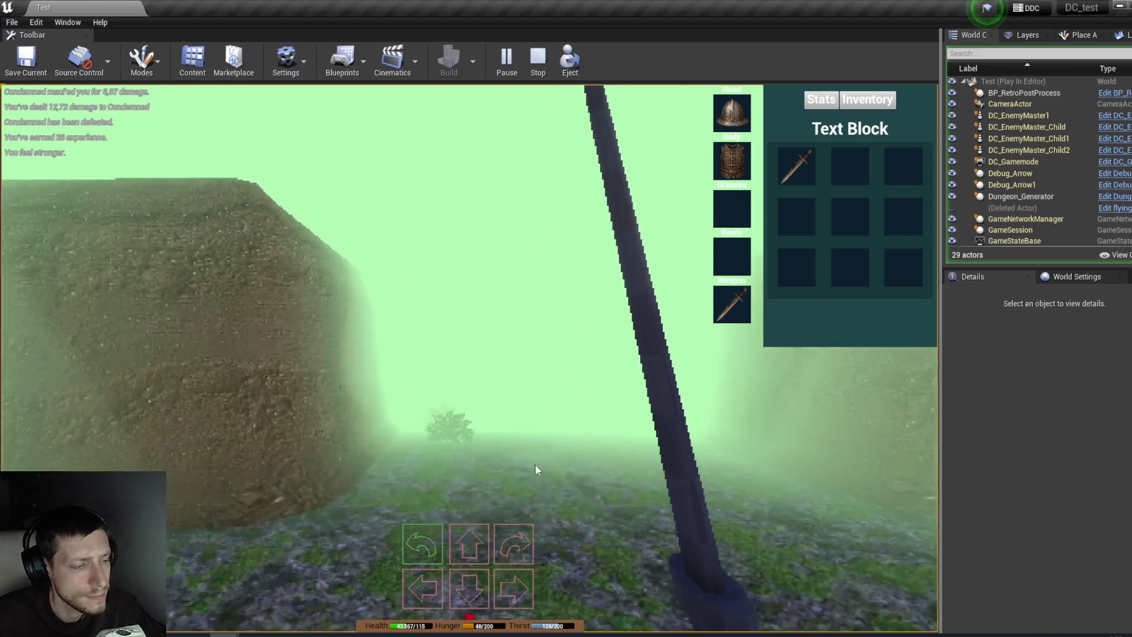
{"action": "left_click", "coordinate": [822, 100]}
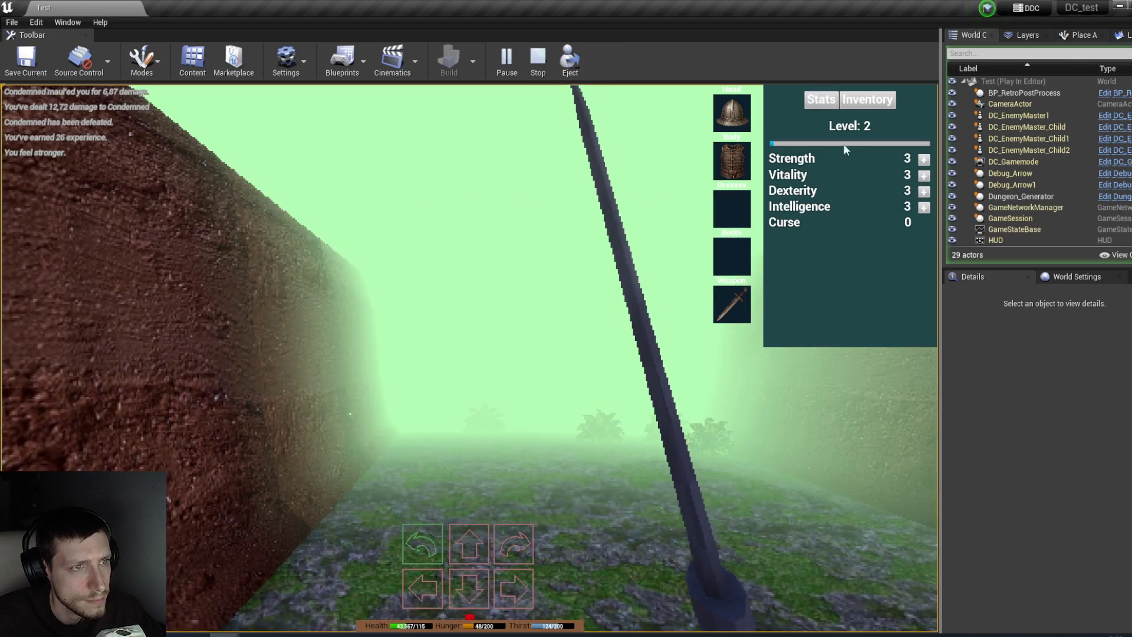
{"action": "left_click", "coordinate": [924, 159]}
{"action": "key", "text": "w"}
{"action": "key", "text": "q"}
{"action": "key", "text": "e"}
{"action": "key", "text": "w"}
{"action": "key", "text": "w"}
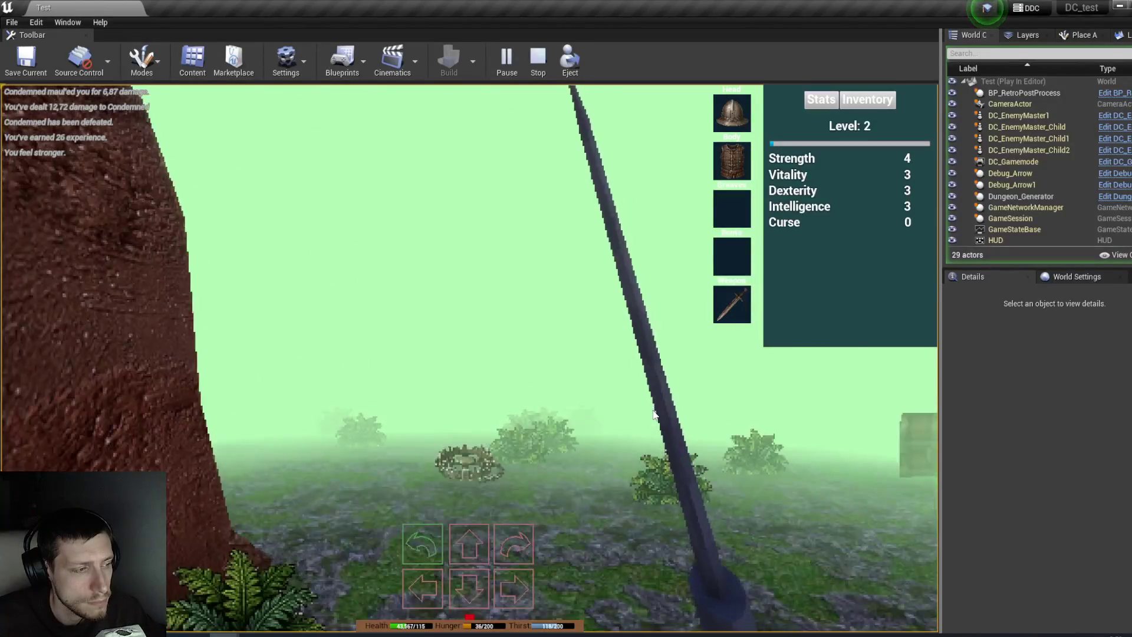
{"action": "key", "text": "q"}
{"action": "key", "text": "q"}
{"action": "key", "text": "w"}
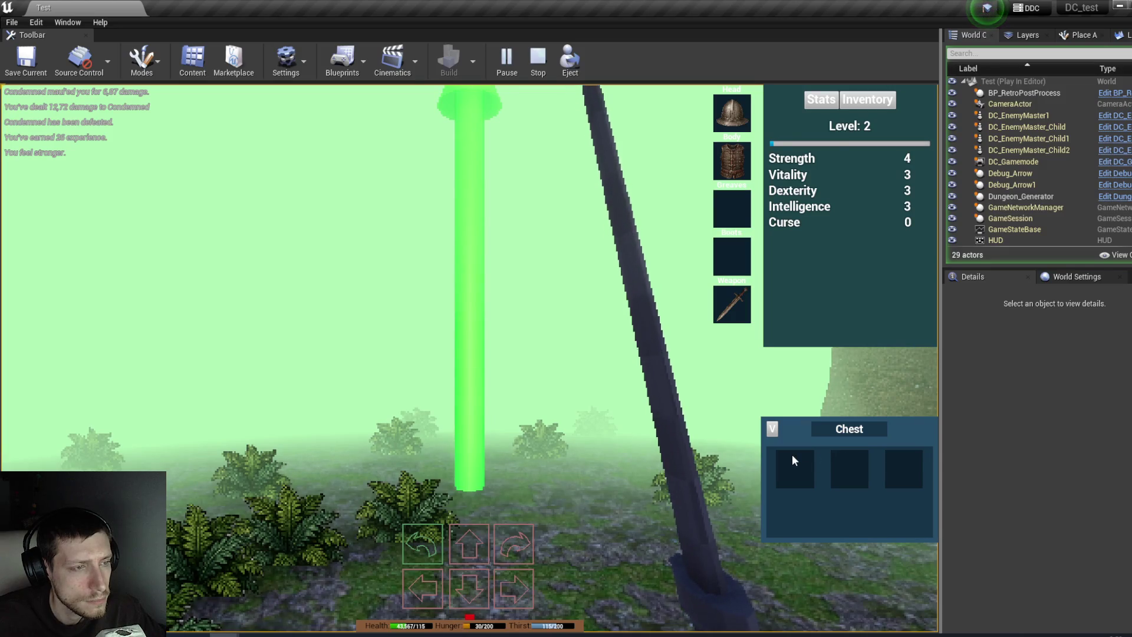
{"action": "left_click", "coordinate": [866, 104]}
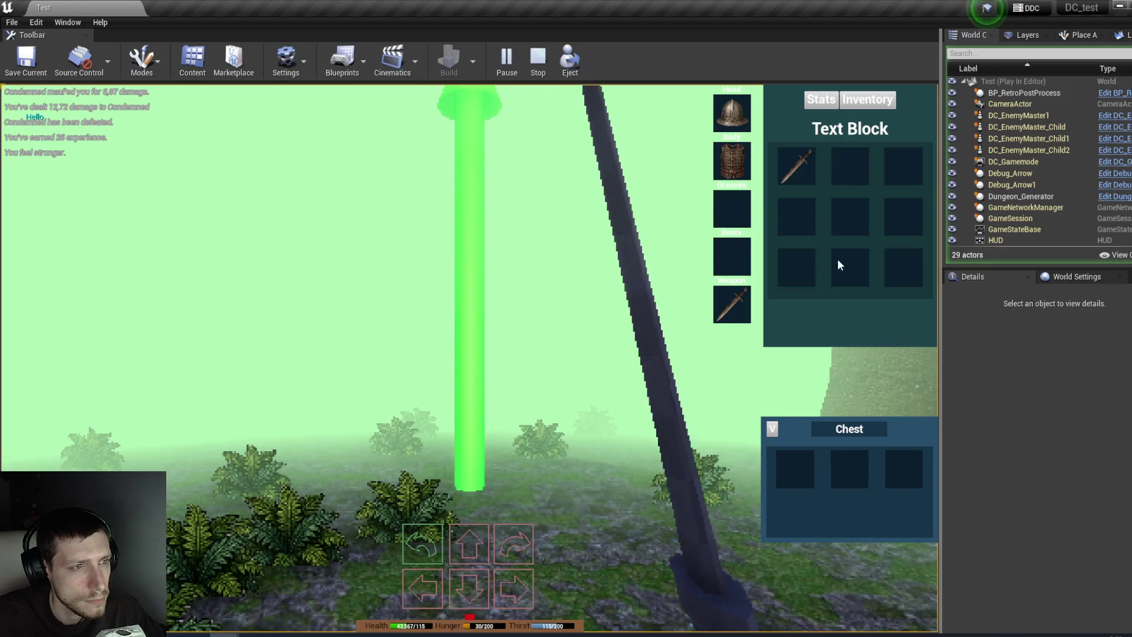
Step: Walk through the field and brick corridor, then end the play-test with Esc
{"action": "key", "text": "e"}
{"action": "key", "text": "q"}
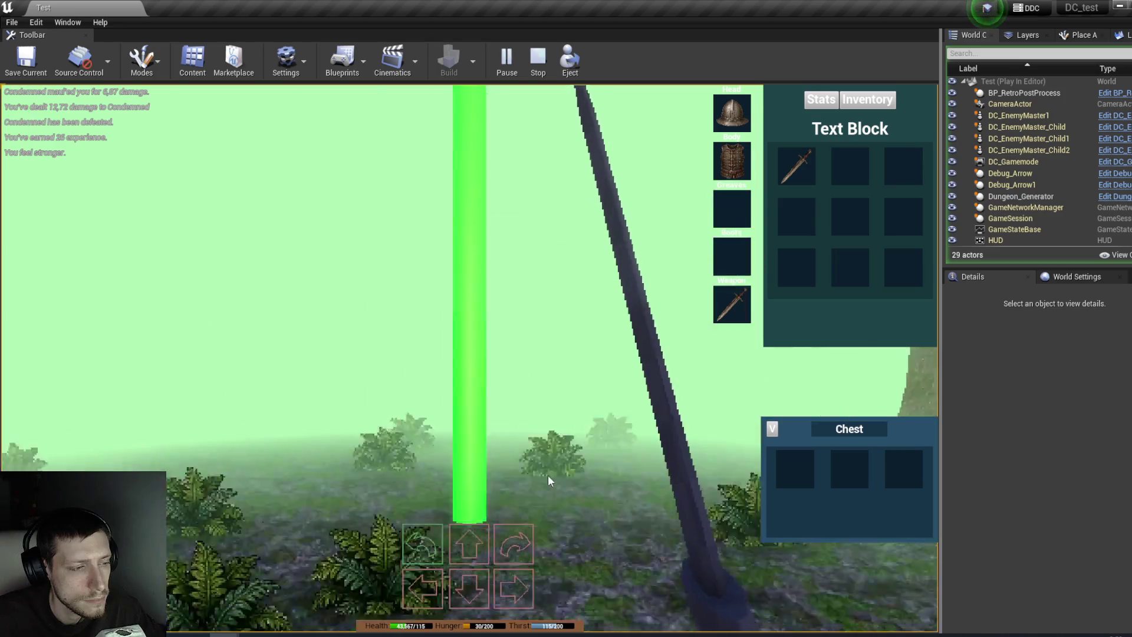
{"action": "key", "text": "w"}
{"action": "key", "text": "e"}
{"action": "key", "text": "q"}
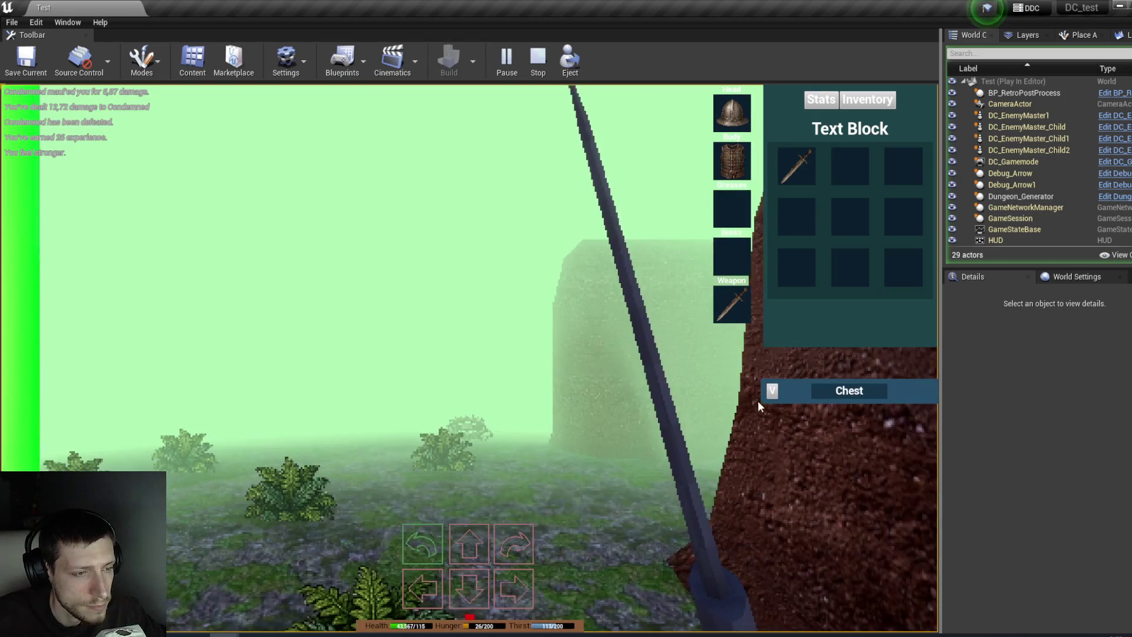
{"action": "key", "text": "w"}
{"action": "key", "text": "w"}
{"action": "key", "text": "w"}
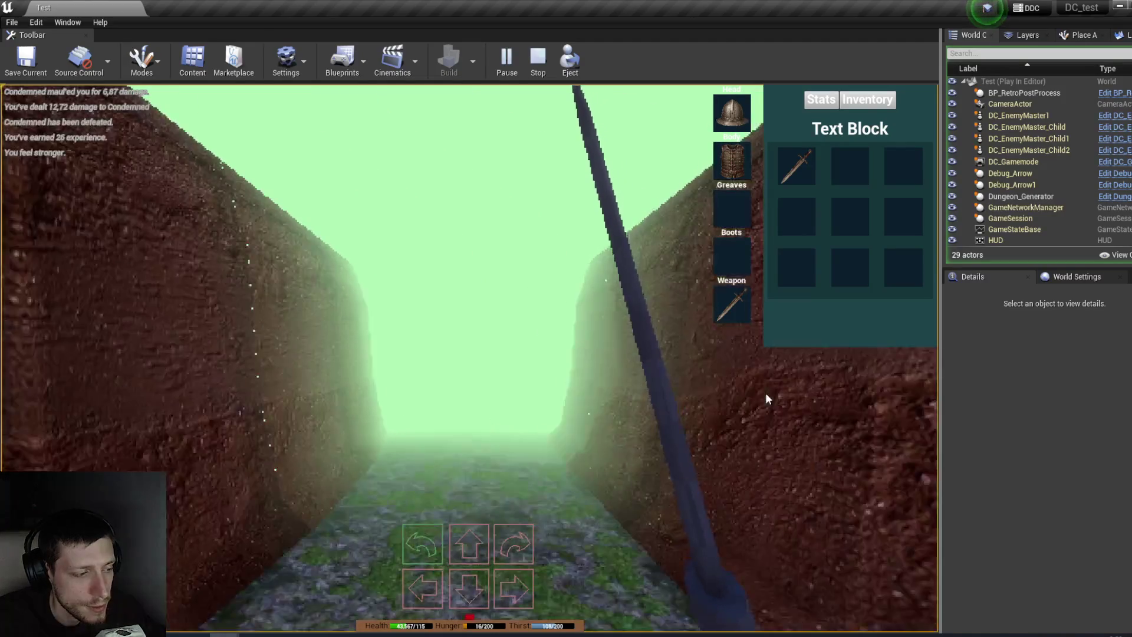
{"action": "key", "text": "w"}
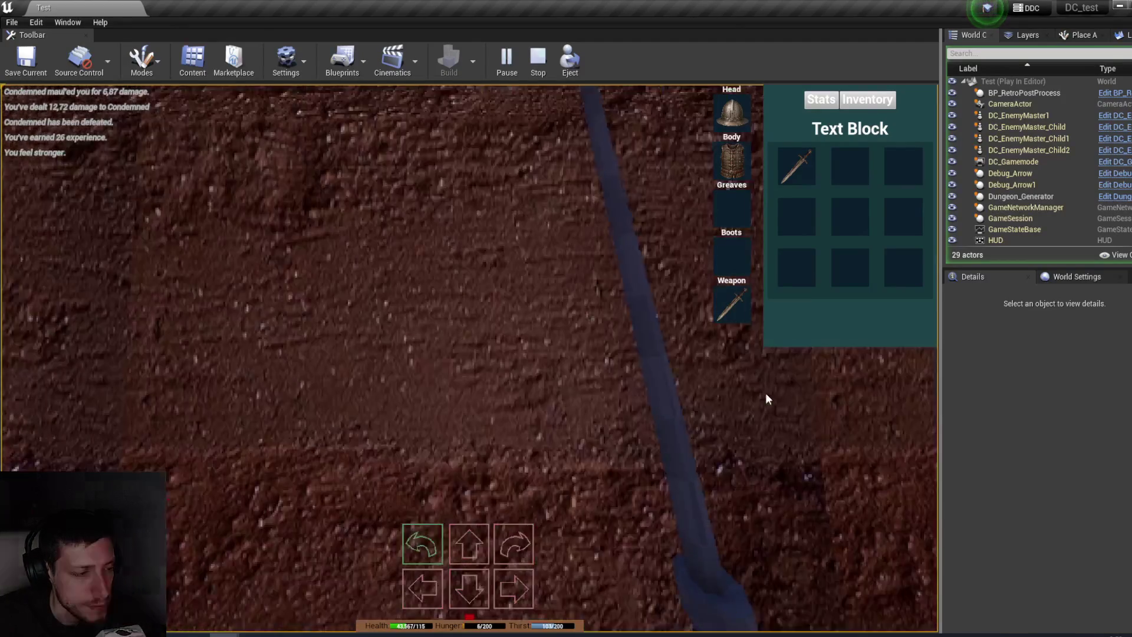
{"action": "key", "text": "w"}
{"action": "key", "text": "Escape"}
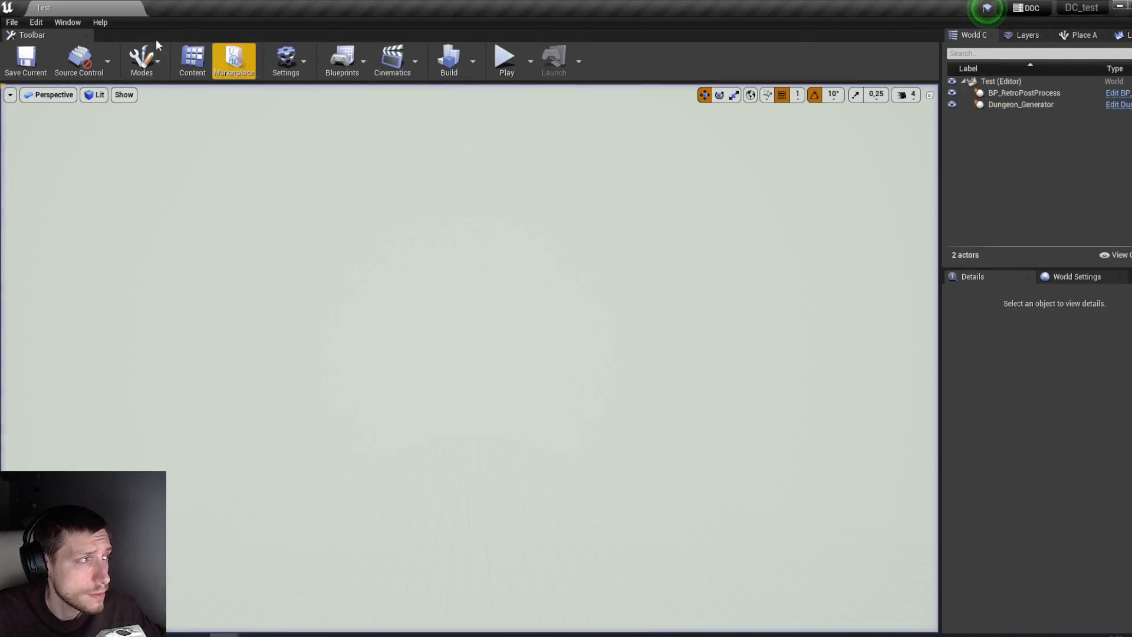
Step: Save all modified assets and switch back to the AC_Stats Blueprint
{"action": "left_click", "coordinate": [11, 22]}
{"action": "left_click", "coordinate": [59, 127]}
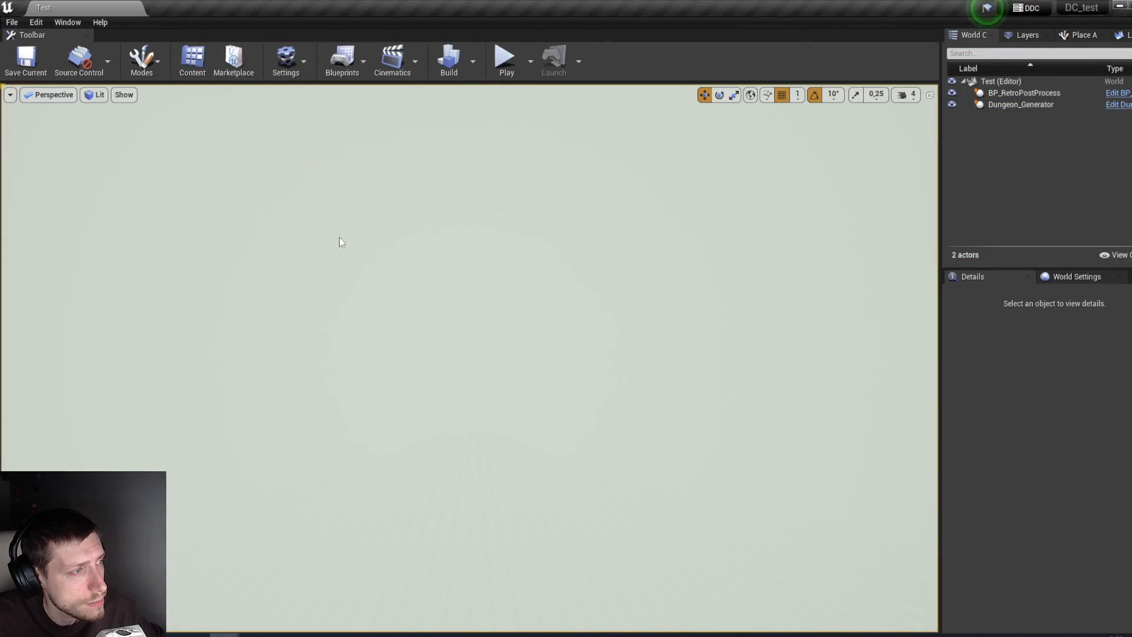
{"action": "mouse_move", "coordinate": [236, 634]}
{"action": "left_click", "coordinate": [365, 590]}
Step: Mark AC_Stats' Evasion variable Instance Editable and minimize the Blueprint editor to the Test level
{"action": "mouse_move", "coordinate": [565, 445]}
{"action": "left_mouse_down"}
{"action": "mouse_move", "coordinate": [753, 389]}
{"action": "mouse_move", "coordinate": [911, 402]}
{"action": "mouse_move", "coordinate": [766, 408]}
{"action": "left_mouse_up"}
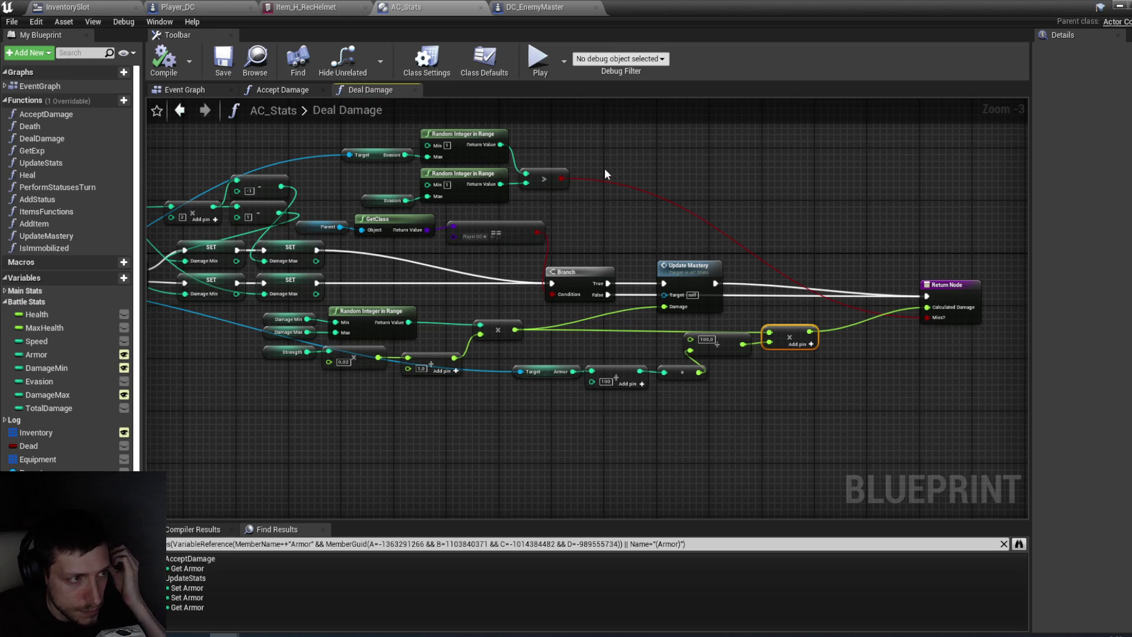
{"action": "left_click_drag", "start_coordinate": [419, 148], "coordinate": [540, 242]}
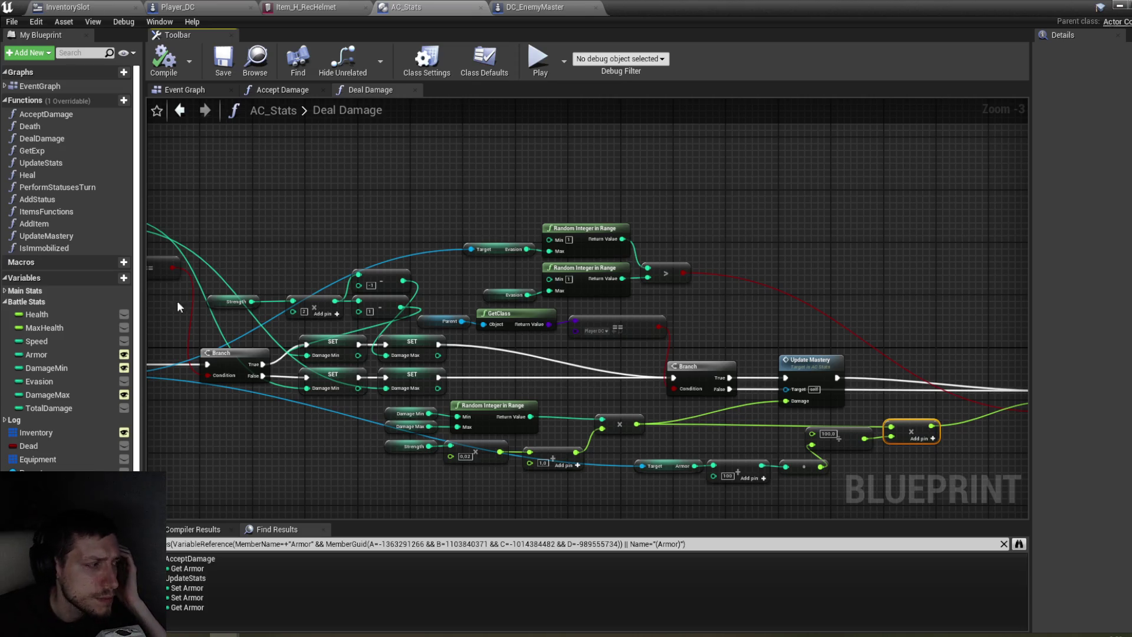
{"action": "left_click", "coordinate": [71, 381]}
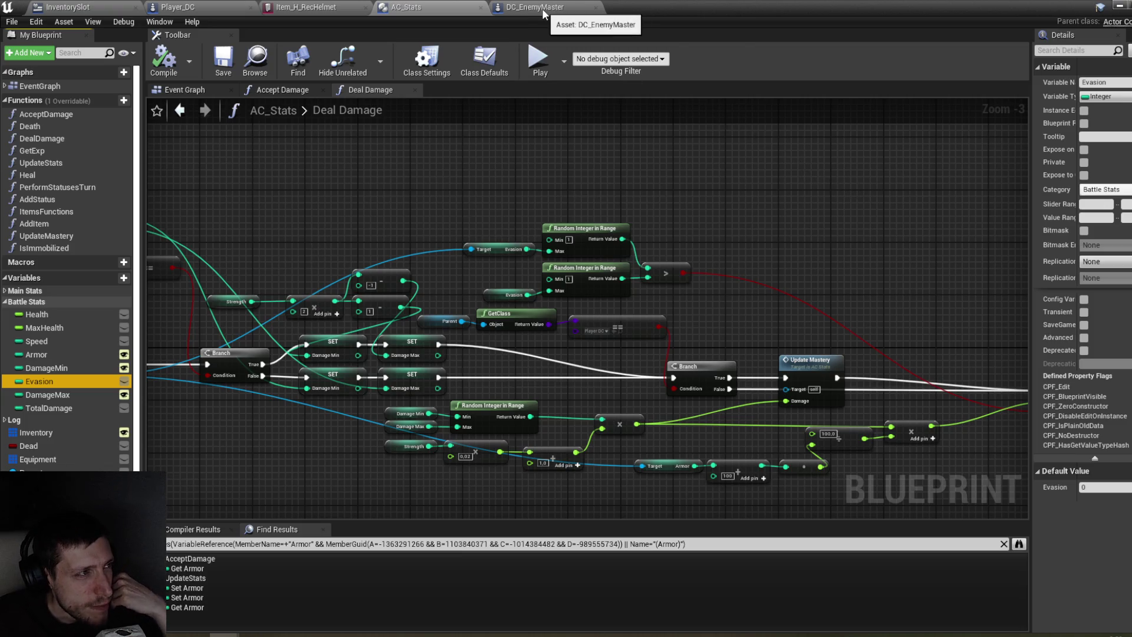
{"action": "left_click", "coordinate": [123, 381]}
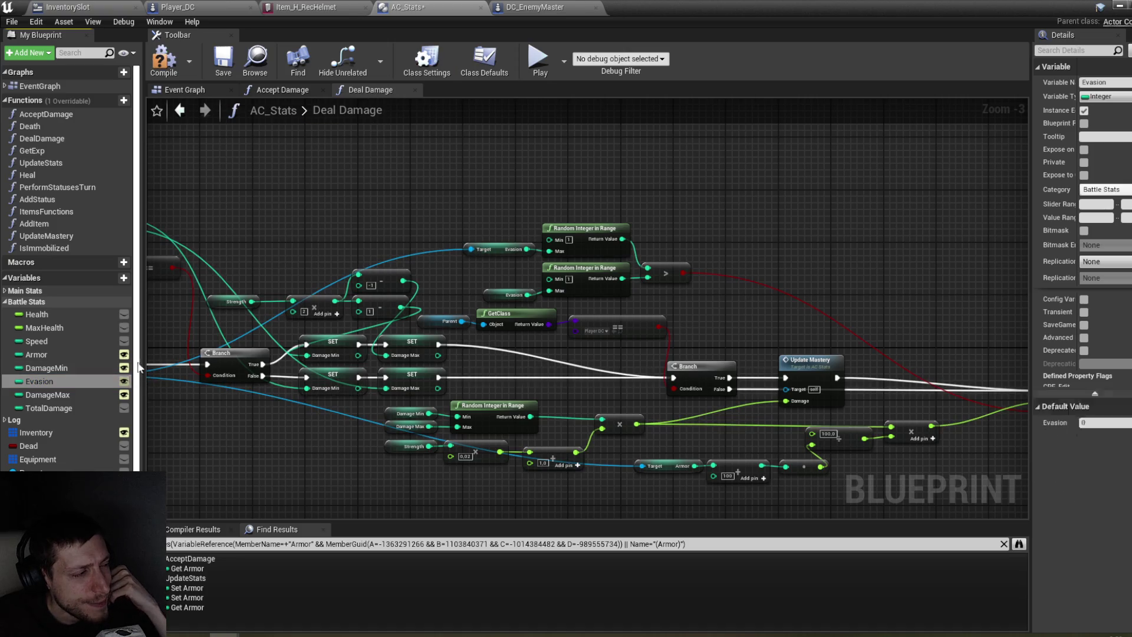
{"action": "left_click", "coordinate": [1120, 6]}
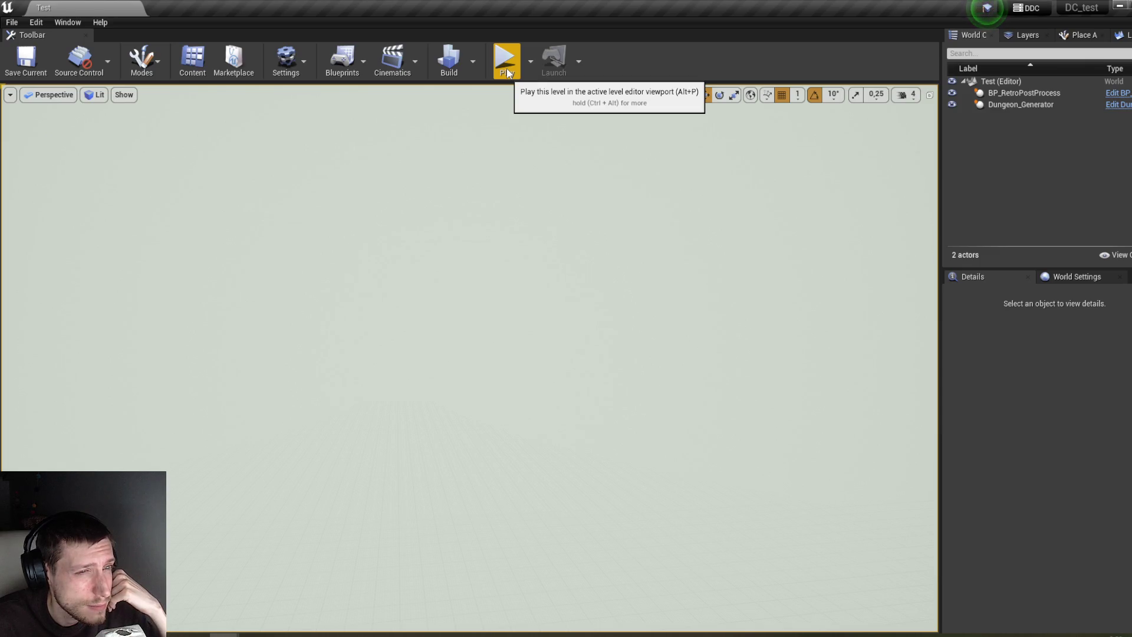
Step: Start Play and fight through the enemies, defeating Hround for 25 experience
{"action": "left_click", "coordinate": [505, 64]}
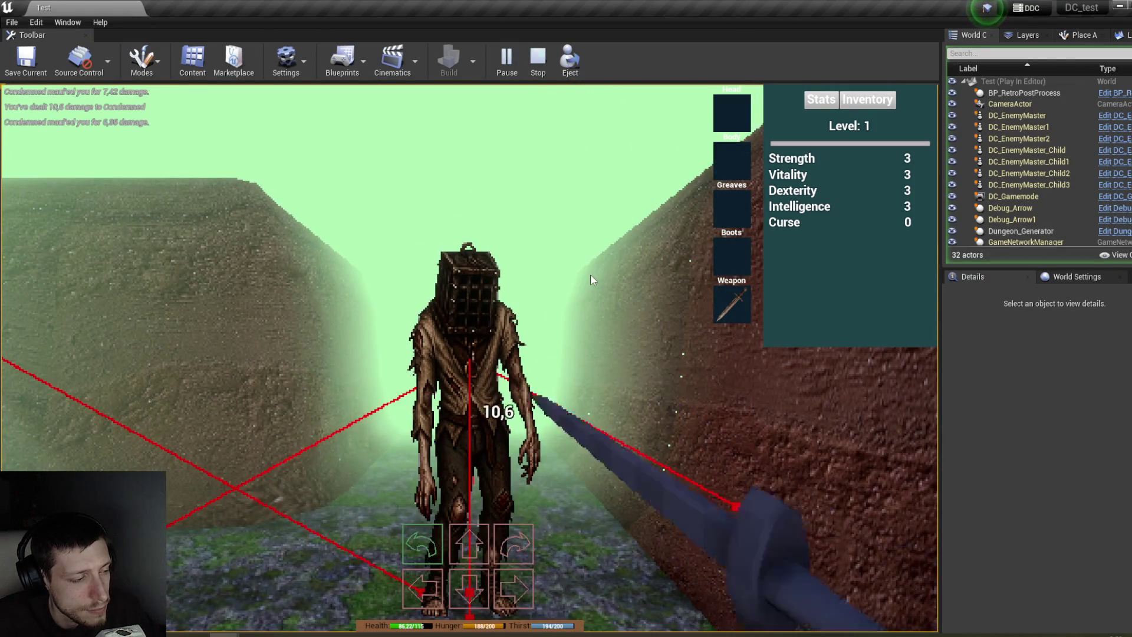
{"action": "key", "text": "q"}
{"action": "key", "text": "q"}
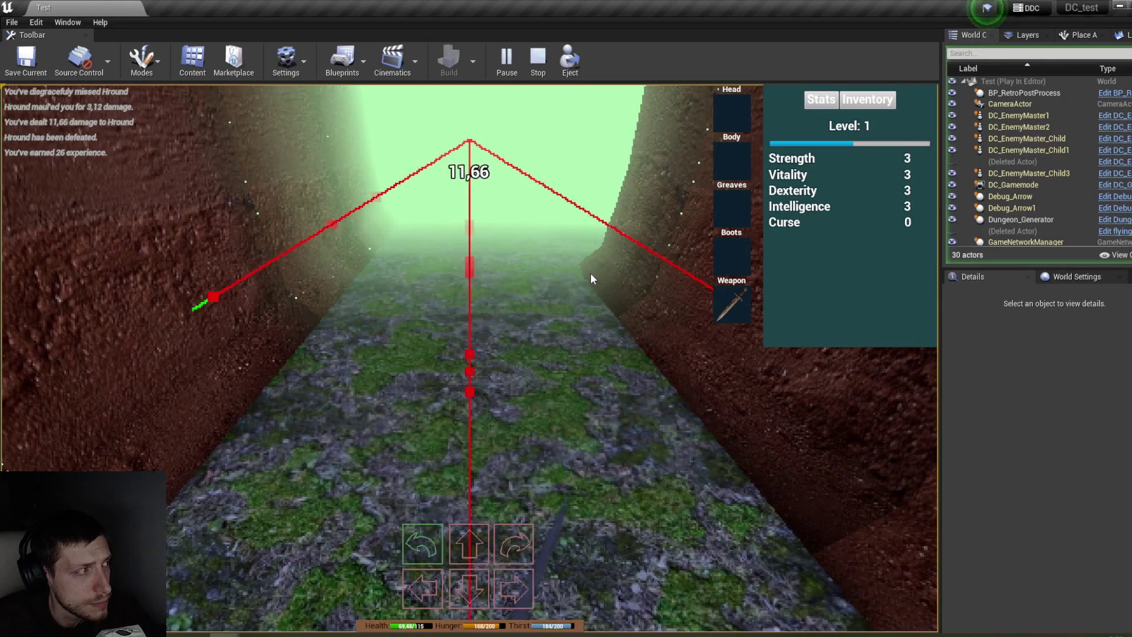
{"action": "key", "text": "q"}
{"action": "key", "text": "q"}
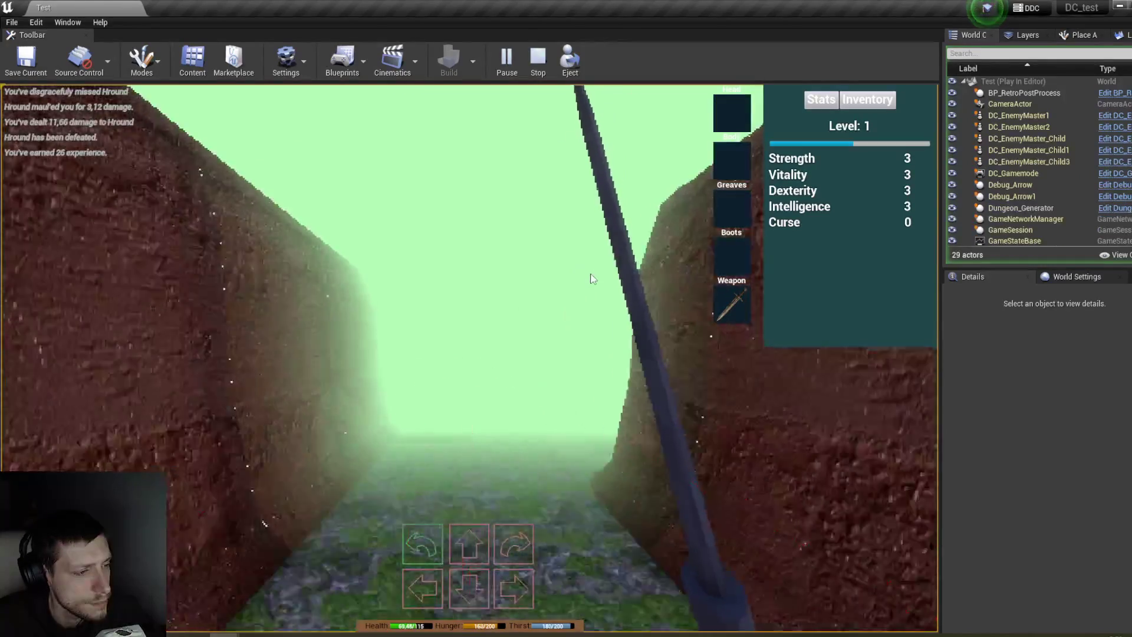
{"action": "key", "text": "w"}
{"action": "key", "text": "w"}
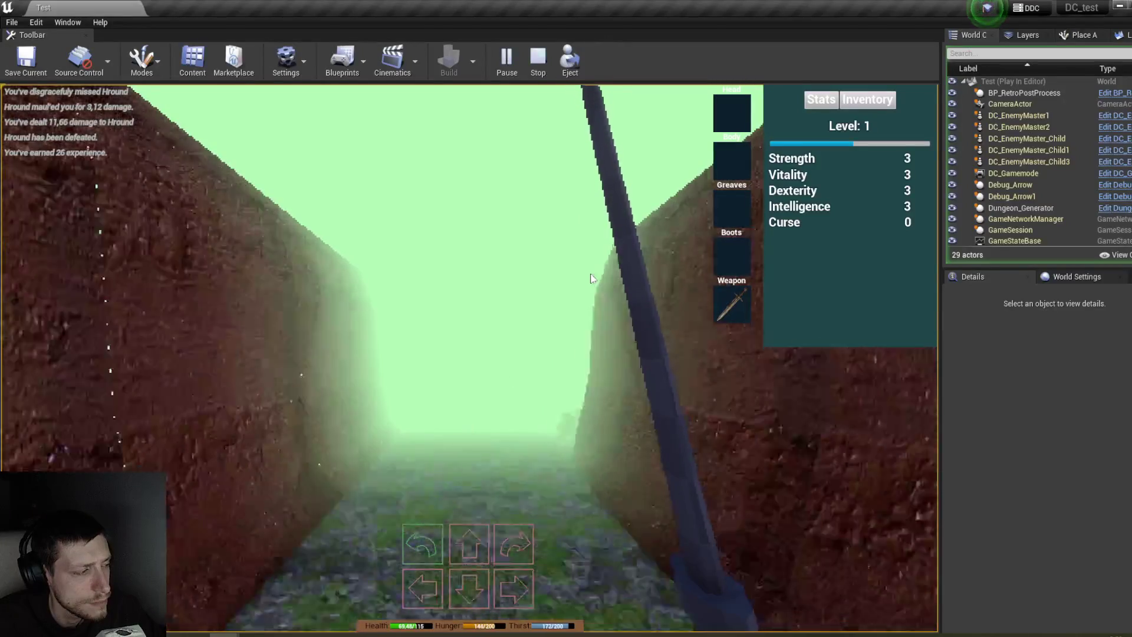
{"action": "key", "text": "w"}
{"action": "key", "text": "q"}
{"action": "key", "text": "q"}
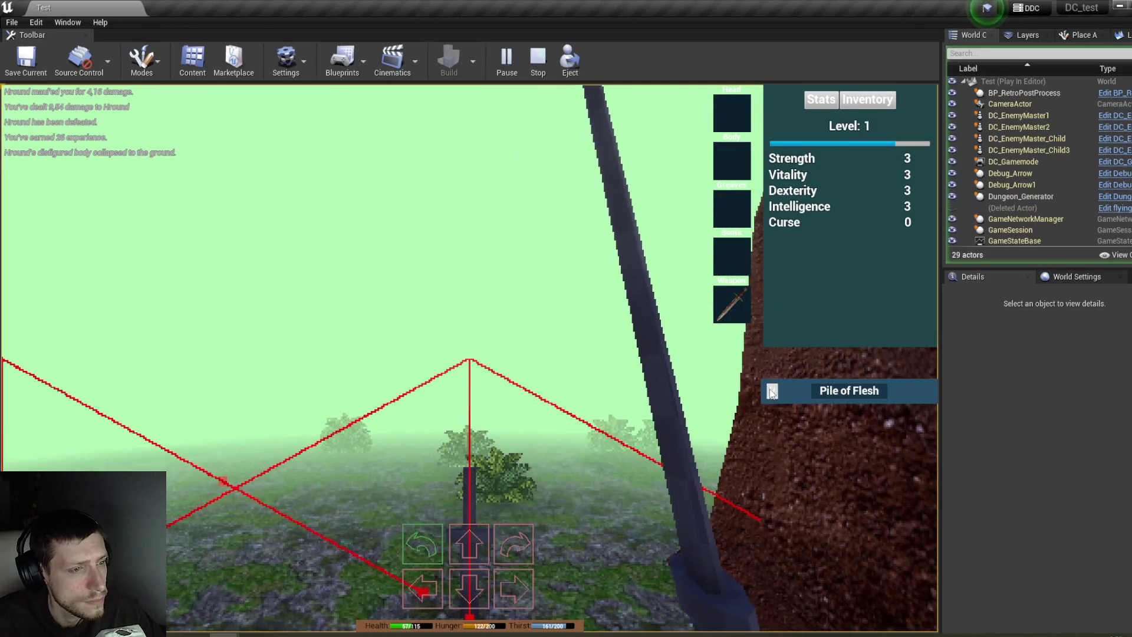
Step: Drag Raw Flesh from the loot pile into the inventory, walk on, and eject with F8
{"action": "left_click", "coordinate": [858, 103]}
{"action": "left_click_drag", "start_coordinate": [800, 458], "coordinate": [802, 172]}
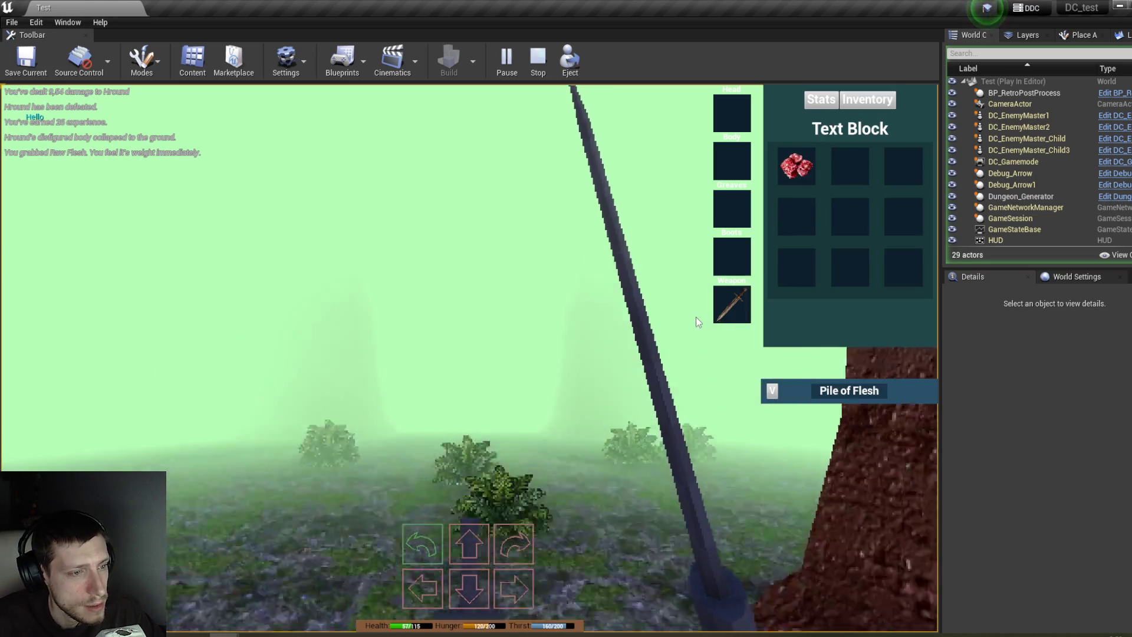
{"action": "key", "text": "q"}
{"action": "key", "text": "w"}
{"action": "key", "text": "w"}
{"action": "key", "text": "e"}
{"action": "key", "text": "F8"}
Step: Fly the detached camera up and down to survey the fogged dungeon walls and corridors
{"action": "key", "text": "e"}
{"action": "key", "text": "q"}
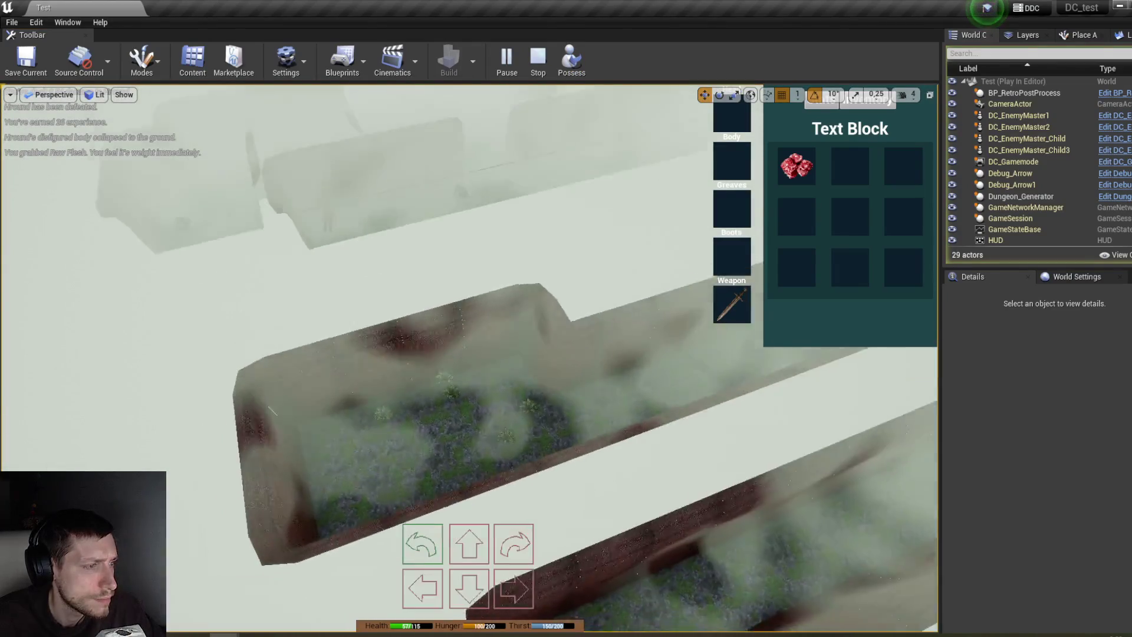
{"action": "key", "text": "q"}
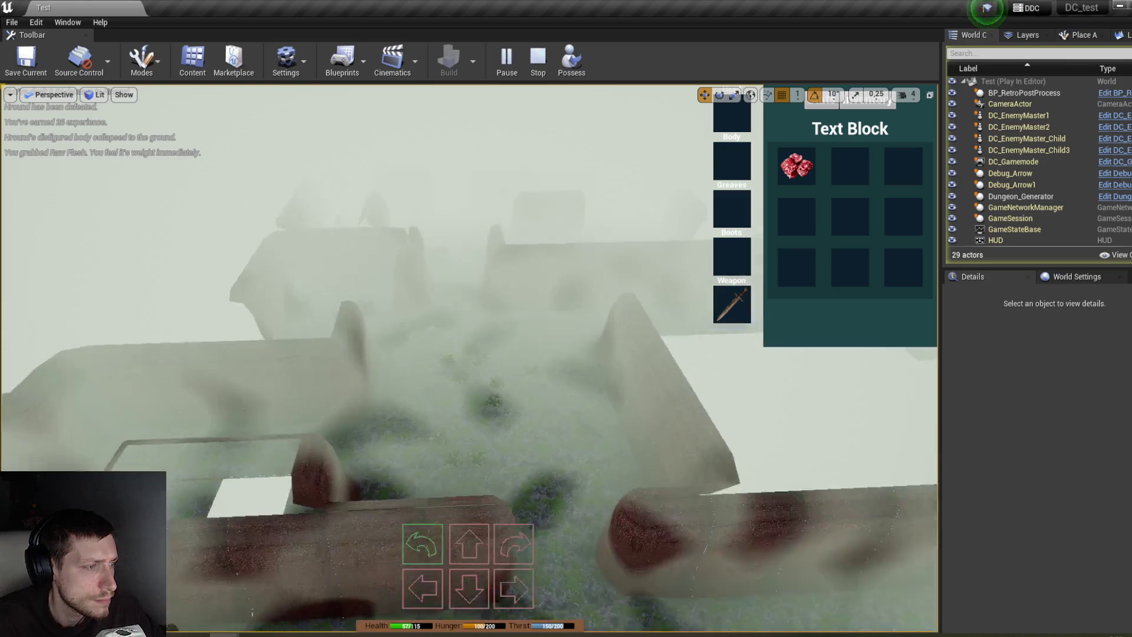
{"action": "key", "text": "e"}
{"action": "key", "text": "q"}
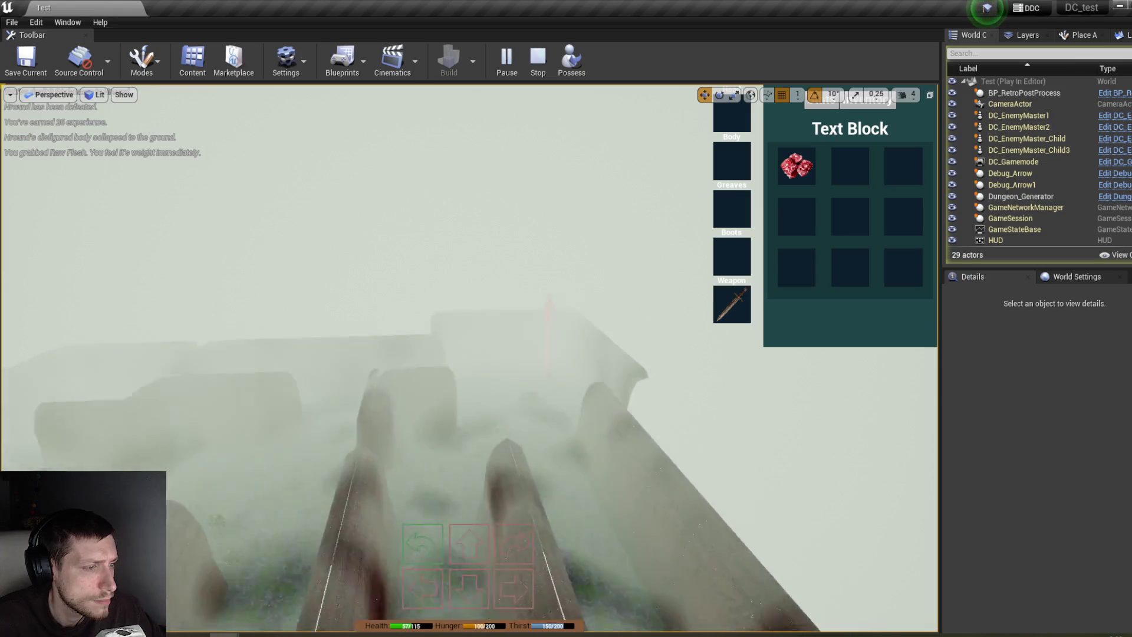
{"action": "key", "text": "e"}
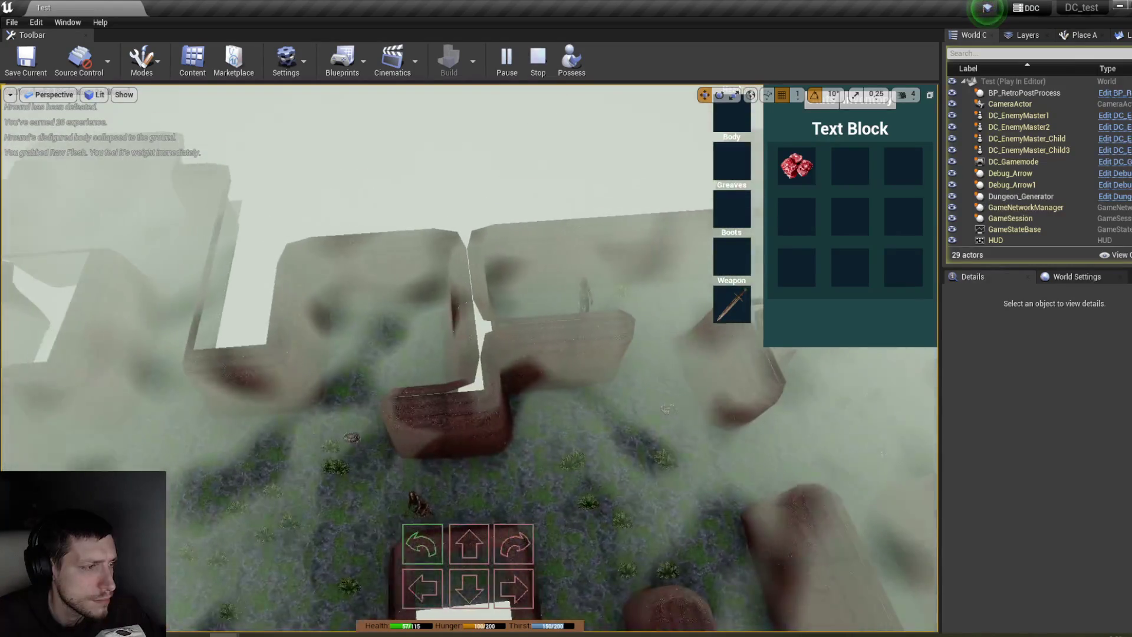
{"action": "key", "text": "q"}
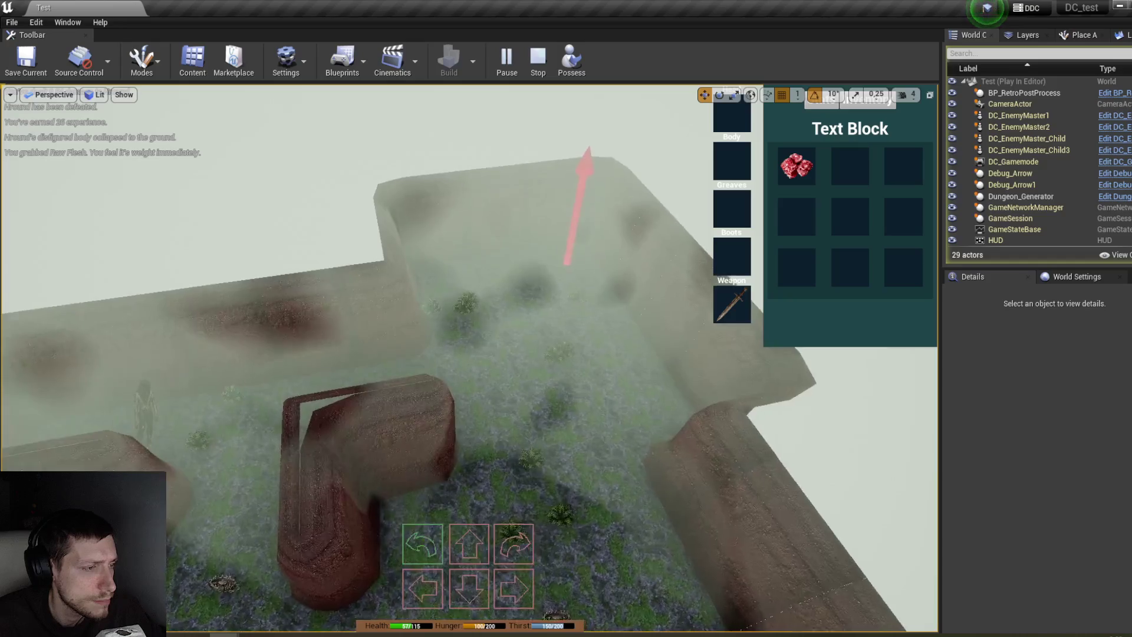
{"action": "key", "text": "q"}
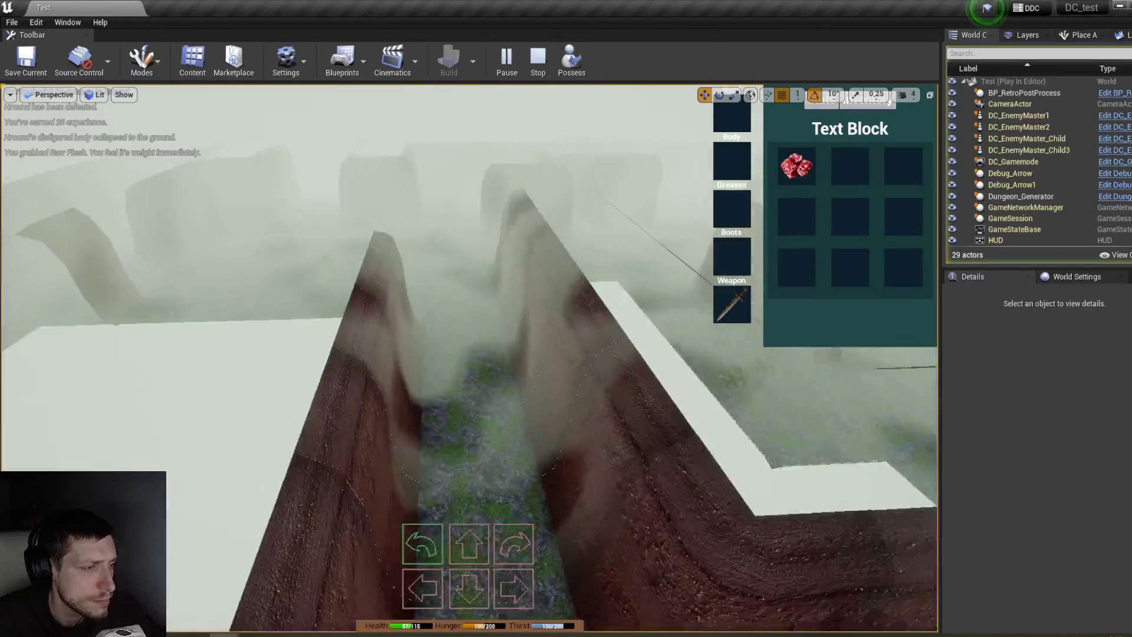
{"action": "key", "text": "e"}
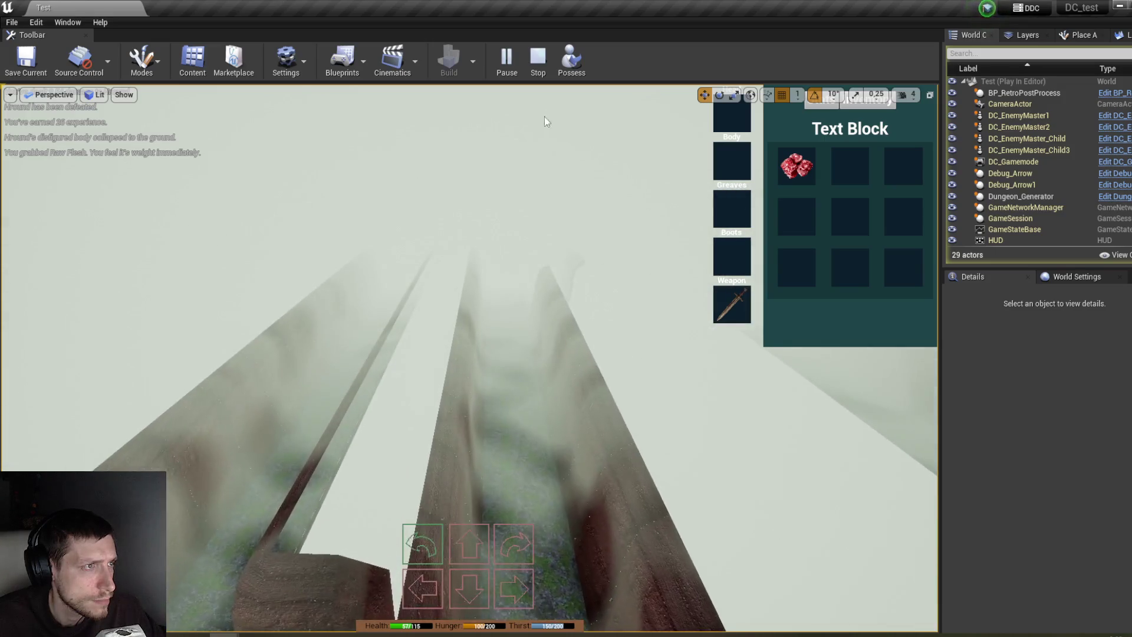
Step: Possess the player, step into a new corridor, and eject again
{"action": "left_click", "coordinate": [571, 59]}
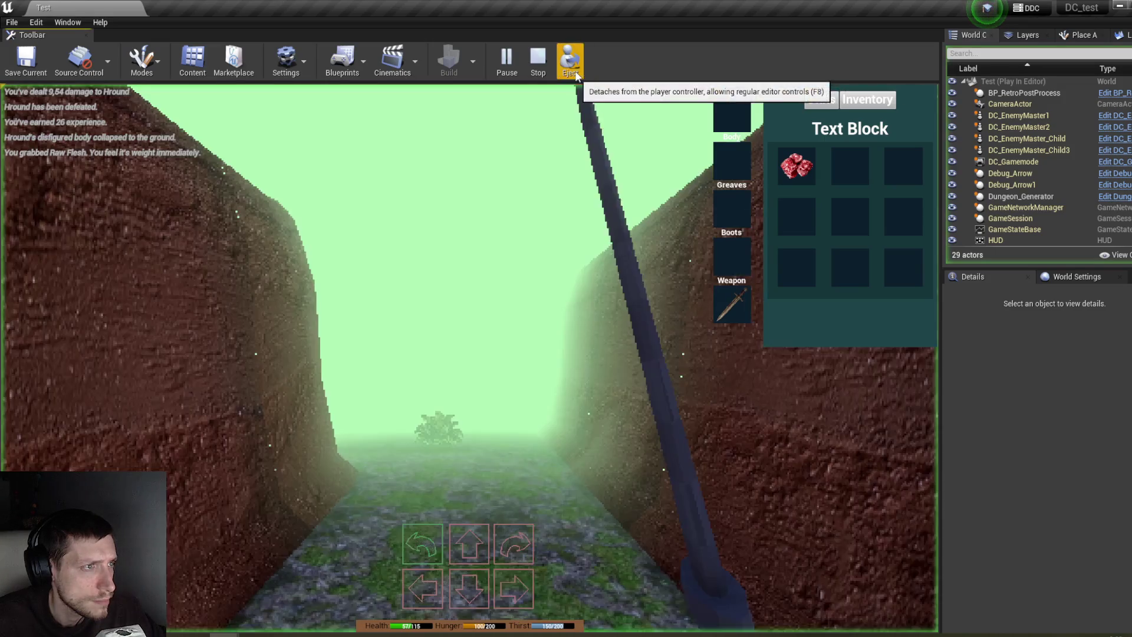
{"action": "key", "text": "w"}
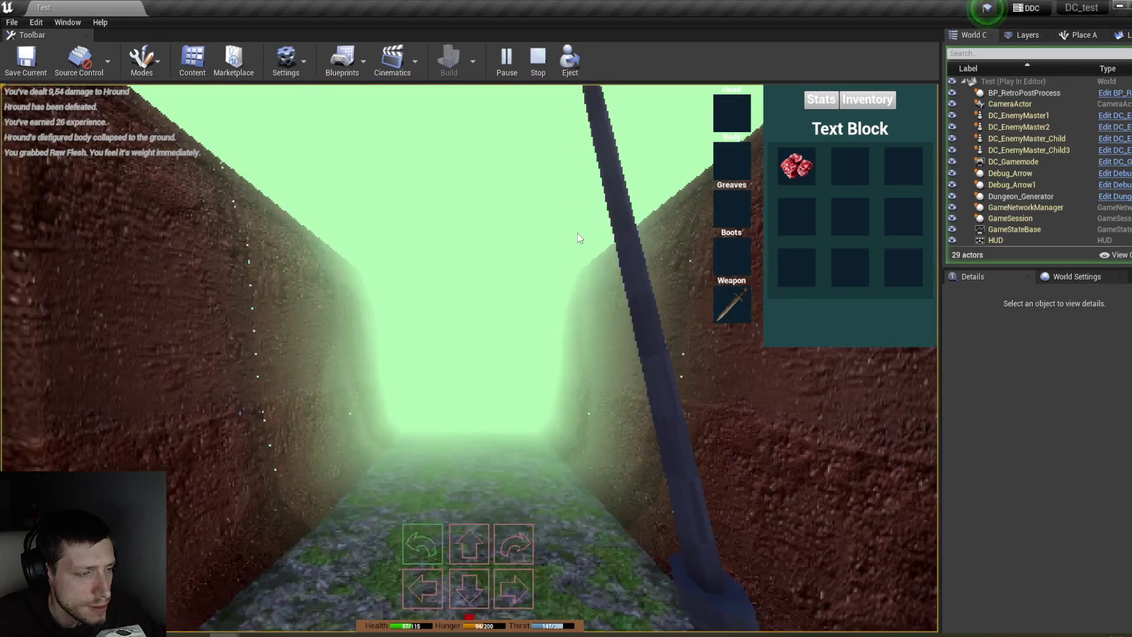
{"action": "left_click", "coordinate": [570, 59]}
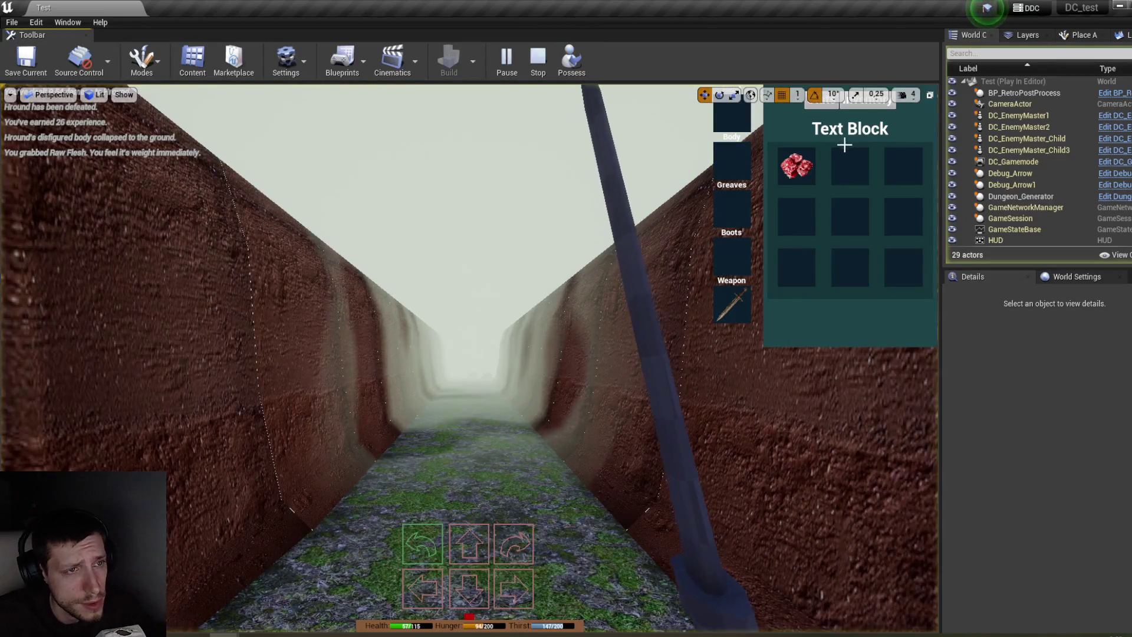
Step: Place a Movable plane on the corridor floor with the 2Side_Branches material
{"action": "left_click", "coordinate": [1080, 36]}
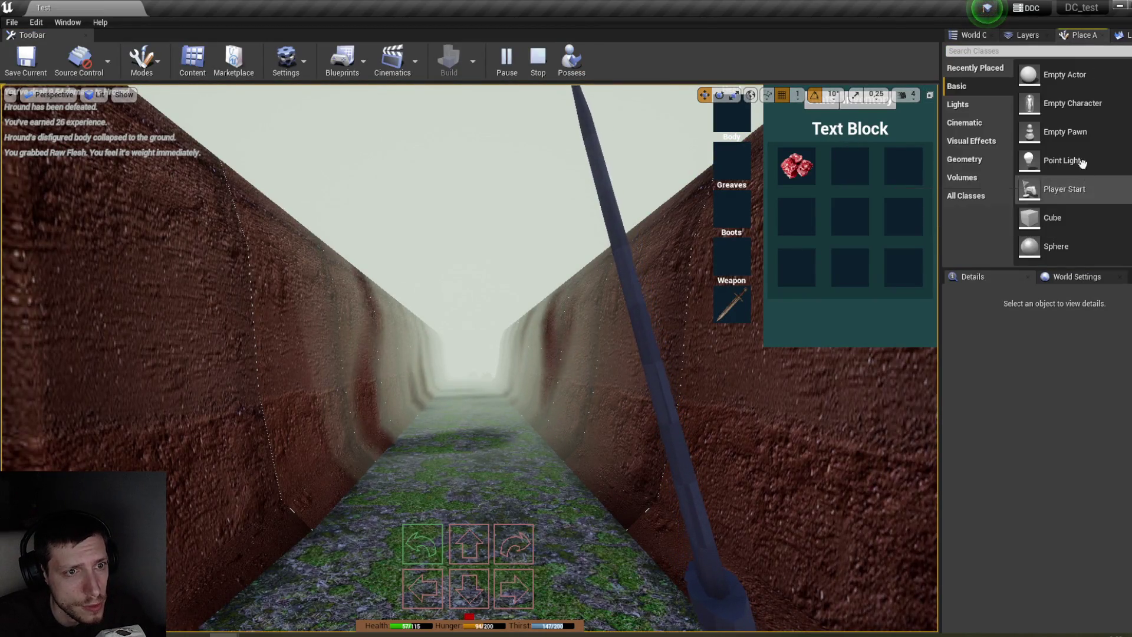
{"action": "scroll", "coordinate": [1081, 177], "scroll_direction": "down", "scroll_amount": 3}
{"action": "scroll", "coordinate": [1081, 234], "scroll_direction": "down", "scroll_amount": 1}
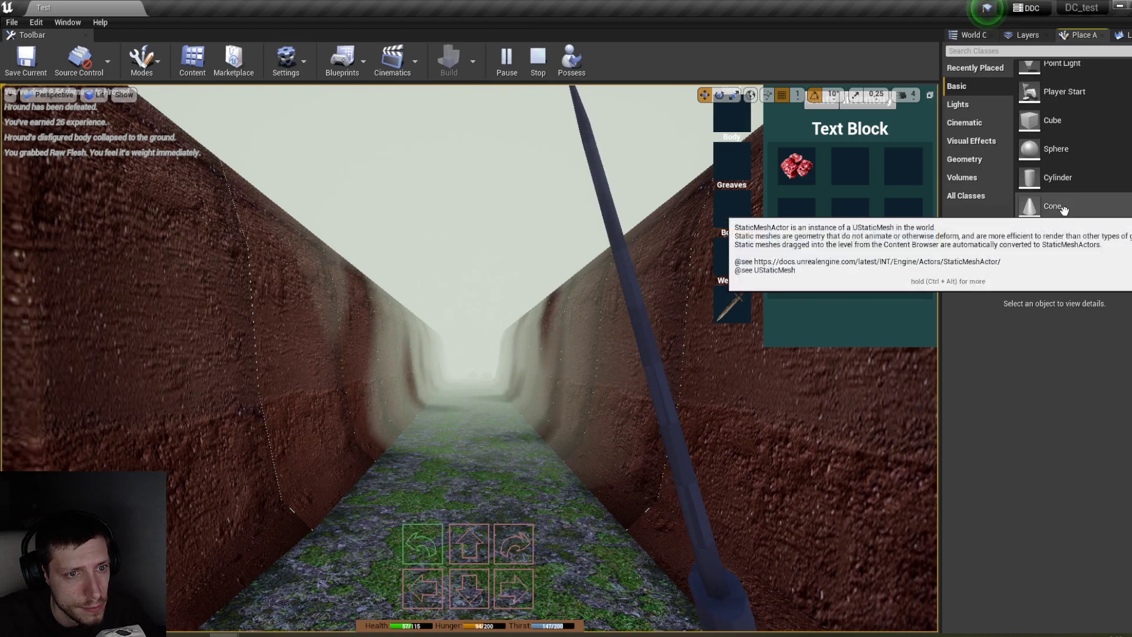
{"action": "left_click_drag", "start_coordinate": [575, 483], "coordinate": [518, 485]}
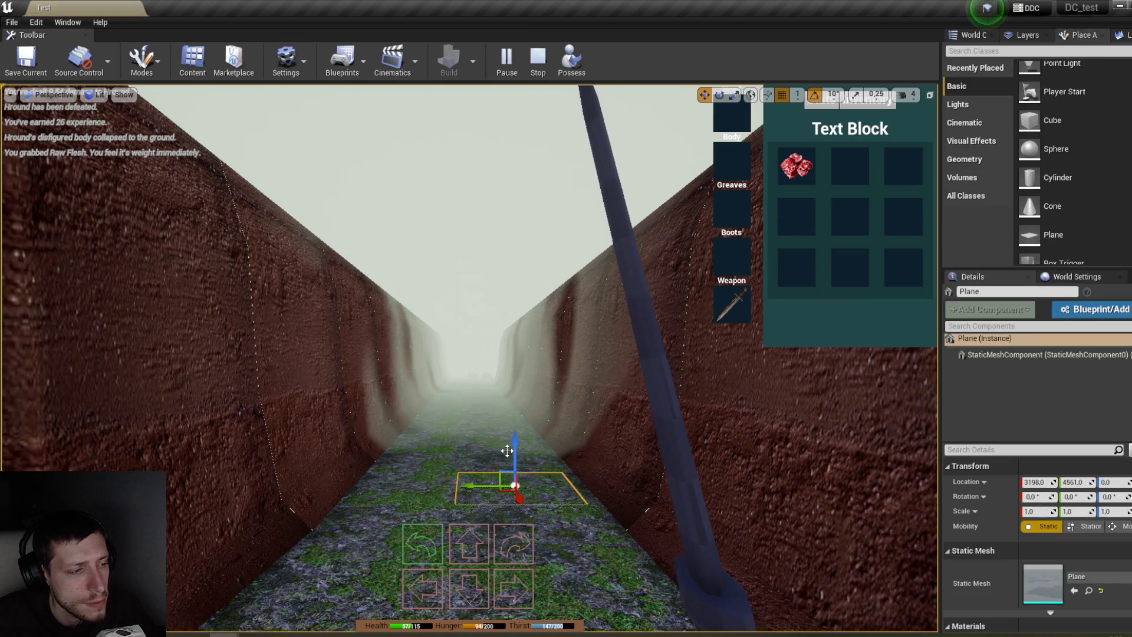
{"action": "left_click", "coordinate": [1113, 526]}
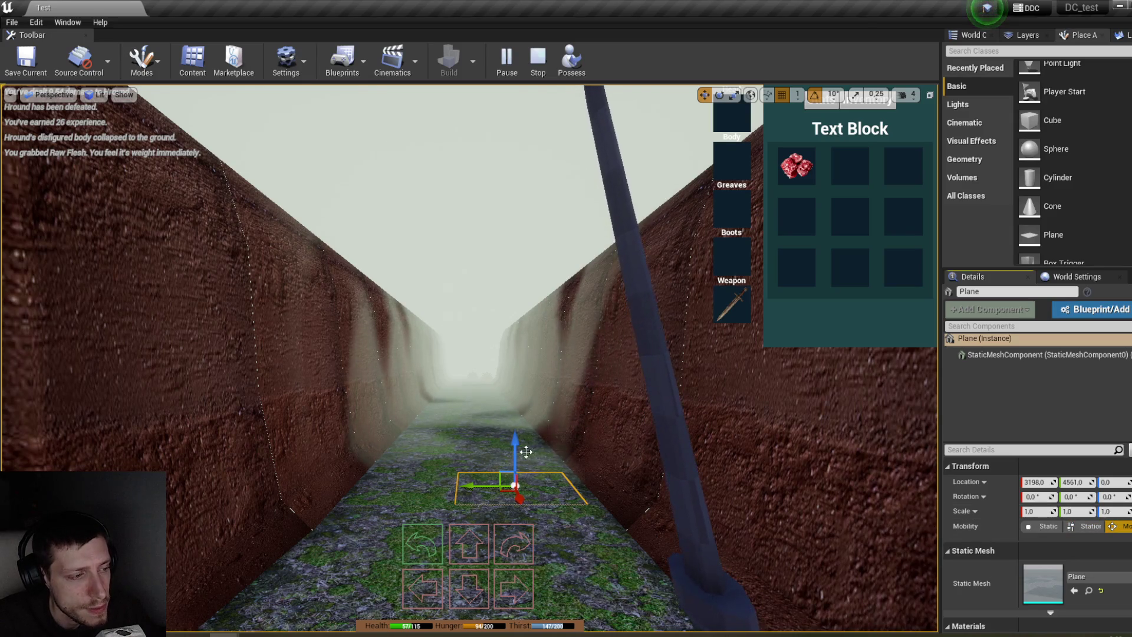
{"action": "scroll", "coordinate": [1085, 548], "scroll_direction": "down", "scroll_amount": 3}
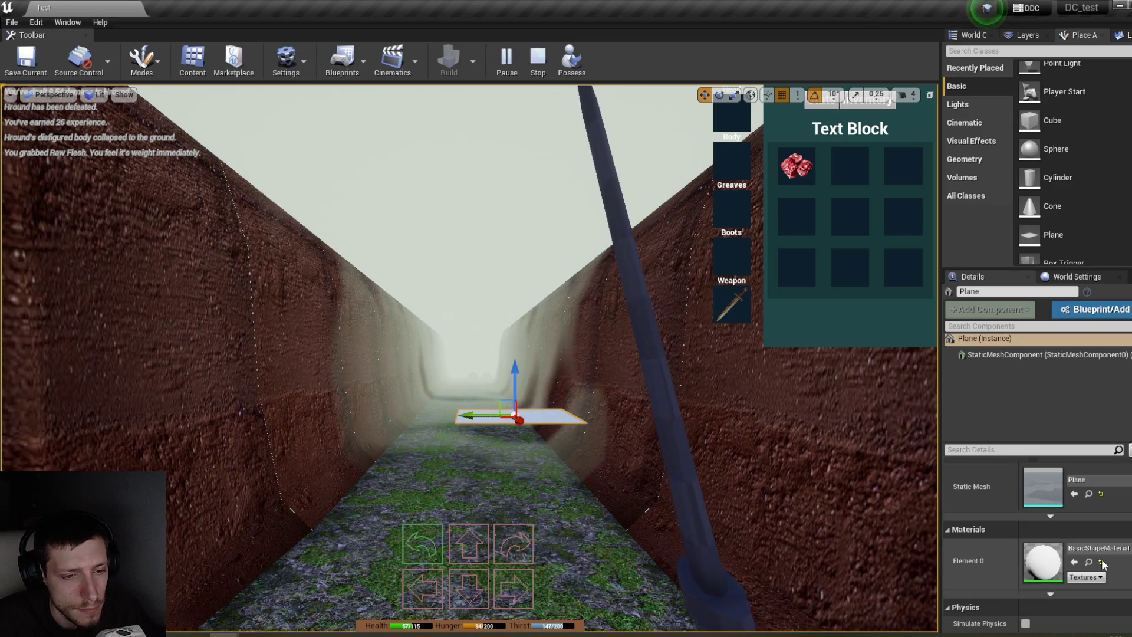
{"action": "left_click", "coordinate": [1099, 553]}
{"action": "left_click", "coordinate": [1026, 363]}
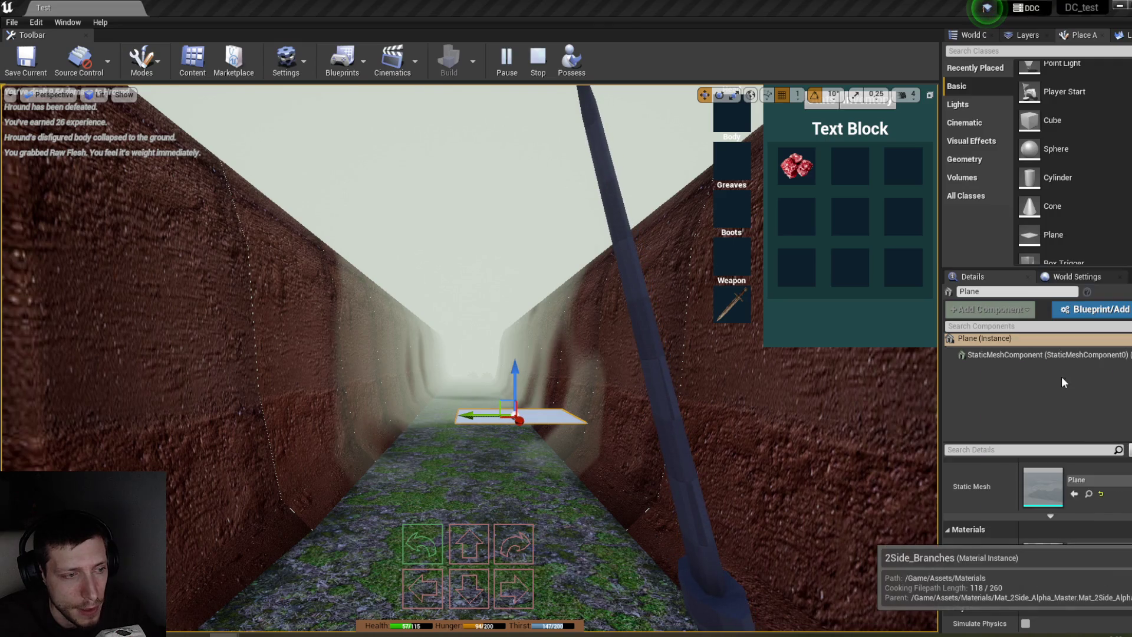
{"action": "left_click", "coordinate": [645, 425]}
Step: Spin the branches plane around its vertical axis into position
{"action": "left_click_drag", "start_coordinate": [644, 425], "coordinate": [645, 487]}
{"action": "scroll", "coordinate": [498, 384], "scroll_direction": "up", "scroll_amount": 5}
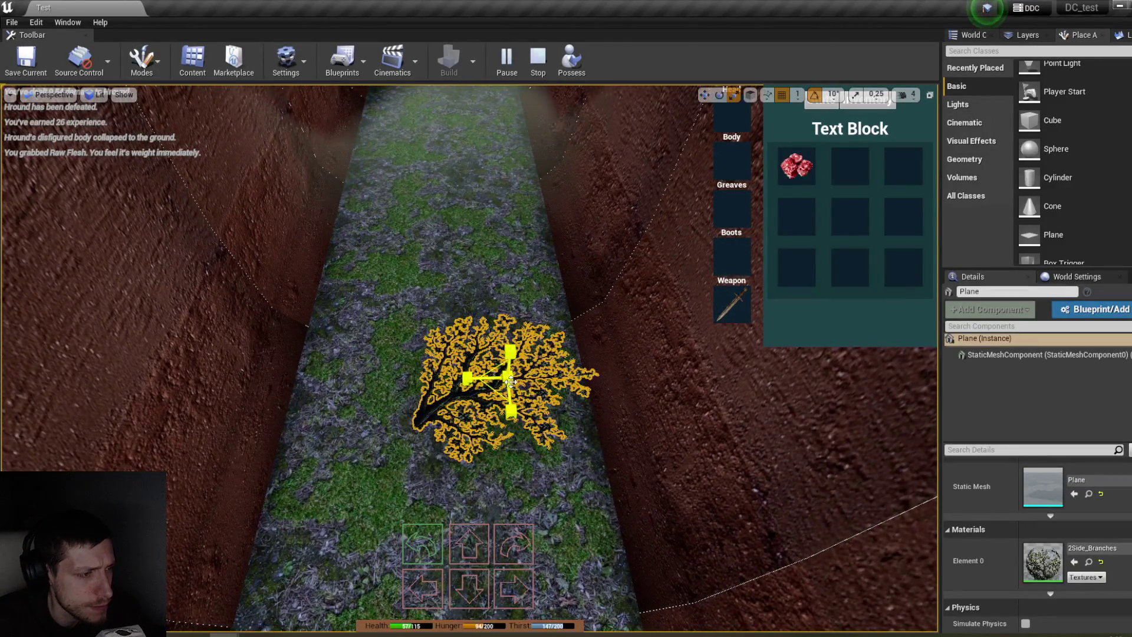
{"action": "scroll", "coordinate": [509, 377], "scroll_direction": "up", "scroll_amount": 3}
{"action": "key", "text": "w"}
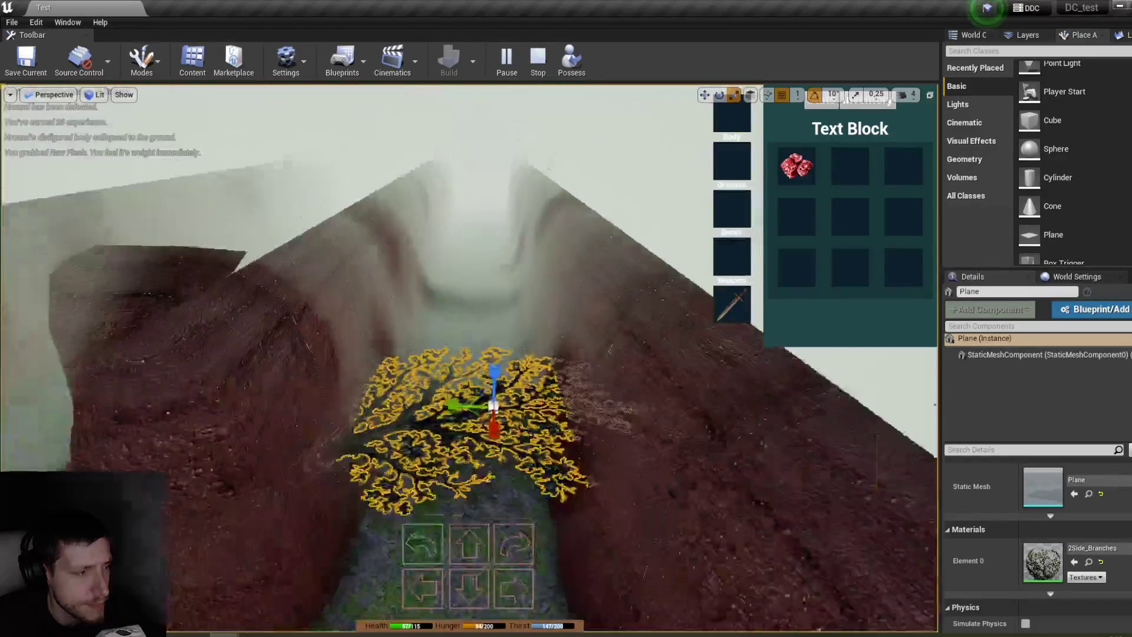
{"action": "scroll", "coordinate": [495, 406], "scroll_direction": "up", "scroll_amount": 2}
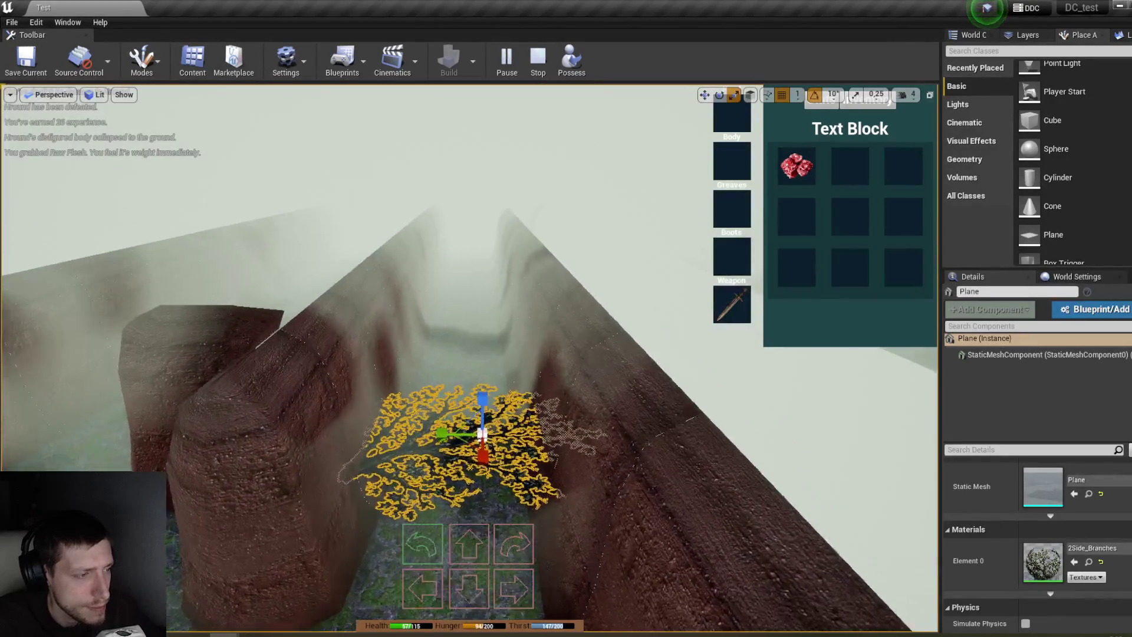
{"action": "key", "text": "e"}
{"action": "mouse_move", "coordinate": [487, 508]}
{"action": "left_mouse_down"}
{"action": "mouse_move", "coordinate": [563, 472]}
{"action": "mouse_move", "coordinate": [557, 463]}
{"action": "left_mouse_up"}
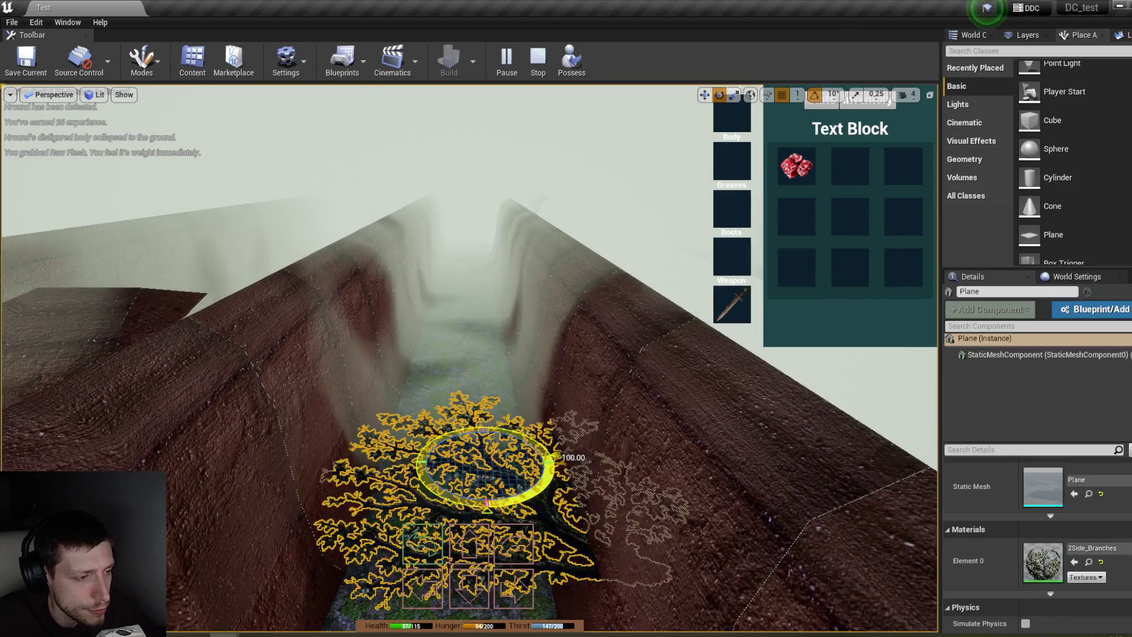
{"action": "left_click_drag", "start_coordinate": [471, 500], "coordinate": [511, 473]}
{"action": "mouse_move", "coordinate": [489, 432]}
{"action": "left_mouse_down"}
{"action": "mouse_move", "coordinate": [487, 448]}
{"action": "mouse_move", "coordinate": [495, 404]}
{"action": "left_mouse_up"}
Step: Raise the branches plane up and to the right and tilt it to a new angle
{"action": "key", "text": "w"}
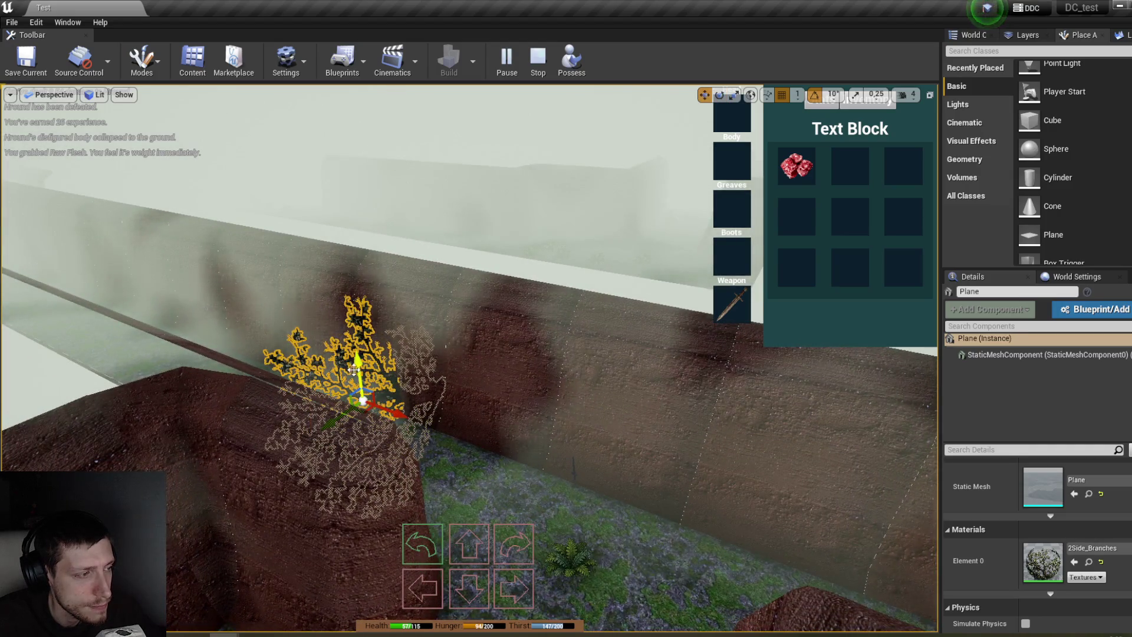
{"action": "mouse_move", "coordinate": [409, 395]}
{"action": "left_mouse_down"}
{"action": "mouse_move", "coordinate": [320, 189]}
{"action": "mouse_move", "coordinate": [455, 260]}
{"action": "mouse_move", "coordinate": [449, 236]}
{"action": "left_mouse_up"}
{"action": "key", "text": "e"}
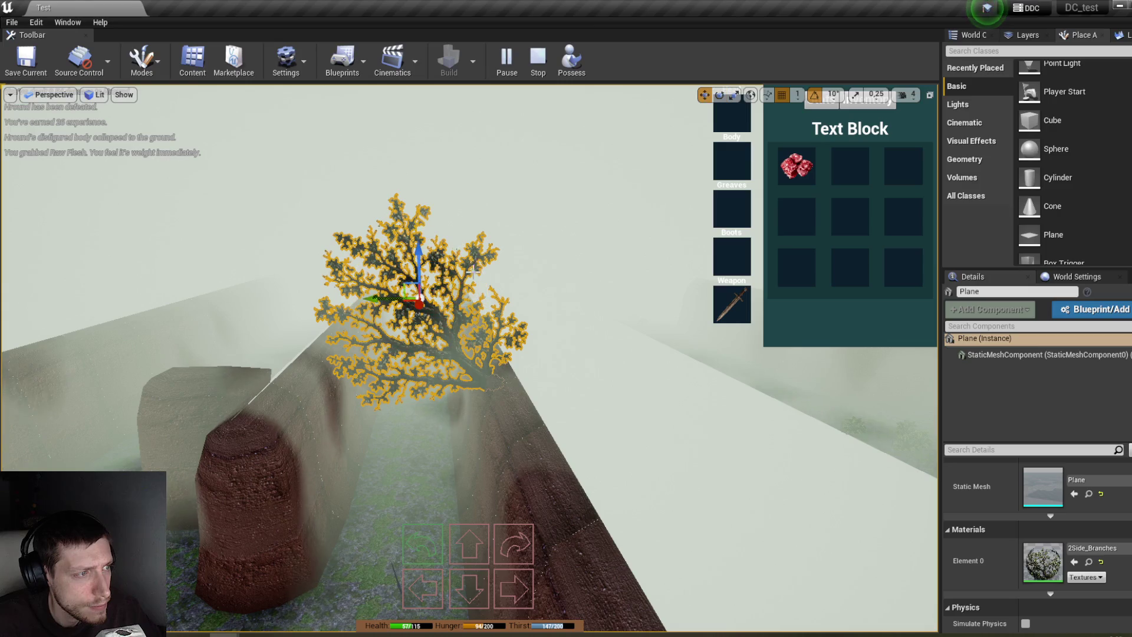
{"action": "mouse_move", "coordinate": [402, 284]}
{"action": "left_mouse_down"}
{"action": "mouse_move", "coordinate": [417, 292]}
{"action": "mouse_move", "coordinate": [487, 278]}
{"action": "mouse_move", "coordinate": [472, 252]}
{"action": "left_mouse_up"}
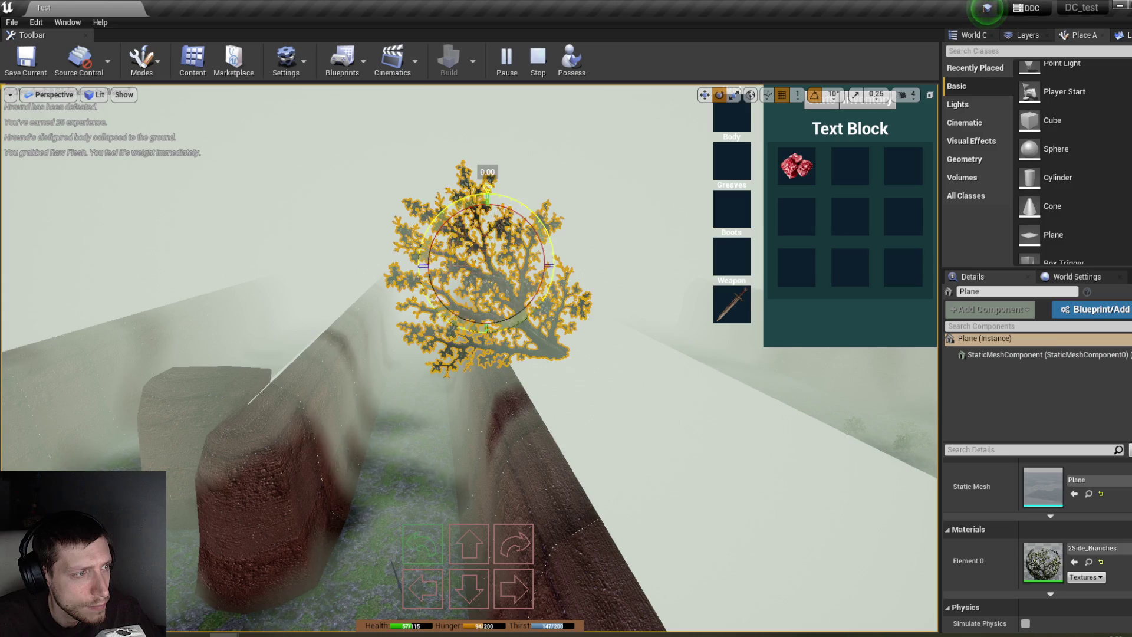
{"action": "left_click_drag", "start_coordinate": [487, 189], "coordinate": [471, 201]}
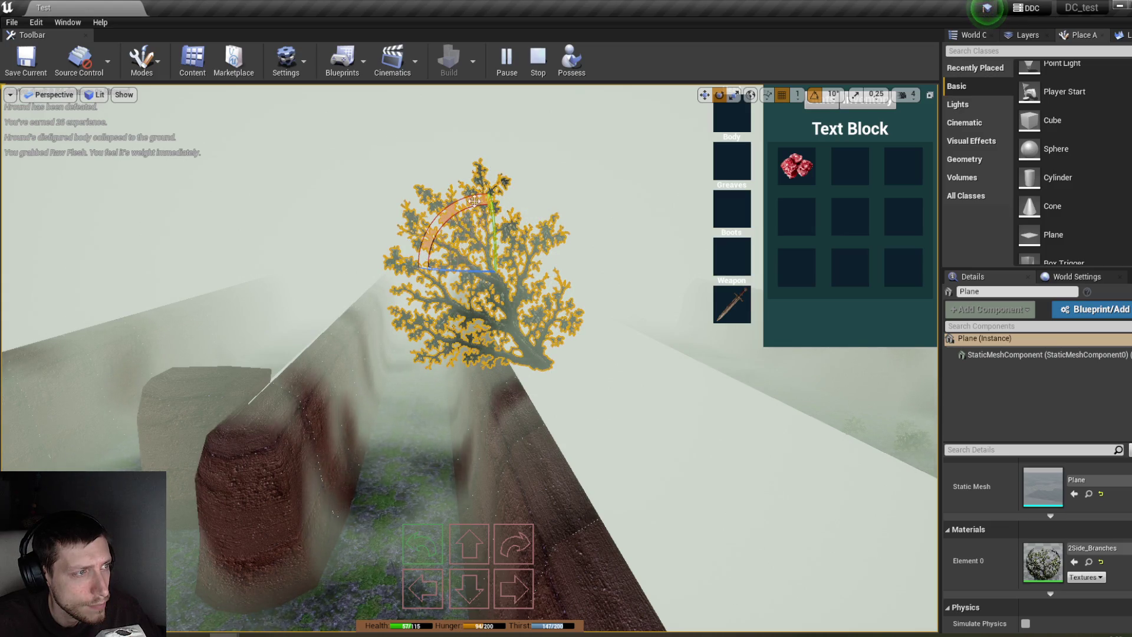
Step: Check the tree from the player's view, then rotate the branch plane by 10 degrees
{"action": "left_click", "coordinate": [570, 77]}
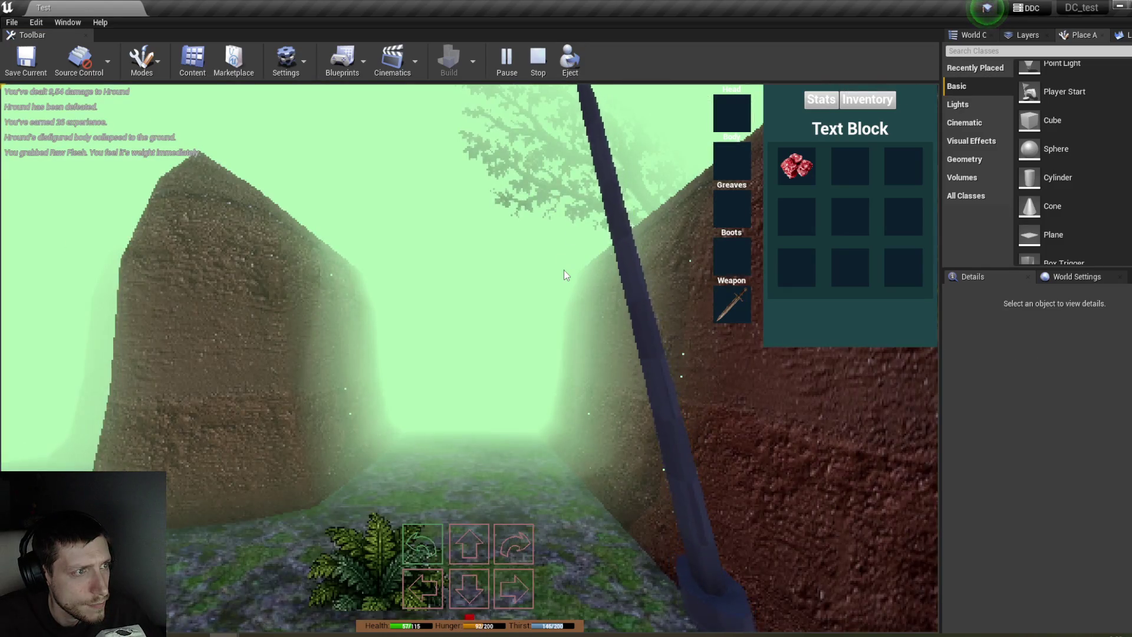
{"action": "left_click", "coordinate": [570, 59]}
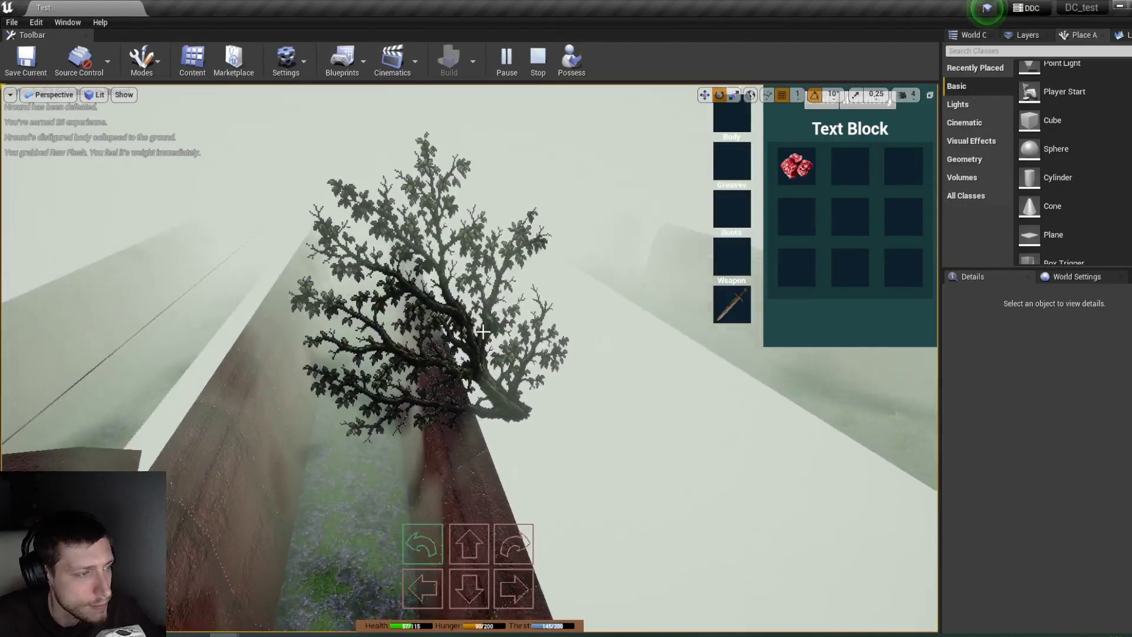
{"action": "left_click", "coordinate": [472, 346]}
{"action": "mouse_move", "coordinate": [472, 346]}
{"action": "left_mouse_down"}
{"action": "mouse_move", "coordinate": [526, 293]}
{"action": "mouse_move", "coordinate": [522, 372]}
{"action": "mouse_move", "coordinate": [519, 331]}
{"action": "mouse_move", "coordinate": [494, 324]}
{"action": "left_mouse_up"}
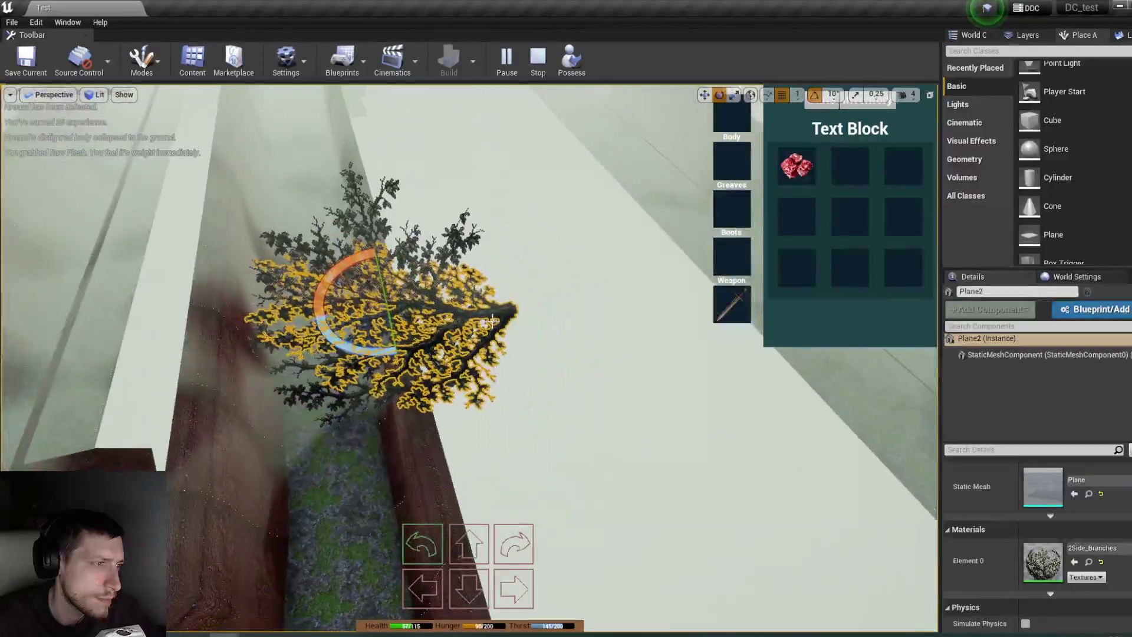
{"action": "mouse_move", "coordinate": [416, 246]}
{"action": "left_mouse_down"}
{"action": "mouse_move", "coordinate": [413, 260]}
{"action": "mouse_move", "coordinate": [422, 251]}
{"action": "left_mouse_up"}
{"action": "left_click_drag", "start_coordinate": [421, 387], "coordinate": [420, 388]}
{"action": "key", "text": "w"}
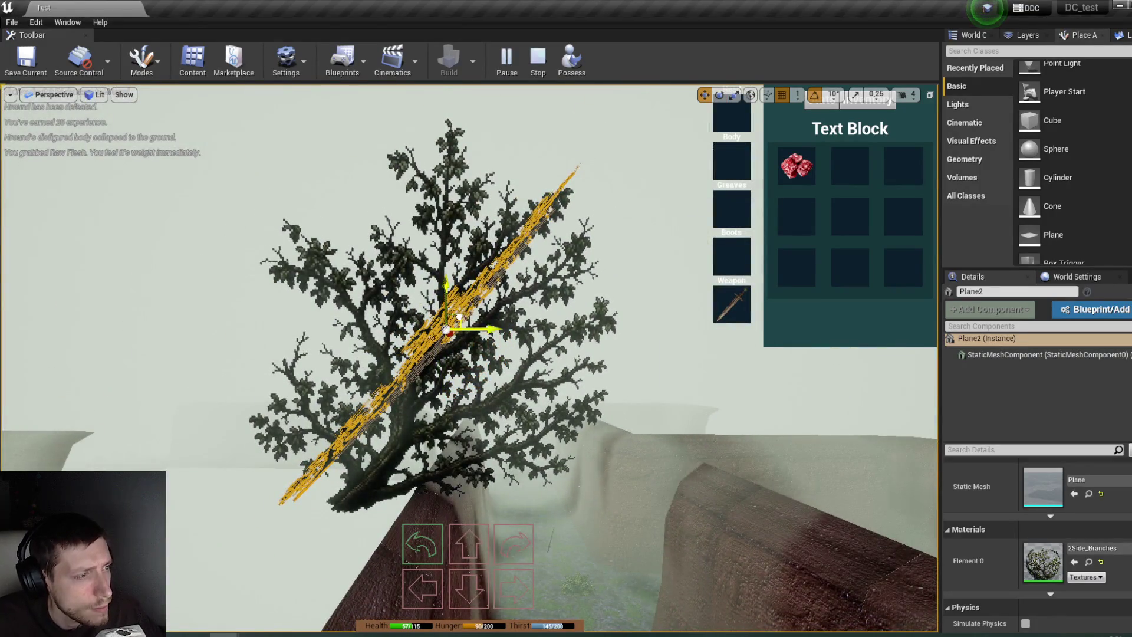
{"action": "left_click_drag", "start_coordinate": [507, 362], "coordinate": [508, 370]}
{"action": "left_click_drag", "start_coordinate": [428, 416], "coordinate": [428, 416]}
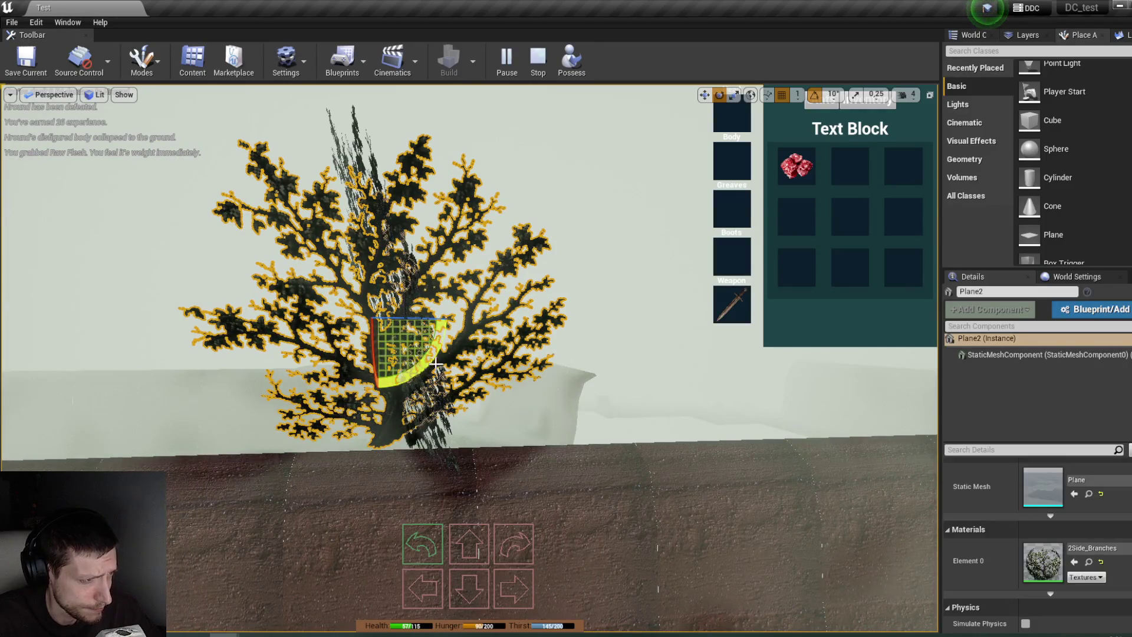
{"action": "mouse_move", "coordinate": [430, 367]}
{"action": "left_mouse_down"}
{"action": "mouse_move", "coordinate": [449, 307]}
{"action": "mouse_move", "coordinate": [455, 333]}
{"action": "left_mouse_up"}
Step: Recheck from the player's view, rotate Plane and Plane2 together, then possess the player
{"action": "left_click", "coordinate": [583, 68]}
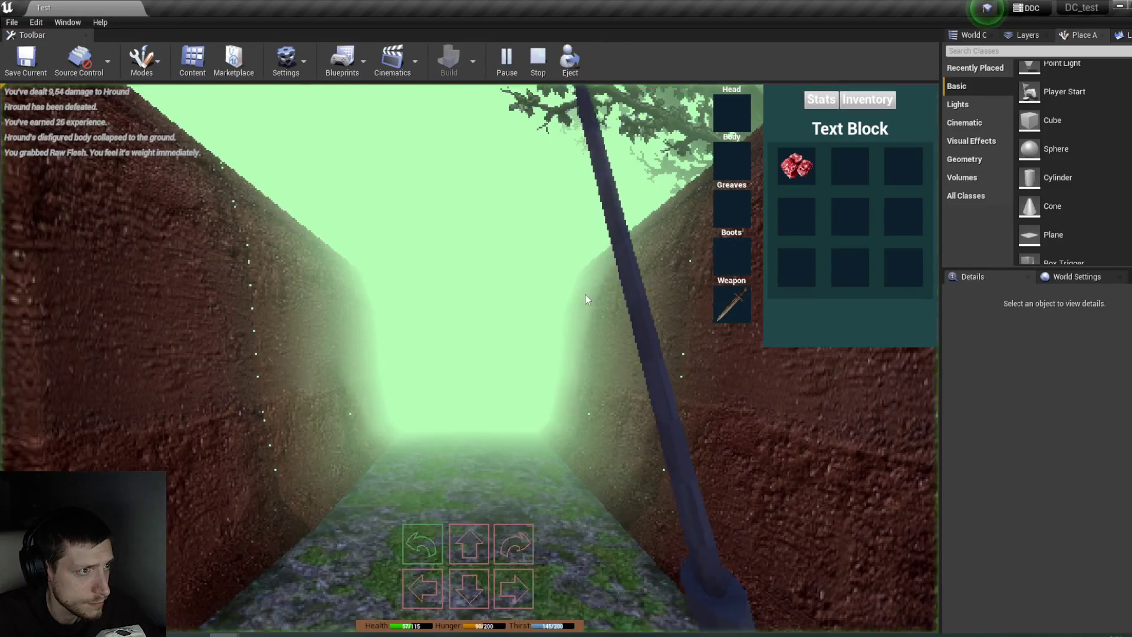
{"action": "left_click", "coordinate": [571, 66]}
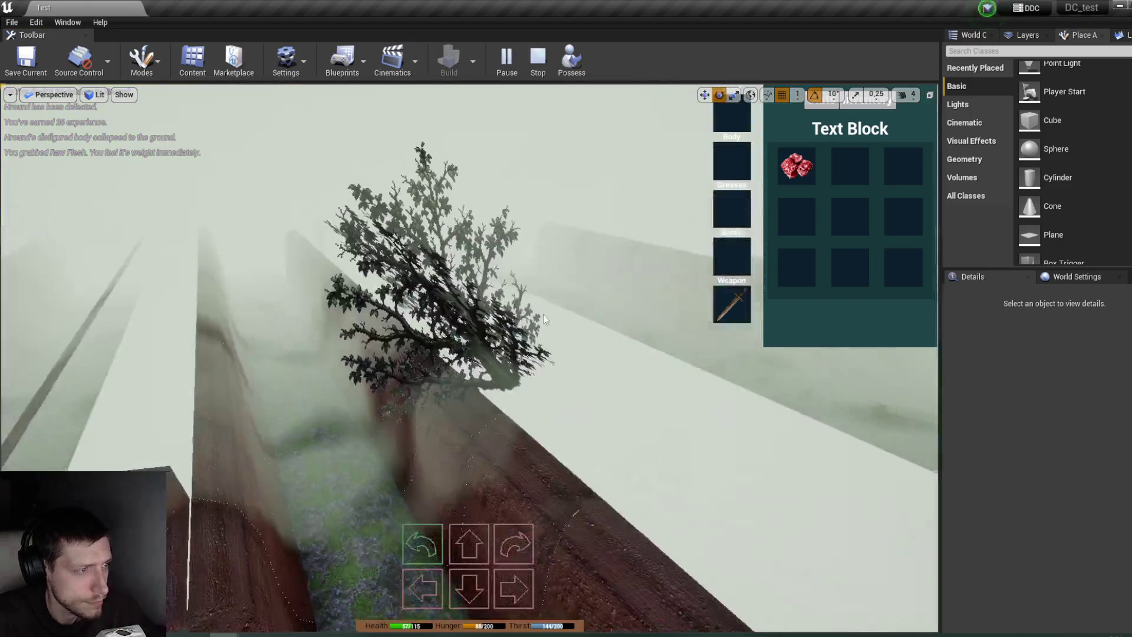
{"action": "left_click", "coordinate": [483, 343]}
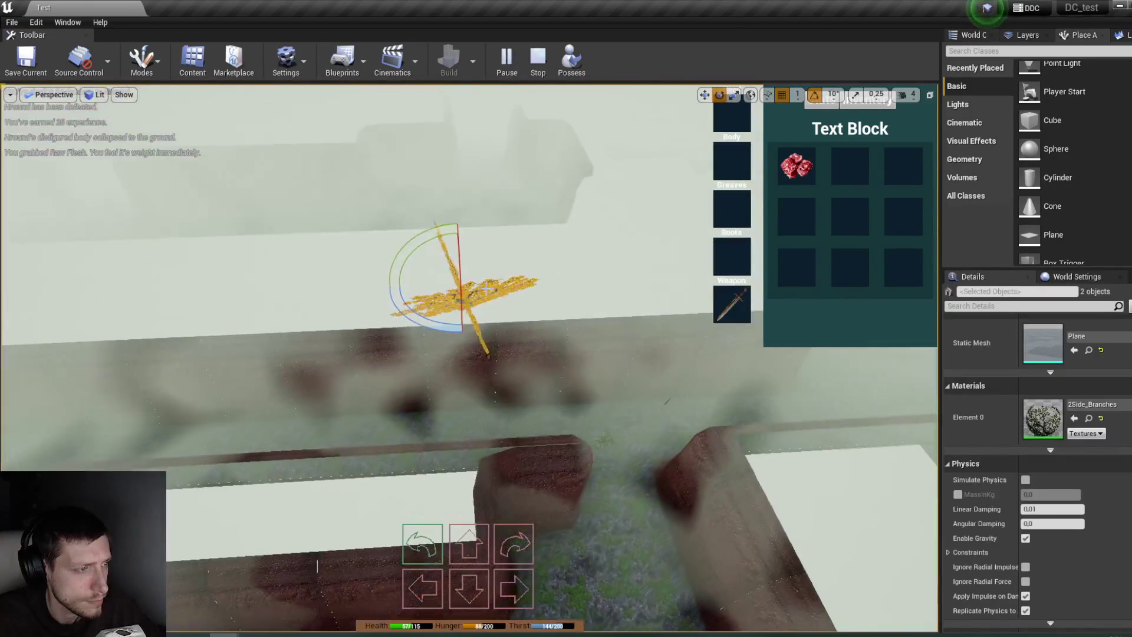
{"action": "key", "text": "w"}
{"action": "left_click", "coordinate": [479, 310], "text": "ctrl"}
{"action": "left_click_drag", "start_coordinate": [457, 330], "coordinate": [513, 259]}
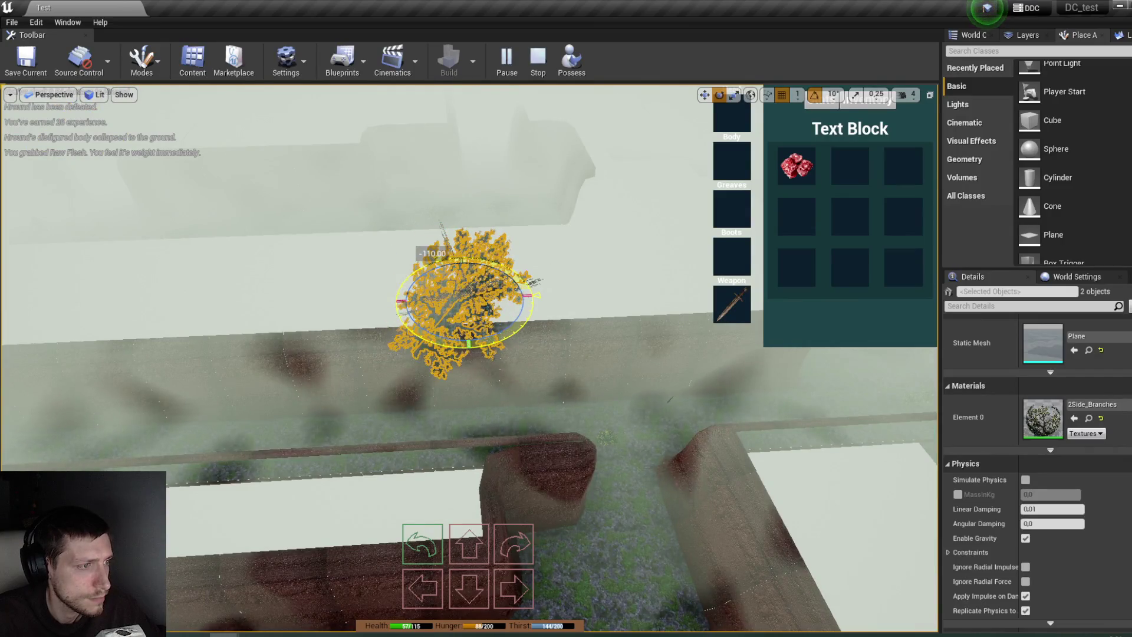
{"action": "key", "text": "w"}
{"action": "left_click_drag", "start_coordinate": [466, 376], "coordinate": [444, 293]}
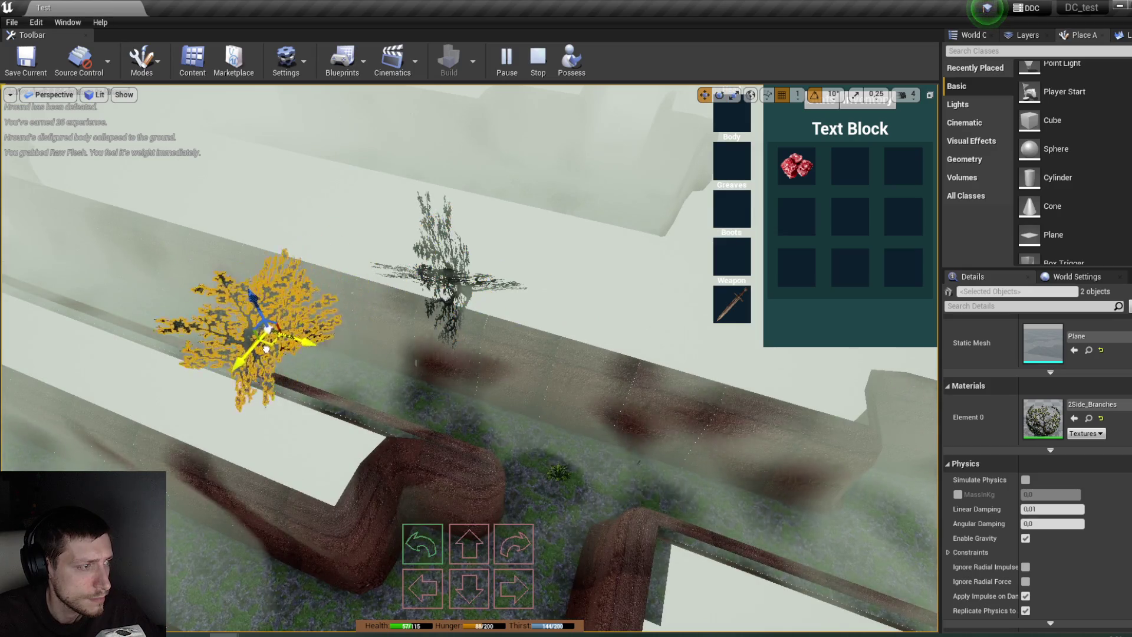
{"action": "mouse_move", "coordinate": [313, 375]}
{"action": "left_mouse_down"}
{"action": "mouse_move", "coordinate": [330, 354]}
{"action": "mouse_move", "coordinate": [307, 365]}
{"action": "mouse_move", "coordinate": [330, 371]}
{"action": "left_mouse_up"}
{"action": "mouse_move", "coordinate": [479, 326]}
{"action": "left_mouse_down"}
{"action": "mouse_move", "coordinate": [532, 367]}
{"action": "mouse_move", "coordinate": [496, 295]}
{"action": "left_mouse_up"}
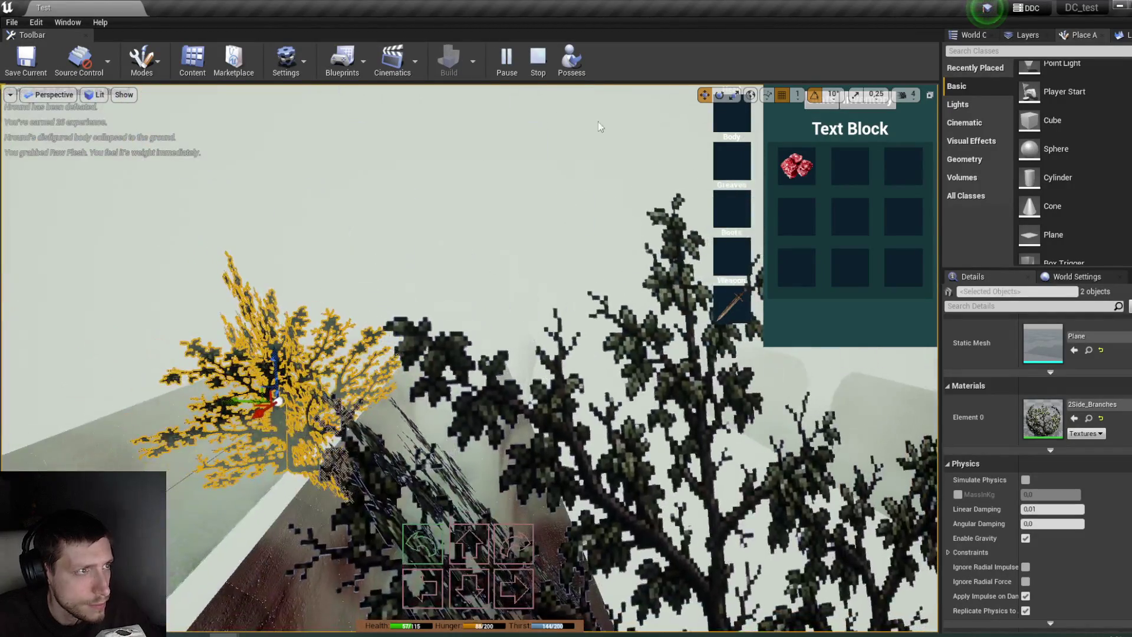
{"action": "left_click", "coordinate": [570, 59]}
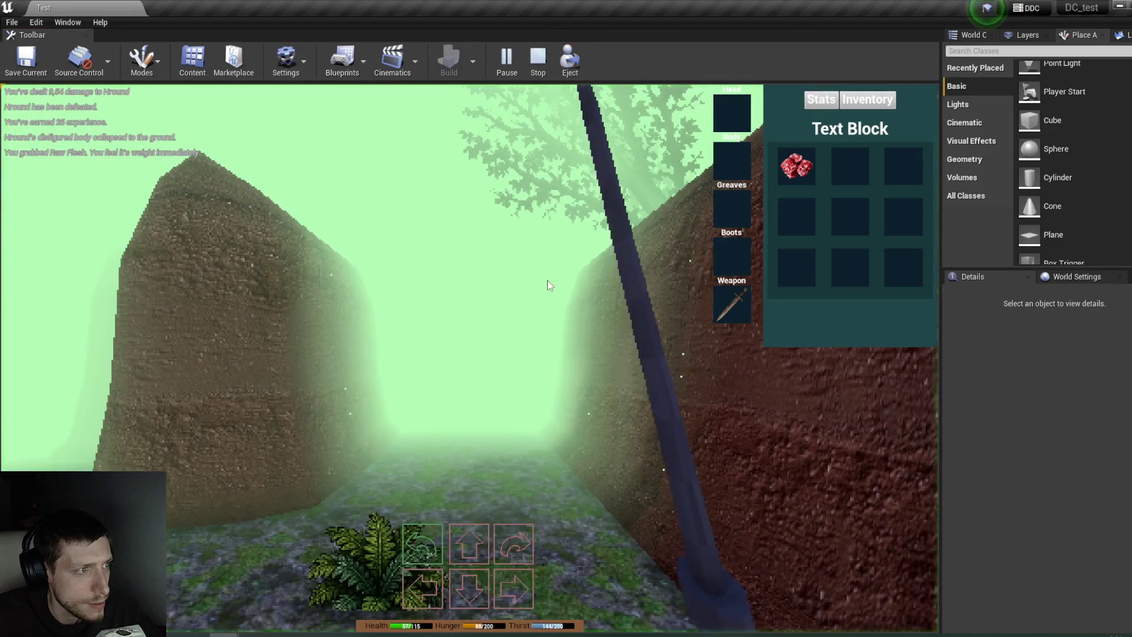
Step: Walk the player out of the corridor, into the walled corridor, then end play to show 44 mobility warnings
{"action": "key", "text": "w"}
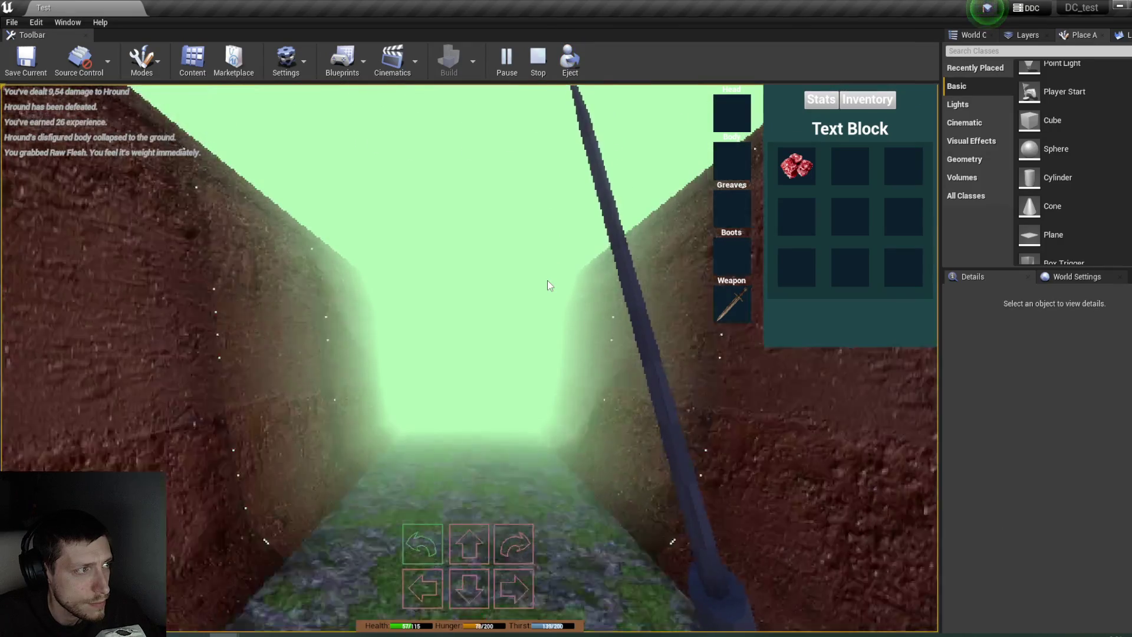
{"action": "key", "text": "w"}
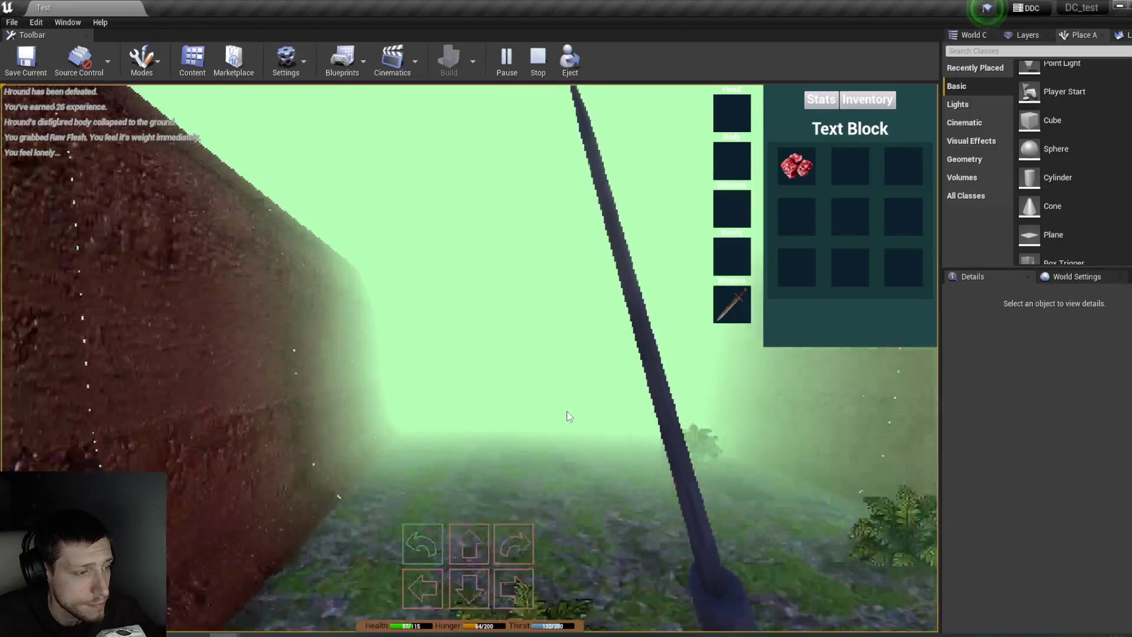
{"action": "key", "text": "q"}
{"action": "key", "text": "w"}
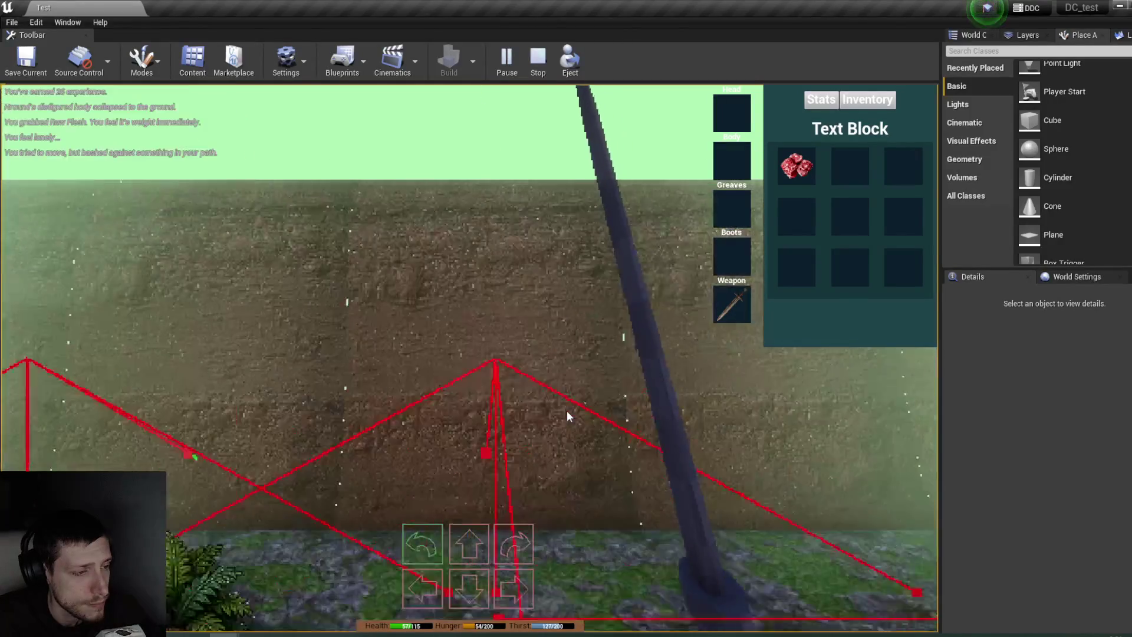
{"action": "key", "text": "e"}
{"action": "key", "text": "w"}
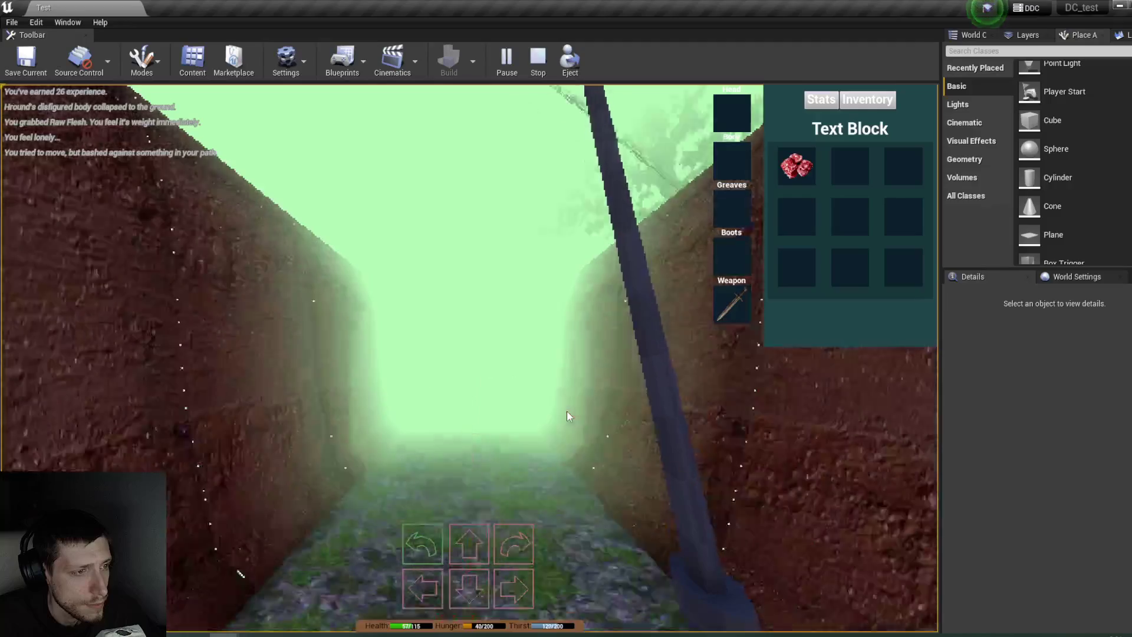
{"action": "key", "text": "Escape"}
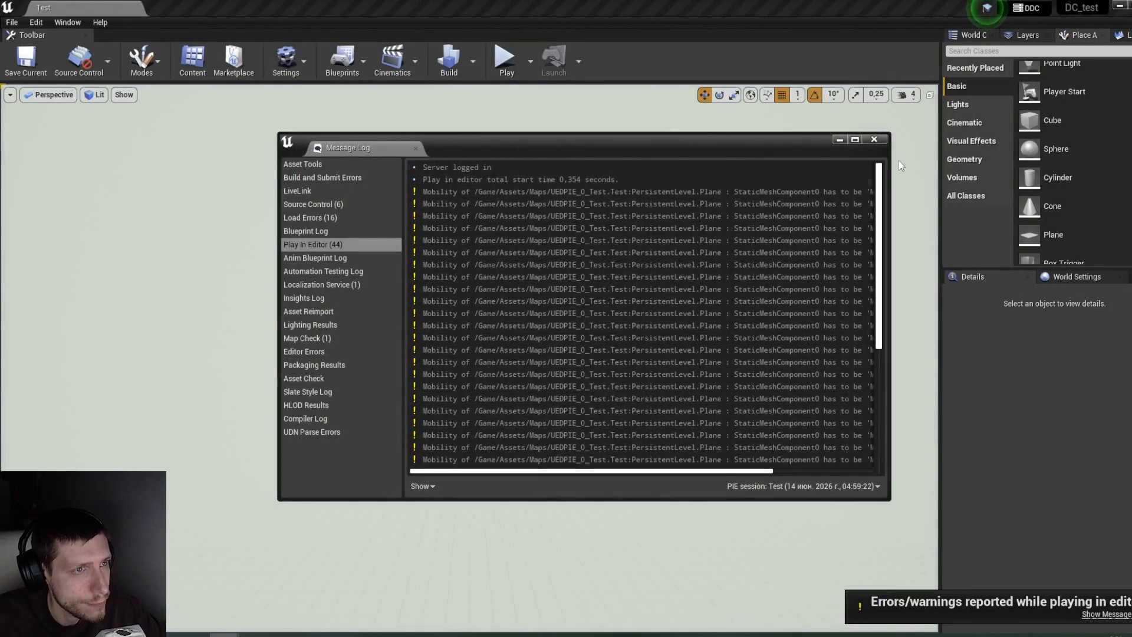
Step: Close the Message Log, save the current level, and start a new play session
{"action": "left_click", "coordinate": [874, 139]}
{"action": "left_click", "coordinate": [12, 22]}
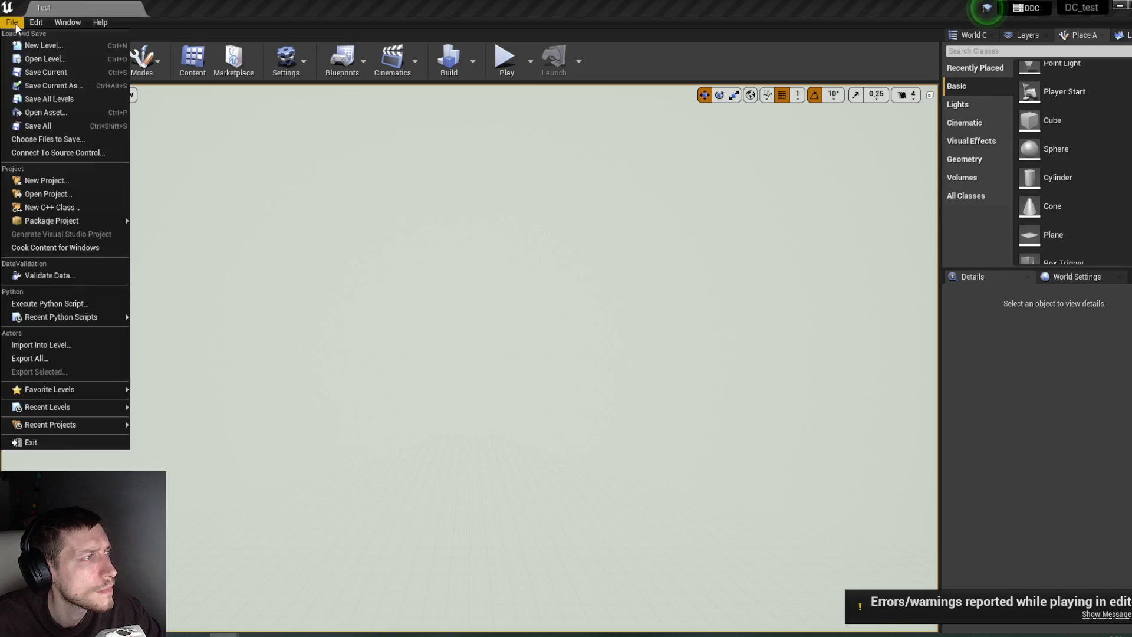
{"action": "left_click", "coordinate": [38, 126]}
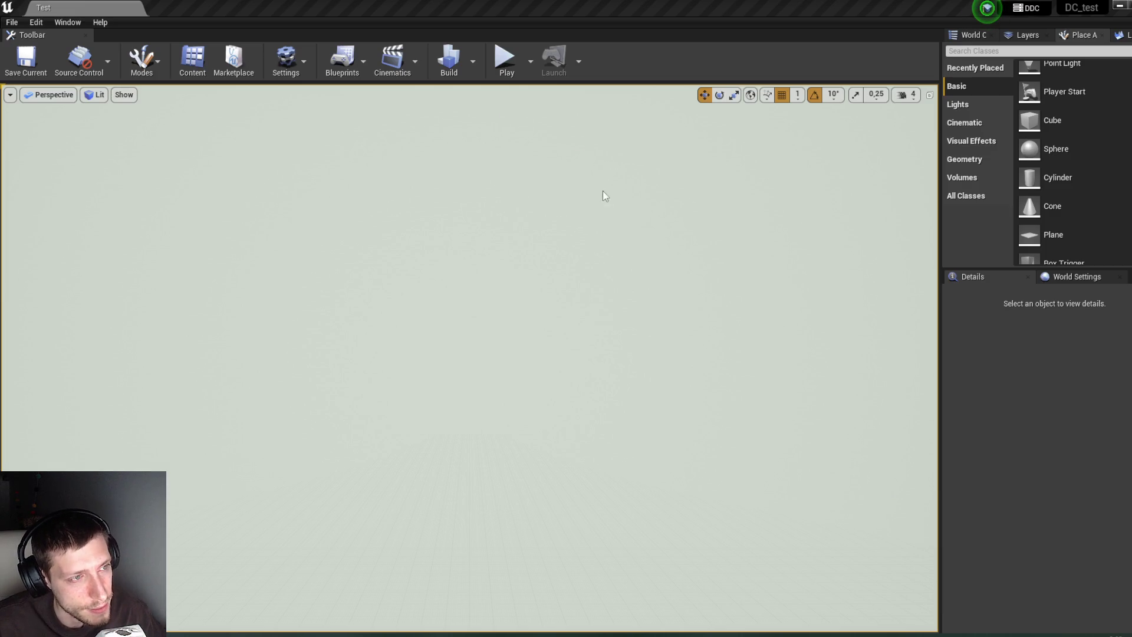
{"action": "left_click", "coordinate": [506, 72]}
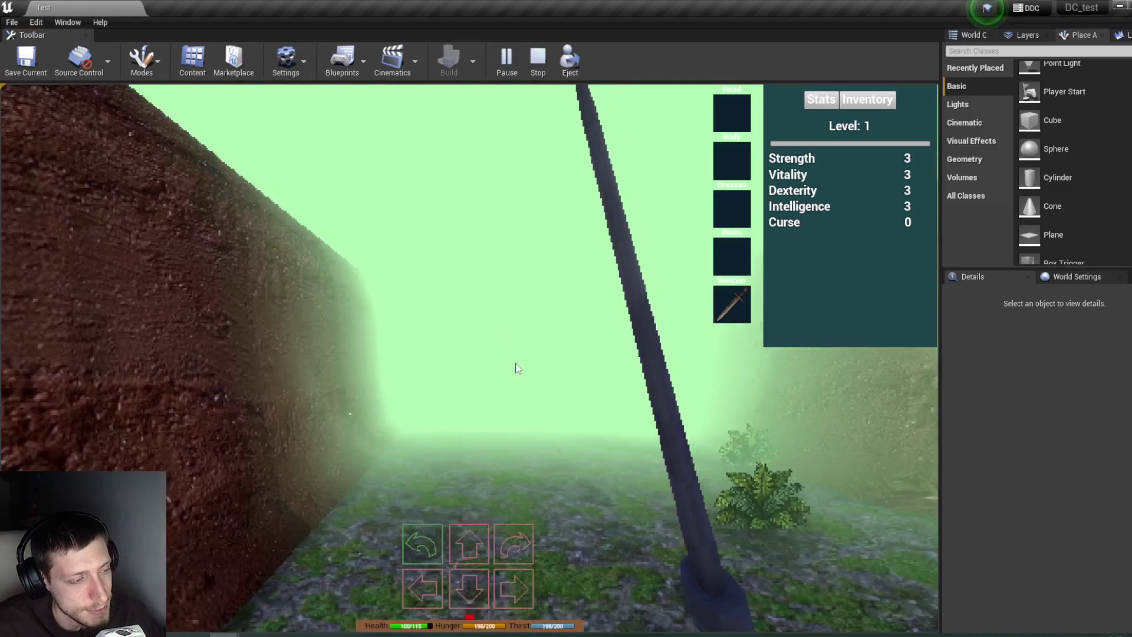
Step: Eject from the player and drop a new plane on the path with the Grass_mat material
{"action": "key", "text": "e"}
{"action": "key", "text": "e"}
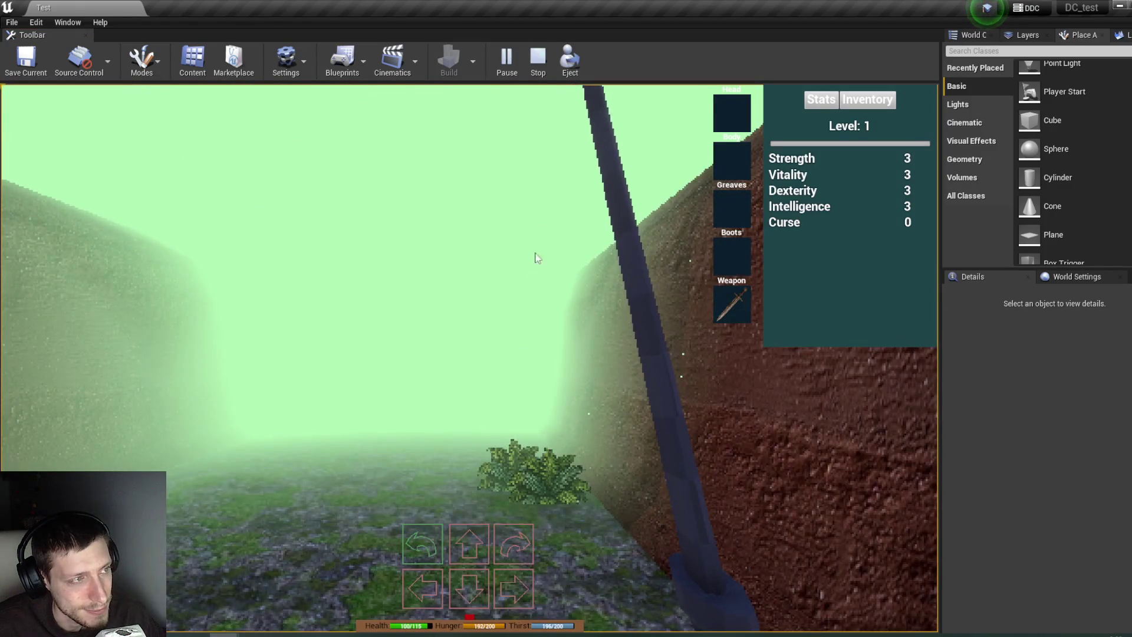
{"action": "left_click", "coordinate": [577, 71]}
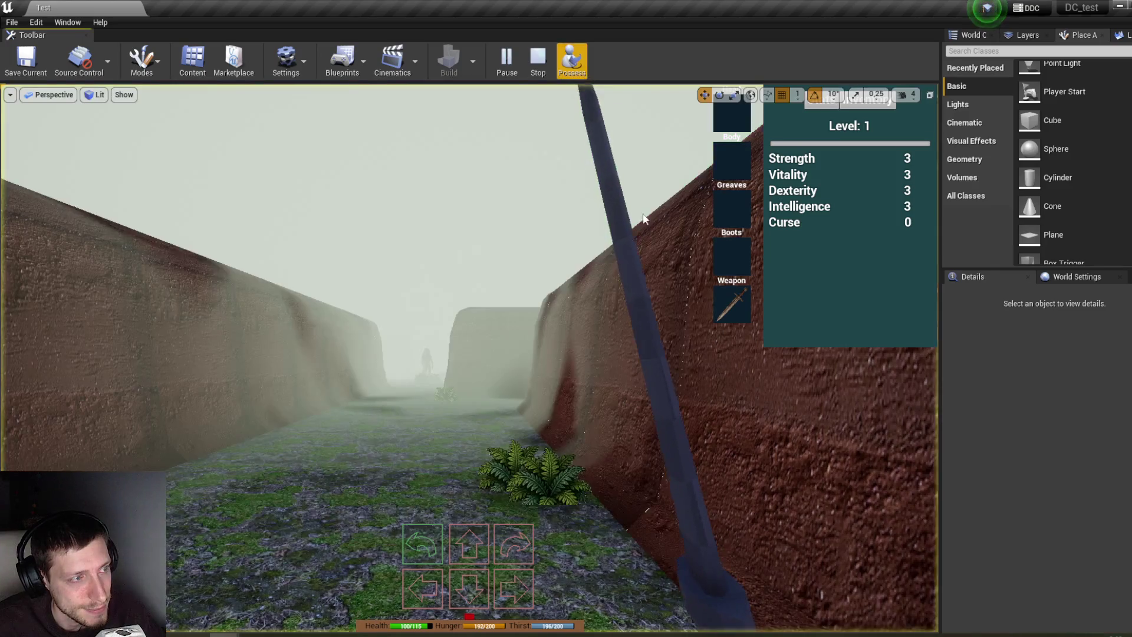
{"action": "left_click_drag", "start_coordinate": [1062, 227], "coordinate": [475, 488]}
{"action": "scroll", "coordinate": [1066, 498], "scroll_direction": "up", "scroll_amount": 2}
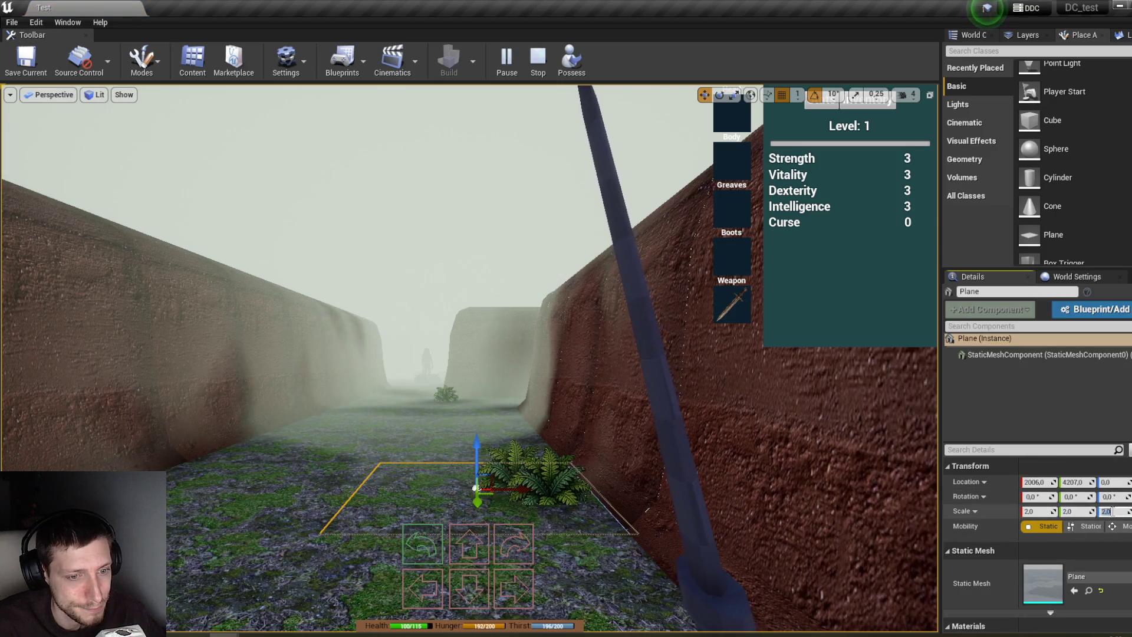
{"action": "scroll", "coordinate": [1096, 569], "scroll_direction": "down", "scroll_amount": 2}
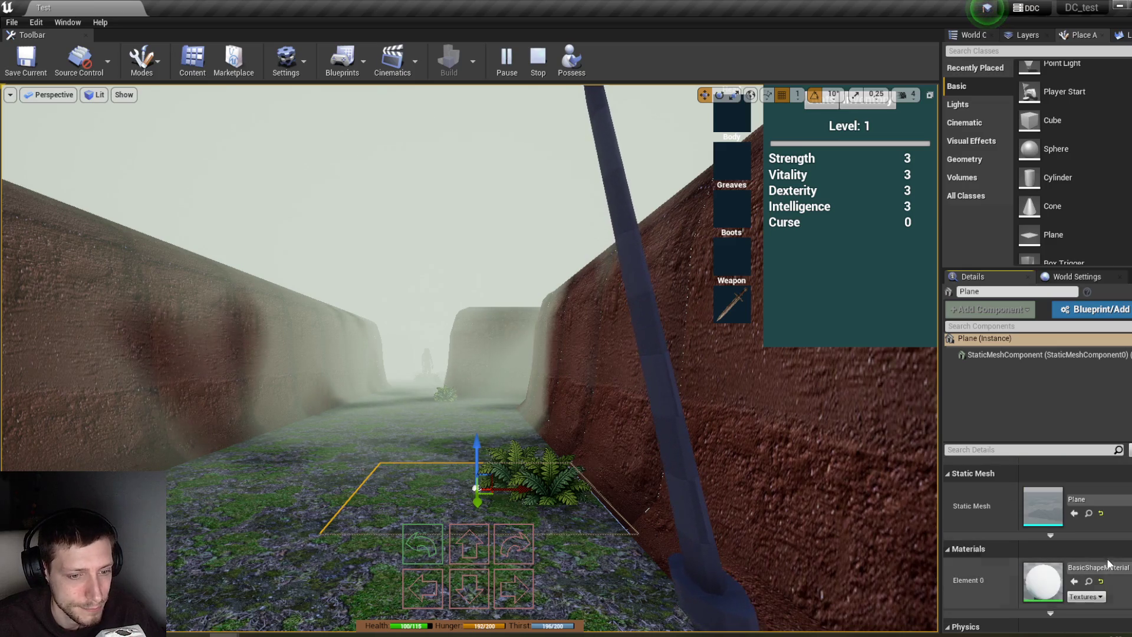
{"action": "left_click", "coordinate": [1108, 566]}
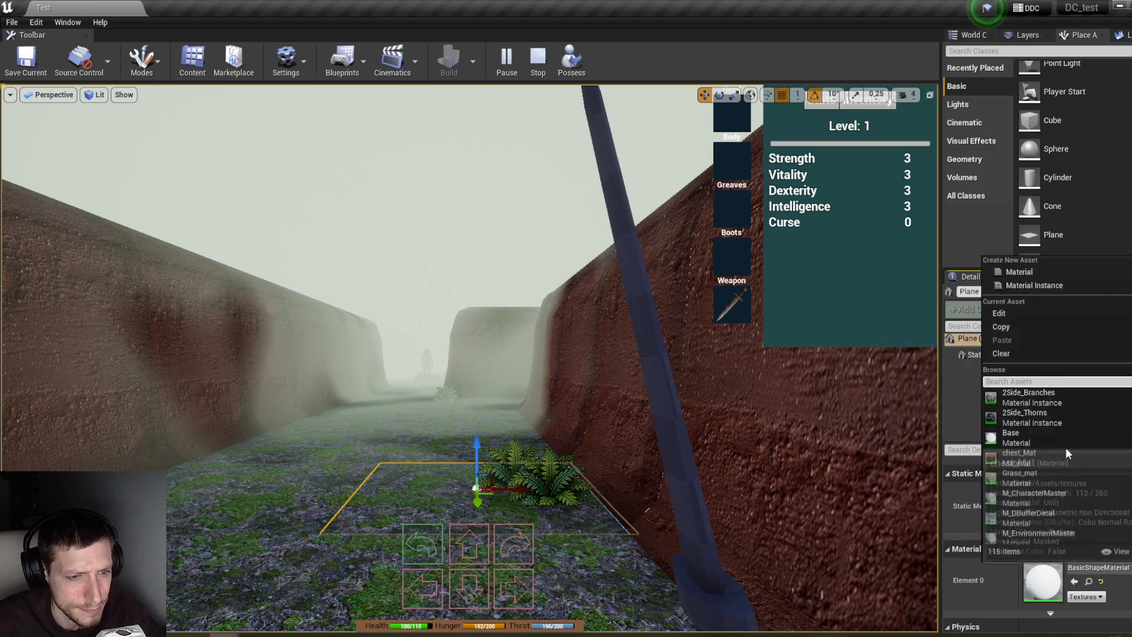
{"action": "left_click", "coordinate": [1065, 482]}
Step: Move the grass plane along the path and place an upright 90° copy beside the wall
{"action": "left_click_drag", "start_coordinate": [491, 479], "coordinate": [479, 391]}
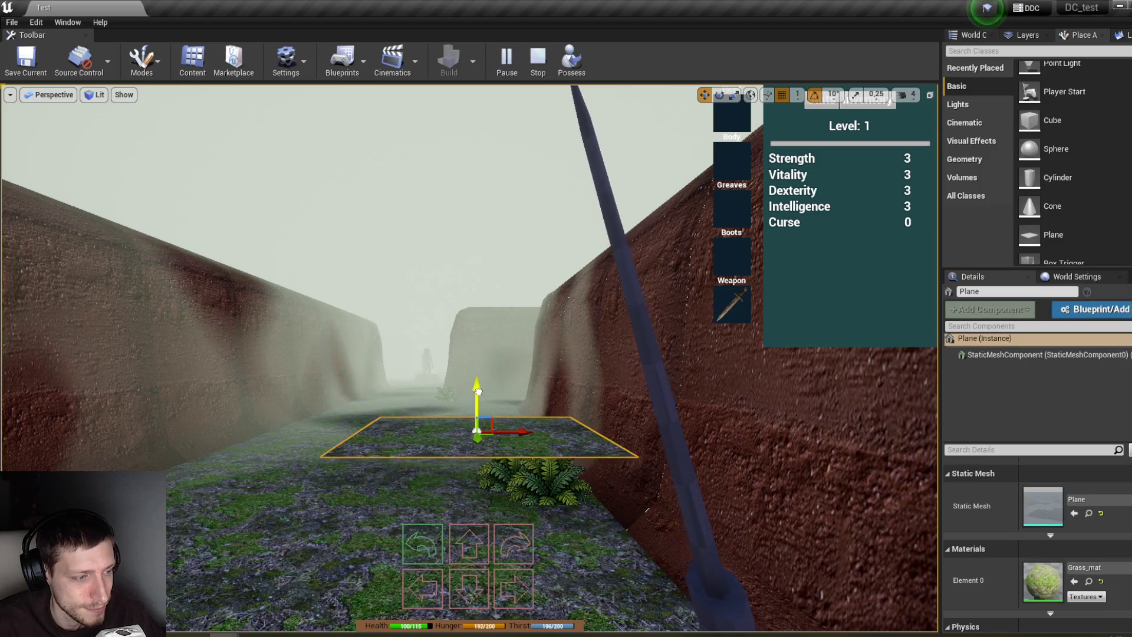
{"action": "mouse_move", "coordinate": [570, 457]}
{"action": "left_mouse_down"}
{"action": "mouse_move", "coordinate": [590, 424]}
{"action": "mouse_move", "coordinate": [571, 470]}
{"action": "left_mouse_up"}
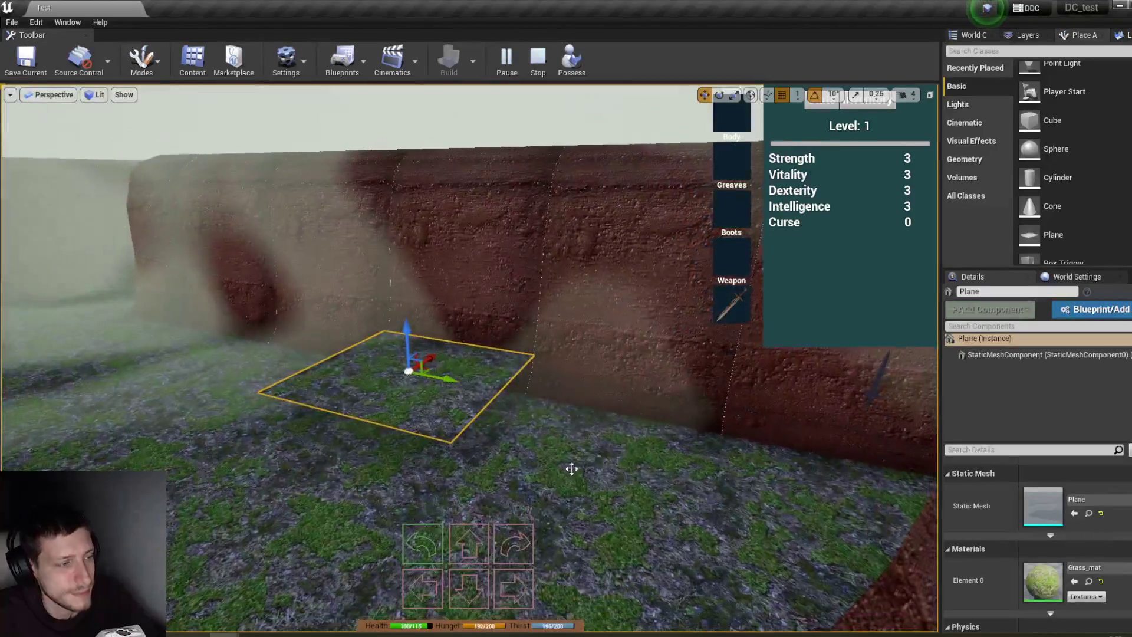
{"action": "key", "text": "e"}
{"action": "left_click_drag", "start_coordinate": [437, 352], "coordinate": [453, 349], "text": "alt"}
{"action": "key", "text": "w"}
{"action": "mouse_move", "coordinate": [455, 399]}
{"action": "left_mouse_down"}
{"action": "mouse_move", "coordinate": [560, 415]}
{"action": "mouse_move", "coordinate": [541, 404]}
{"action": "left_mouse_up"}
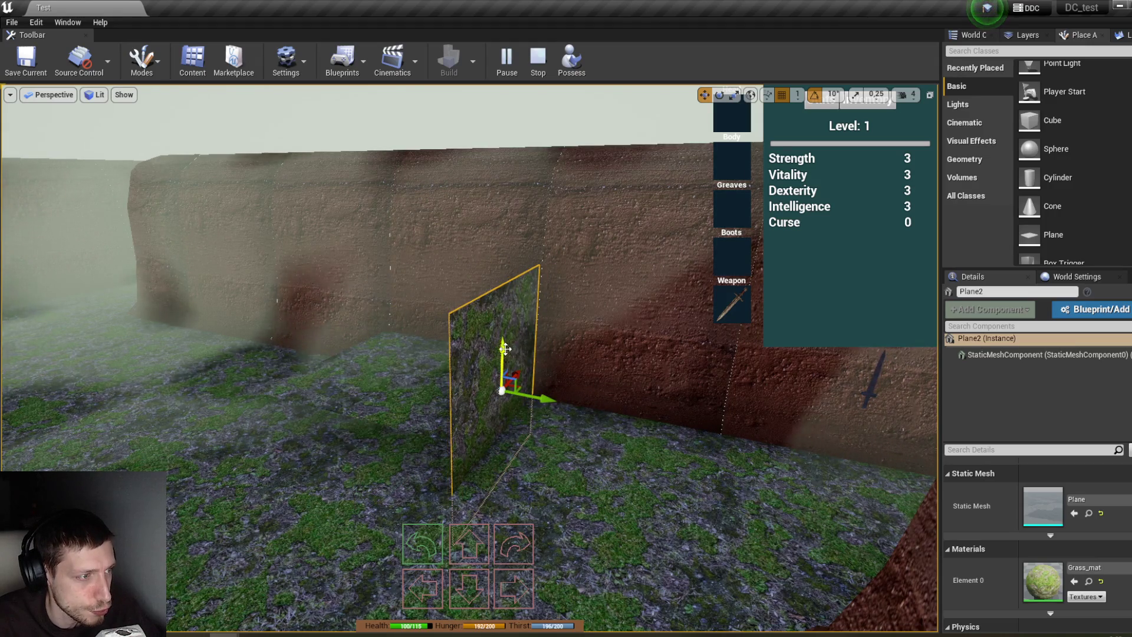
Step: Browse the Element 0 material list and apply MI_PlasterWall to the test plane
{"action": "left_click", "coordinate": [1073, 575]}
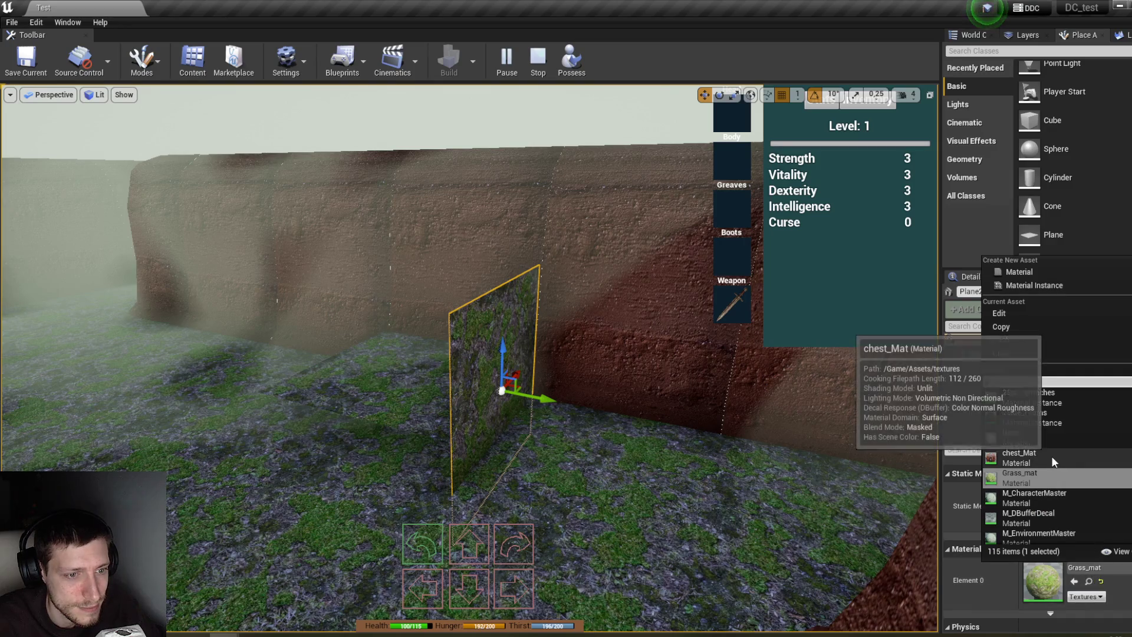
{"action": "scroll", "coordinate": [1052, 455], "scroll_direction": "down", "scroll_amount": 5}
{"action": "scroll", "coordinate": [1053, 456], "scroll_direction": "down", "scroll_amount": 3}
{"action": "scroll", "coordinate": [1047, 425], "scroll_direction": "up", "scroll_amount": 2}
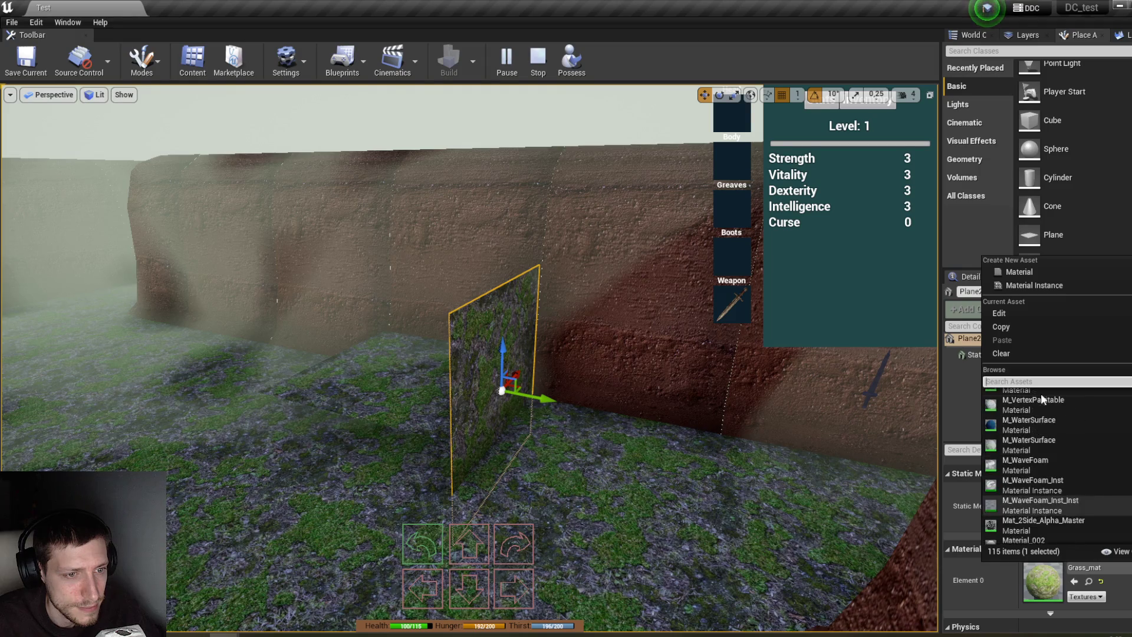
{"action": "type", "text": "ear"}
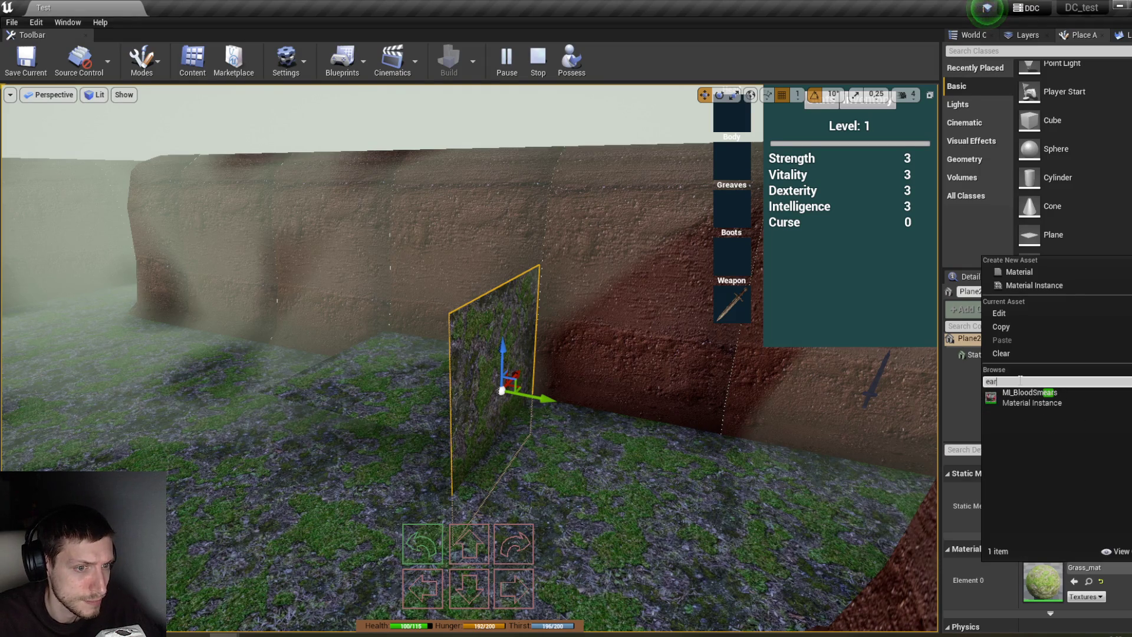
{"action": "key", "text": "BackSpace"}
{"action": "key", "text": "BackSpace"}
{"action": "key", "text": "BackSpace"}
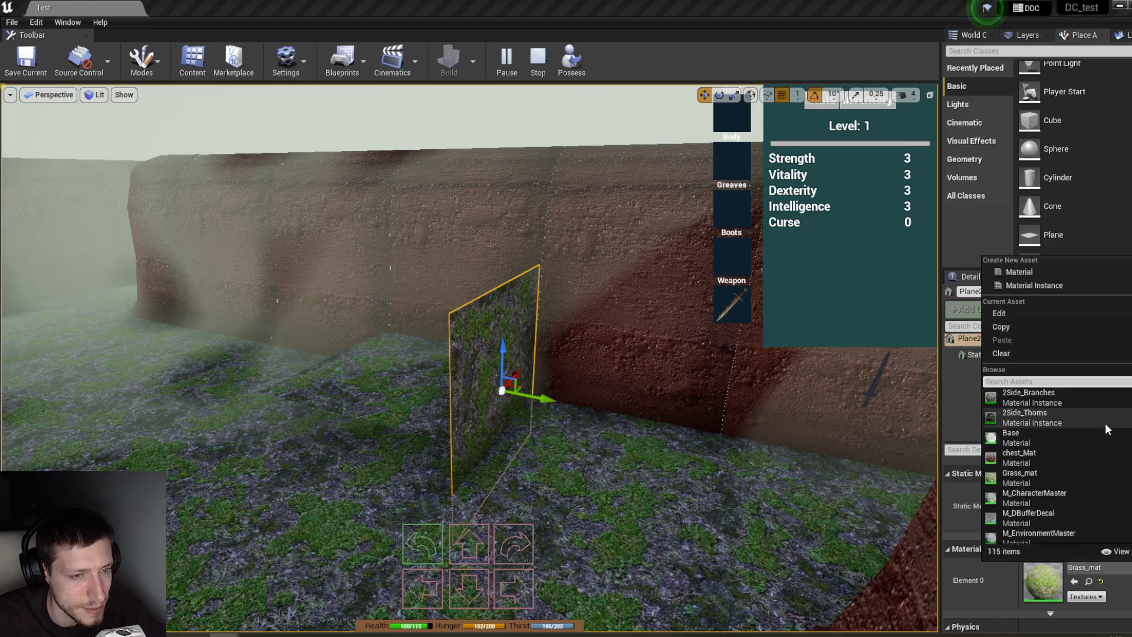
{"action": "scroll", "coordinate": [1105, 436], "scroll_direction": "up", "scroll_amount": 3}
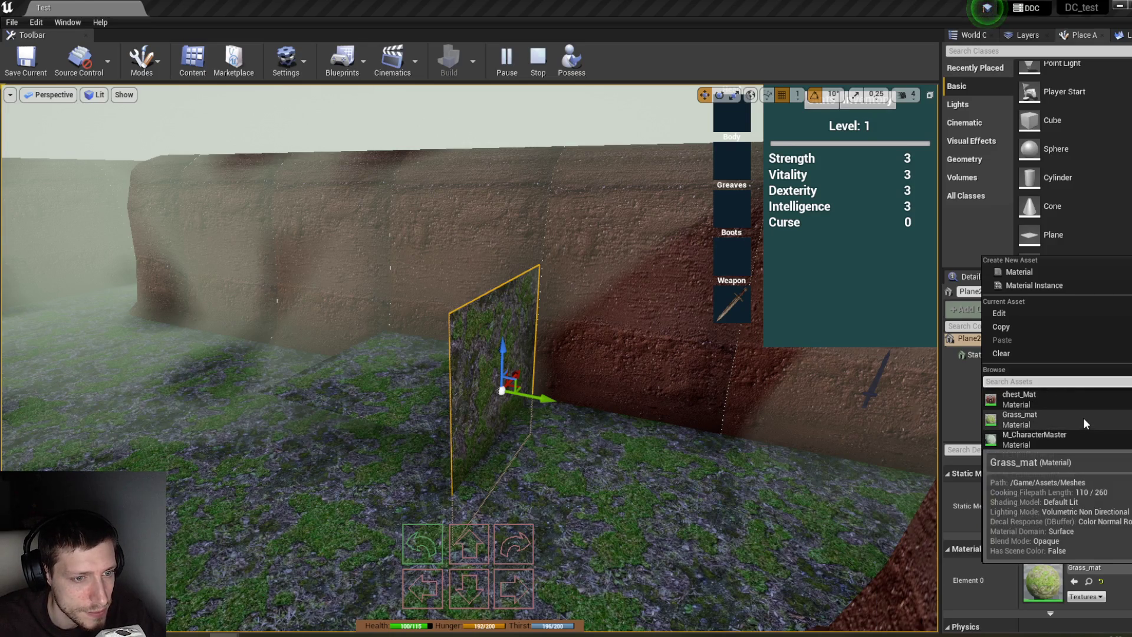
{"action": "scroll", "coordinate": [1088, 429], "scroll_direction": "down", "scroll_amount": 2}
{"action": "scroll", "coordinate": [1114, 453], "scroll_direction": "down", "scroll_amount": 5}
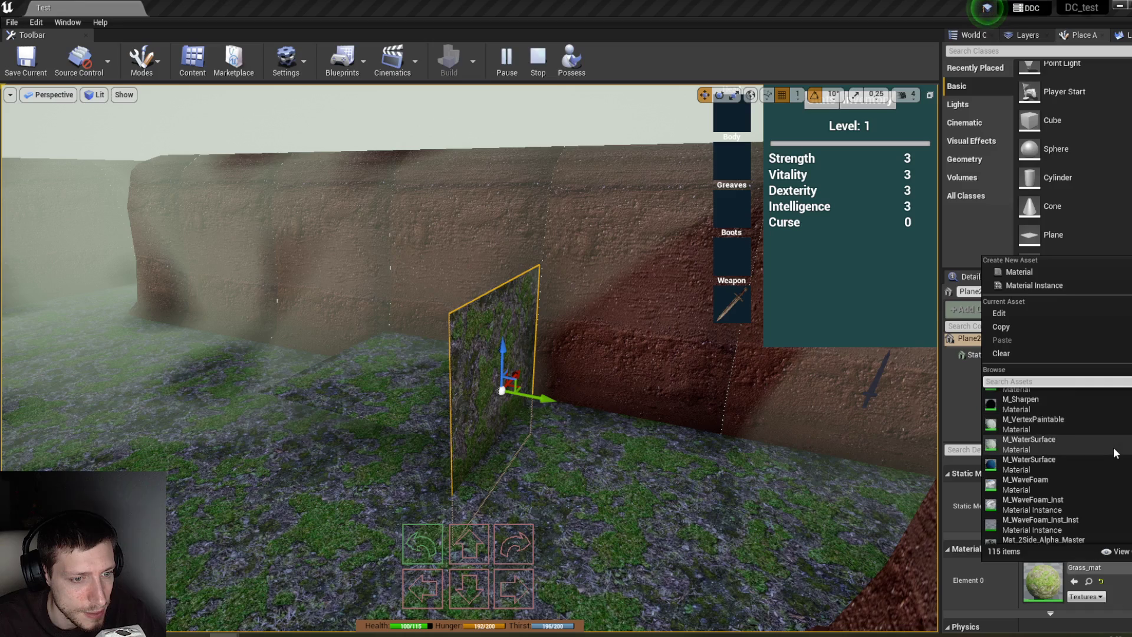
{"action": "scroll", "coordinate": [1112, 446], "scroll_direction": "down", "scroll_amount": 8}
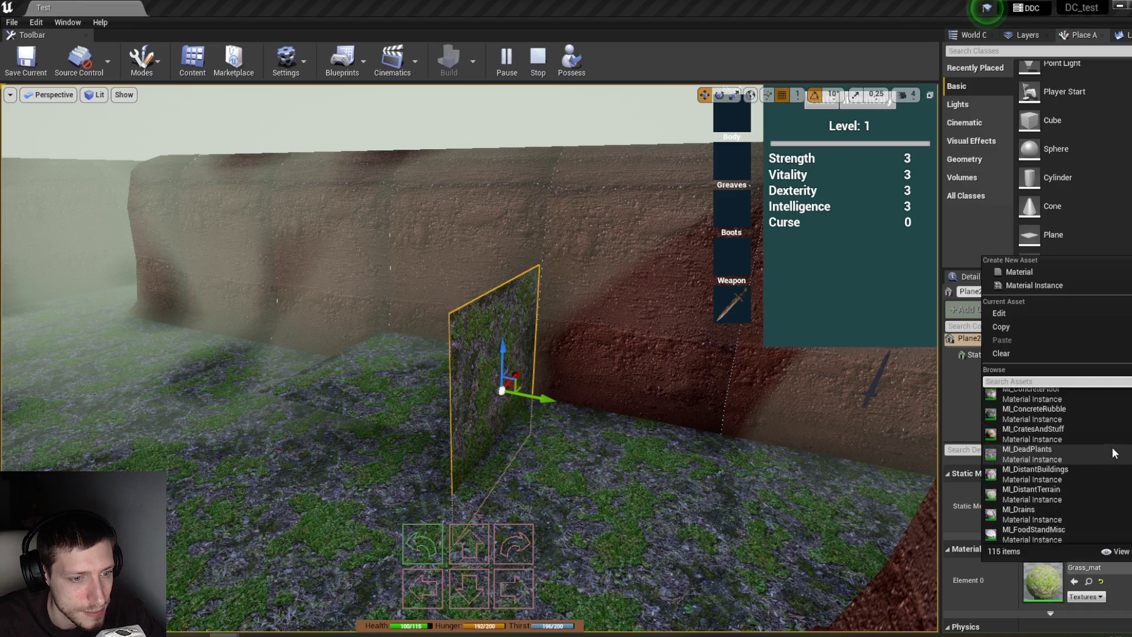
{"action": "scroll", "coordinate": [1112, 447], "scroll_direction": "down", "scroll_amount": 1}
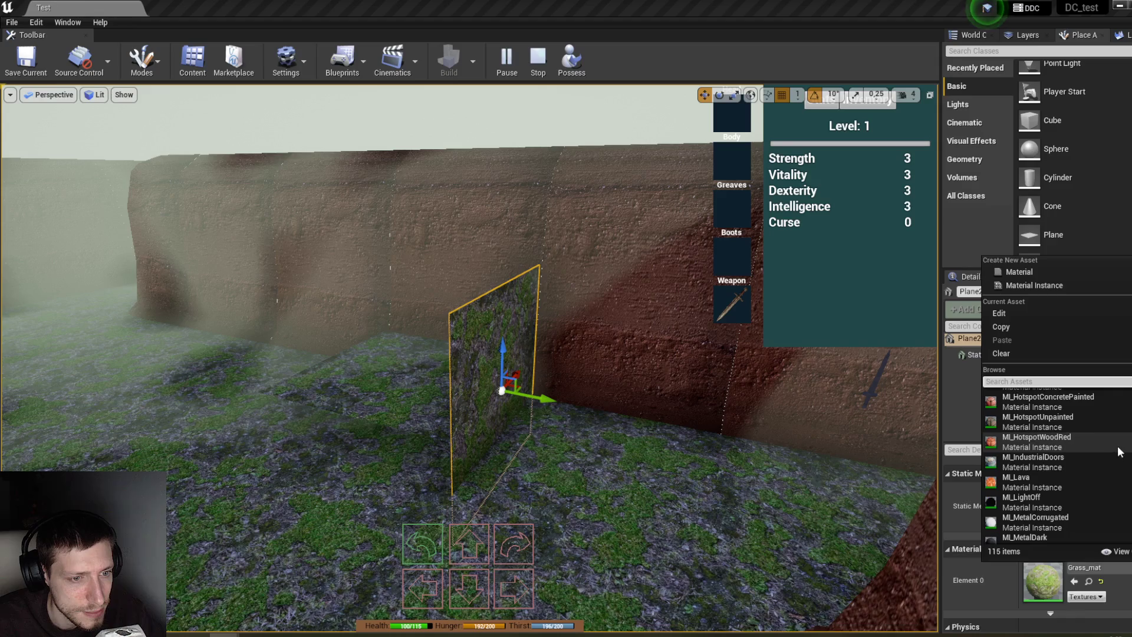
{"action": "scroll", "coordinate": [1112, 447], "scroll_direction": "down", "scroll_amount": 7}
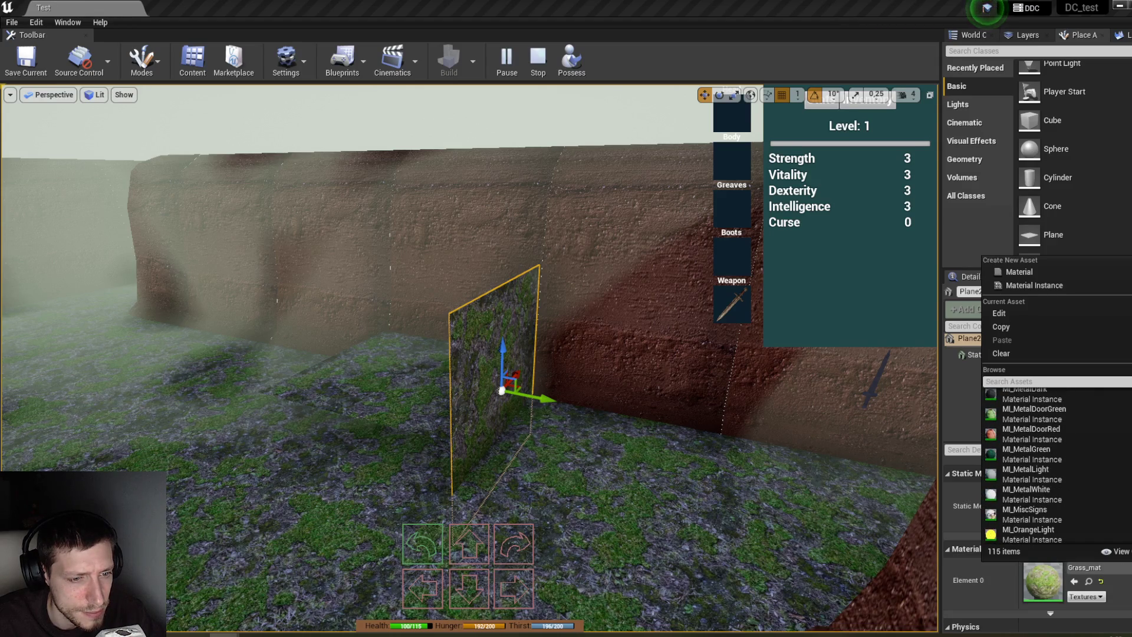
{"action": "scroll", "coordinate": [1055, 466], "scroll_direction": "down", "scroll_amount": 7}
{"action": "scroll", "coordinate": [1055, 466], "scroll_direction": "down", "scroll_amount": 2}
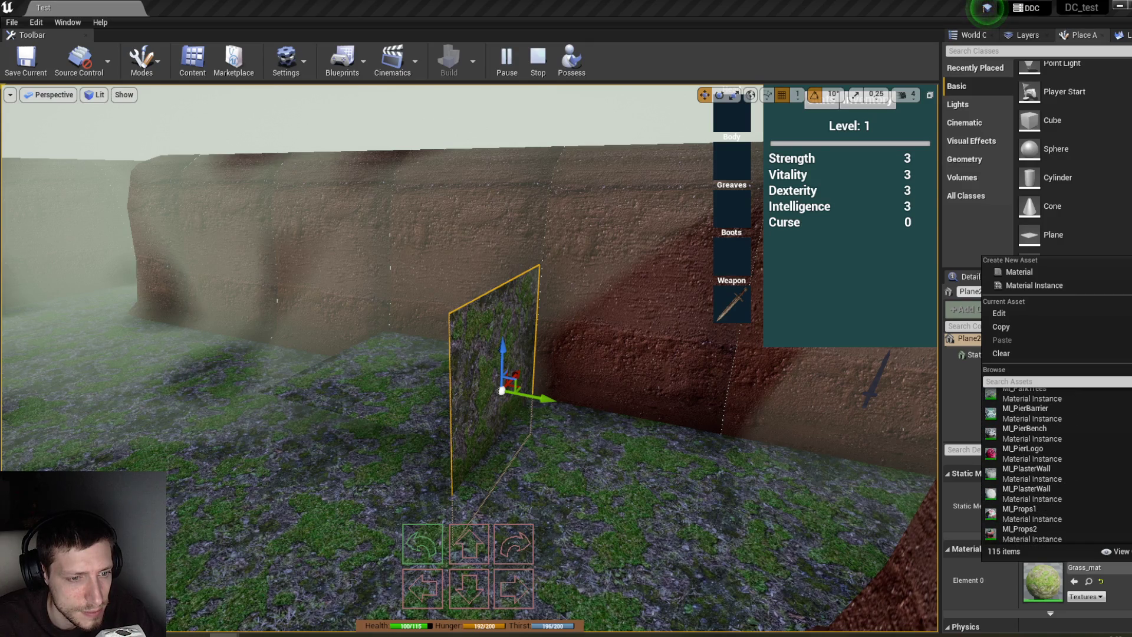
{"action": "left_click", "coordinate": [1108, 482]}
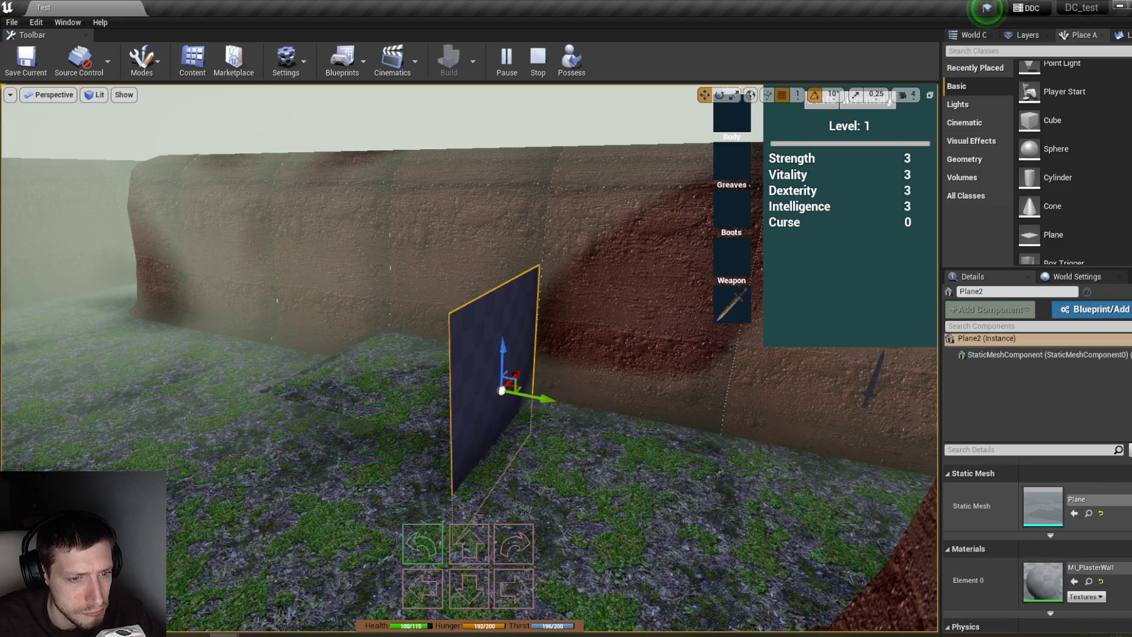
Step: Try MI_WaterBlood and MI_WaterSewer on the plane, then settle on wall_mat
{"action": "left_click", "coordinate": [1097, 567]}
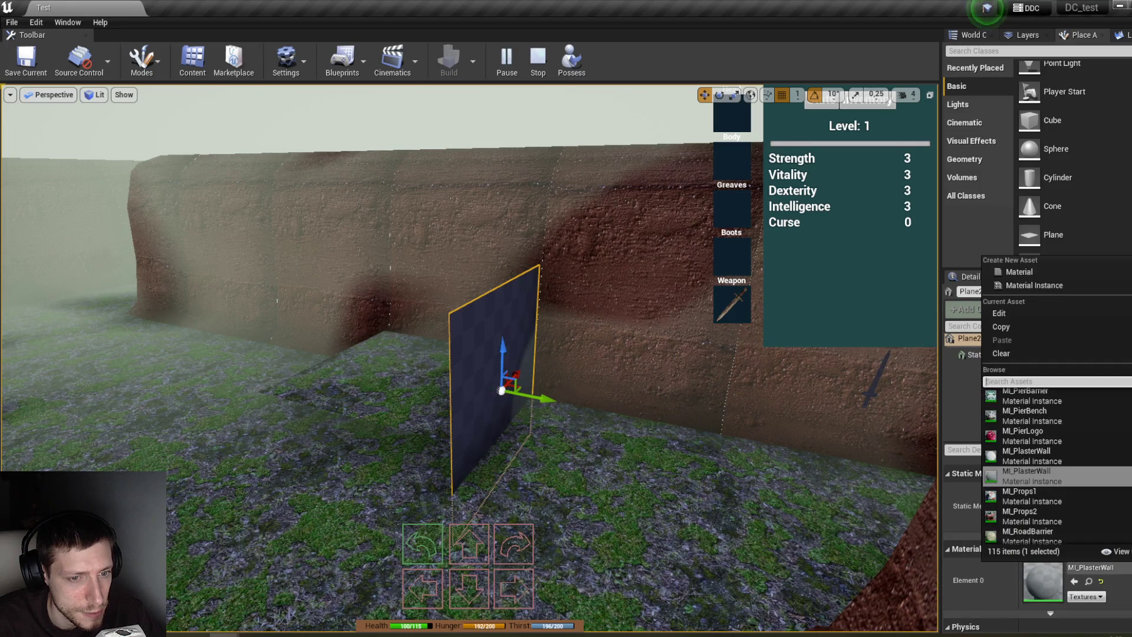
{"action": "scroll", "coordinate": [1056, 466], "scroll_direction": "down", "scroll_amount": 10}
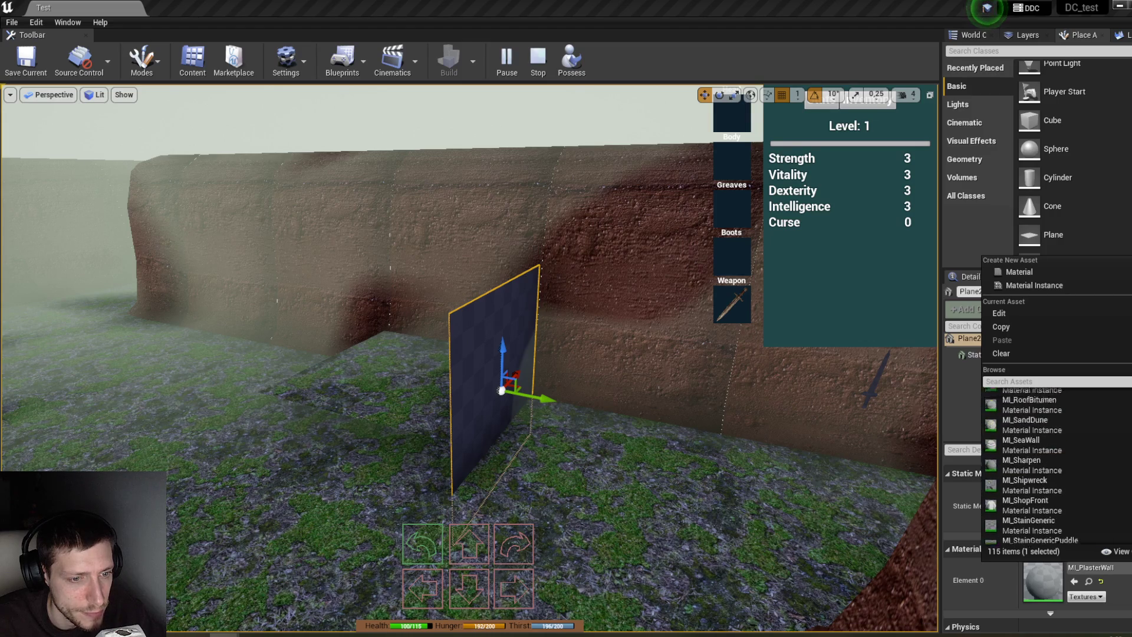
{"action": "scroll", "coordinate": [1044, 466], "scroll_direction": "down", "scroll_amount": 10}
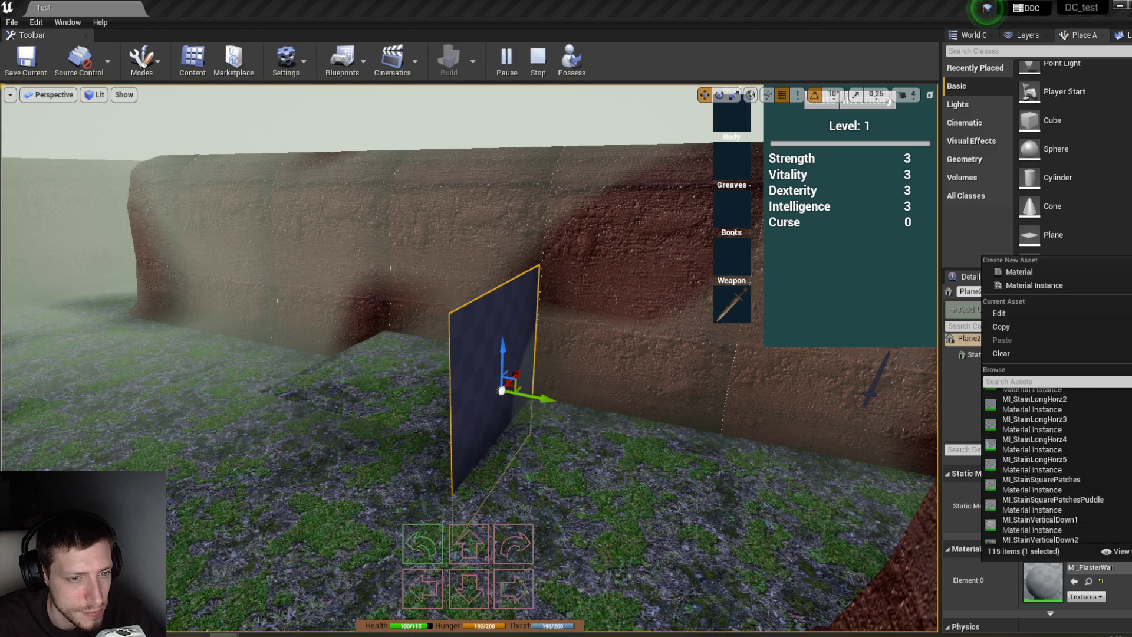
{"action": "scroll", "coordinate": [1055, 466], "scroll_direction": "down", "scroll_amount": 1}
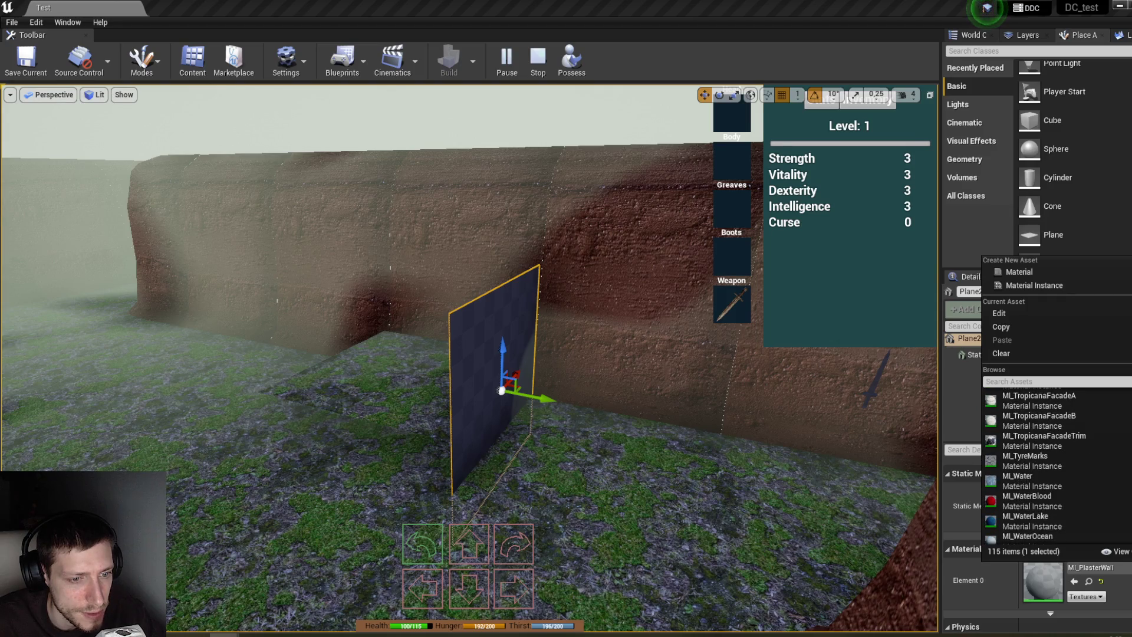
{"action": "left_click", "coordinate": [1027, 498]}
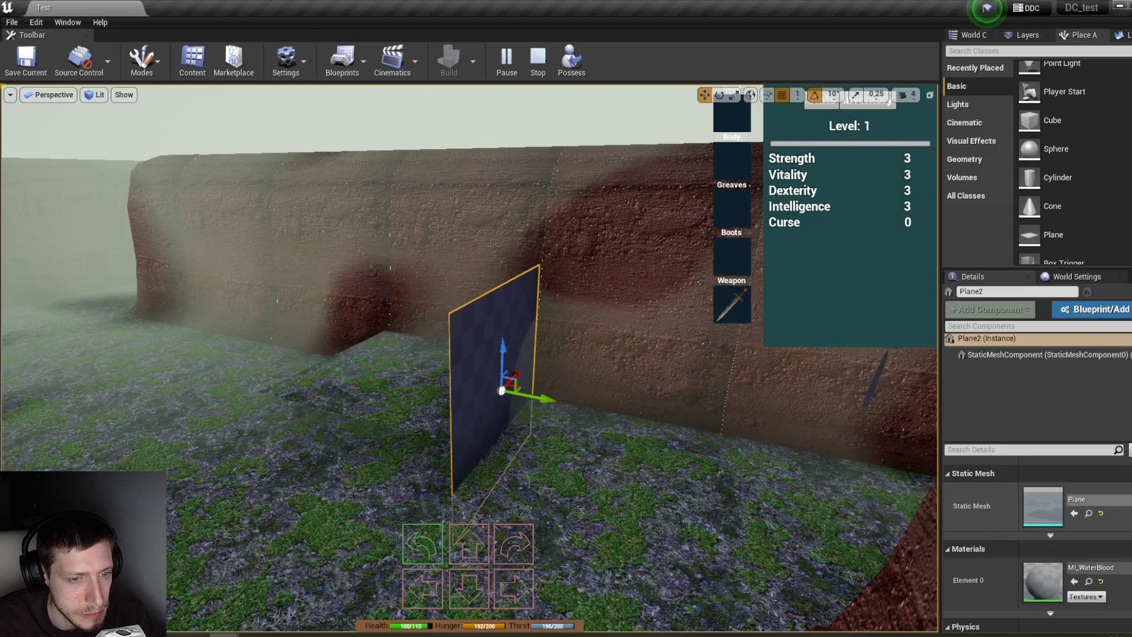
{"action": "left_click", "coordinate": [1091, 567]}
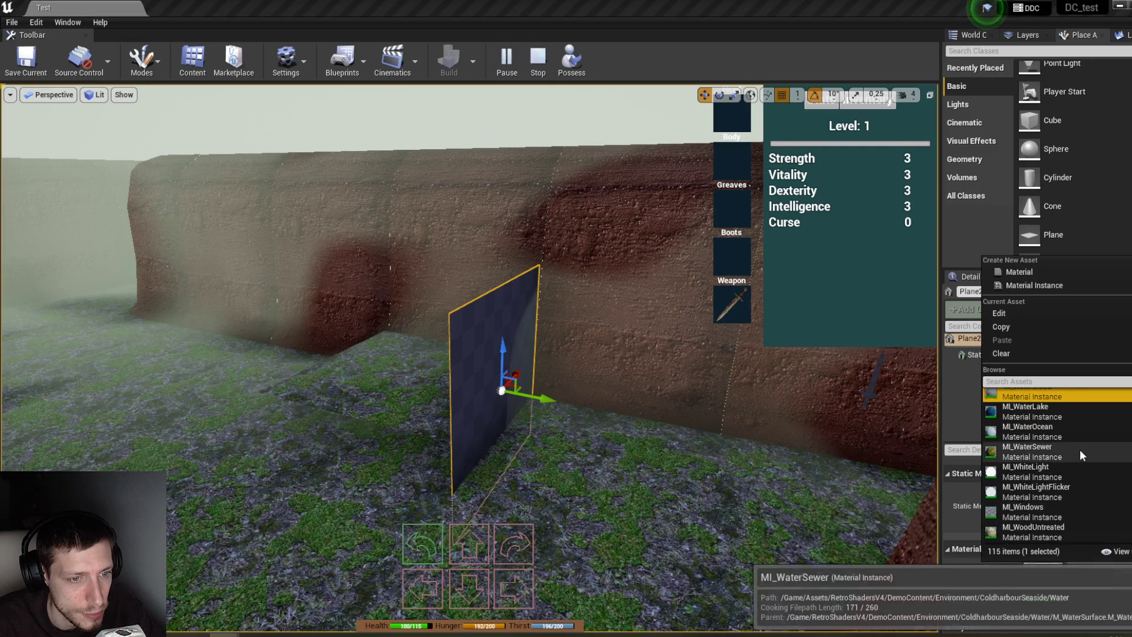
{"action": "left_click", "coordinate": [1037, 453]}
{"action": "left_click", "coordinate": [1123, 569]}
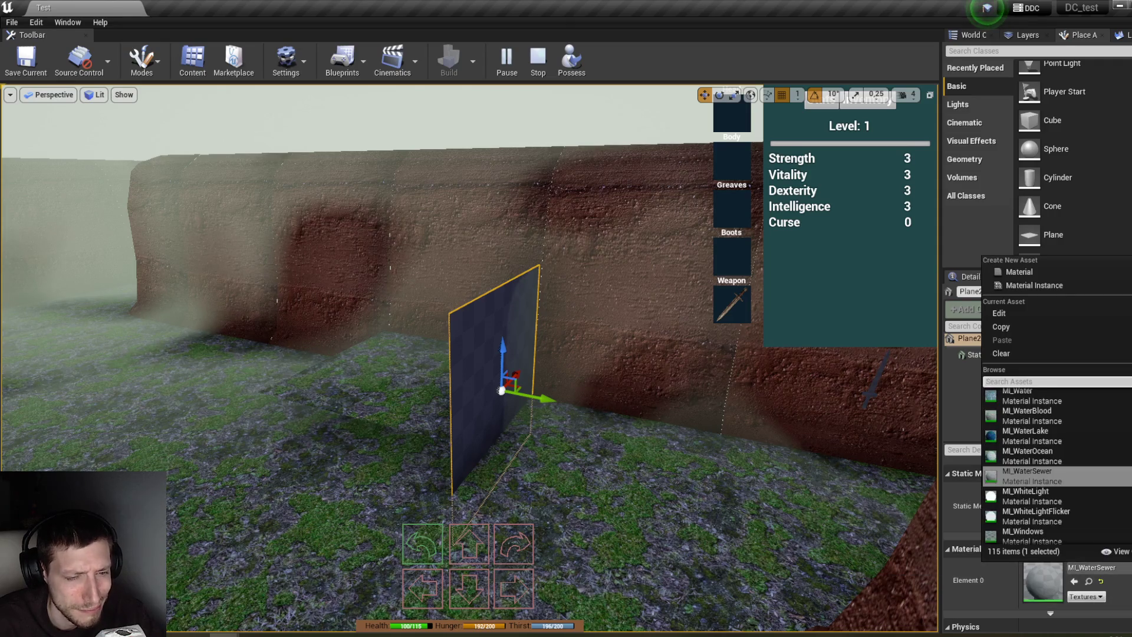
{"action": "scroll", "coordinate": [1055, 465], "scroll_direction": "down", "scroll_amount": 5}
{"action": "scroll", "coordinate": [1055, 466], "scroll_direction": "down", "scroll_amount": 3}
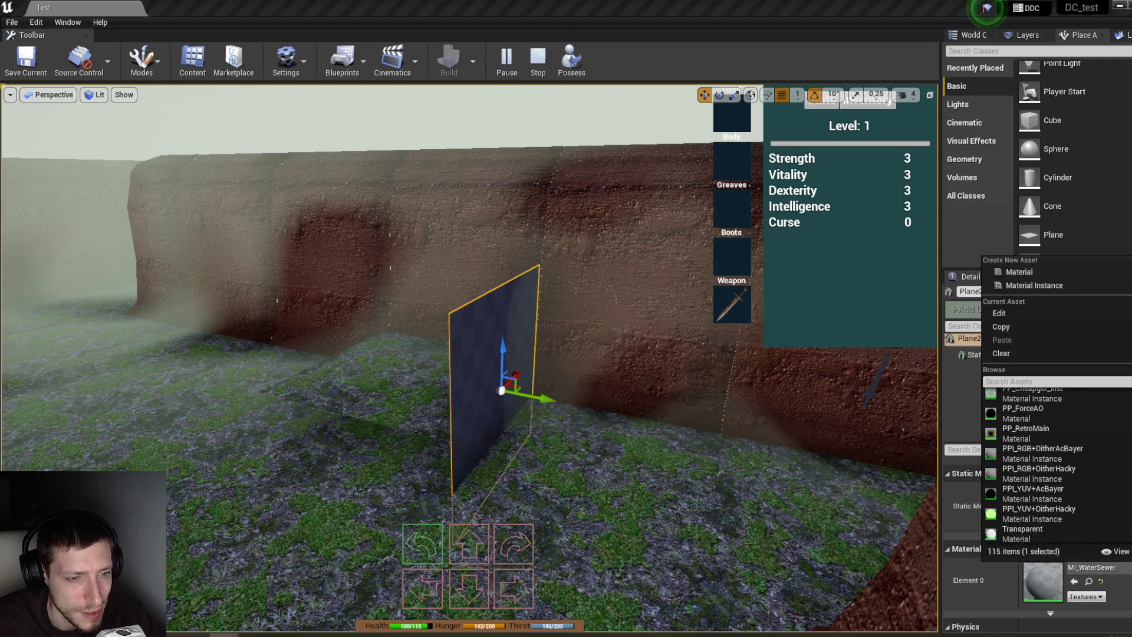
{"action": "scroll", "coordinate": [1055, 465], "scroll_direction": "down", "scroll_amount": 1}
{"action": "left_click", "coordinate": [1079, 536]}
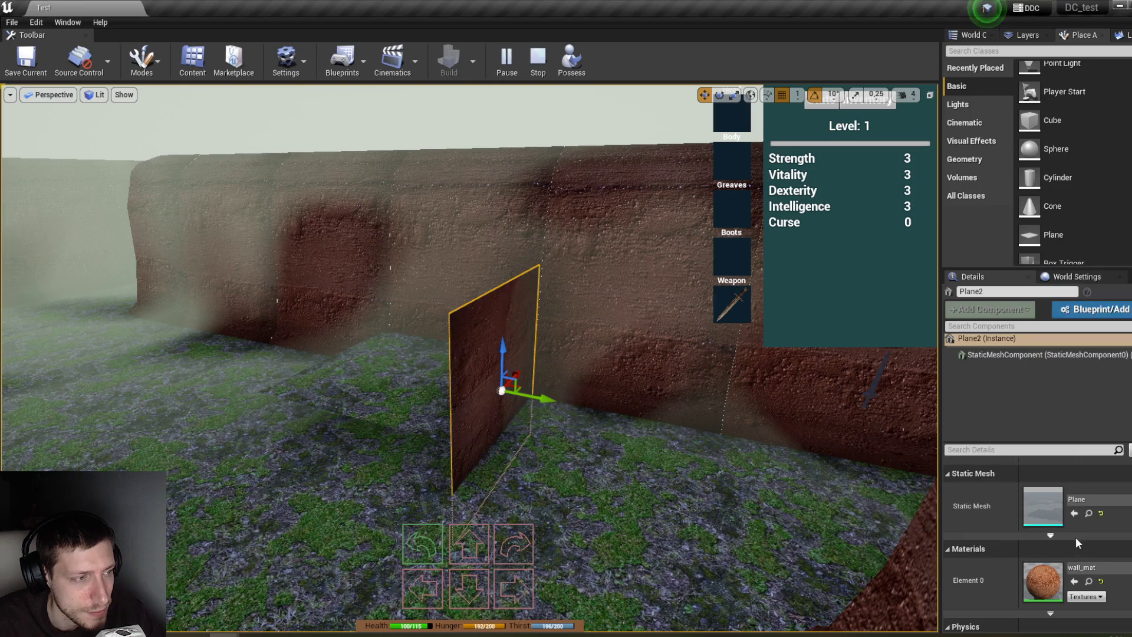
Step: Lower the wall_mat plane, then duplicate and rotate copies into the block's sides
{"action": "mouse_move", "coordinate": [501, 357]}
{"action": "left_mouse_down"}
{"action": "mouse_move", "coordinate": [503, 451]}
{"action": "mouse_move", "coordinate": [523, 457]}
{"action": "mouse_move", "coordinate": [316, 495]}
{"action": "mouse_move", "coordinate": [283, 491]}
{"action": "left_mouse_up"}
{"action": "key", "text": "ctrl+w"}
{"action": "key", "text": "f"}
{"action": "mouse_move", "coordinate": [408, 417]}
{"action": "left_mouse_down"}
{"action": "mouse_move", "coordinate": [427, 442]}
{"action": "mouse_move", "coordinate": [462, 303]}
{"action": "mouse_move", "coordinate": [425, 328]}
{"action": "mouse_move", "coordinate": [437, 354]}
{"action": "left_mouse_up"}
{"action": "key", "text": "e"}
{"action": "key", "text": "w"}
{"action": "mouse_move", "coordinate": [448, 407]}
{"action": "left_mouse_down"}
{"action": "mouse_move", "coordinate": [413, 436]}
{"action": "mouse_move", "coordinate": [421, 466]}
{"action": "mouse_move", "coordinate": [383, 187]}
{"action": "mouse_move", "coordinate": [377, 504]}
{"action": "left_mouse_up"}
{"action": "key", "text": "e"}
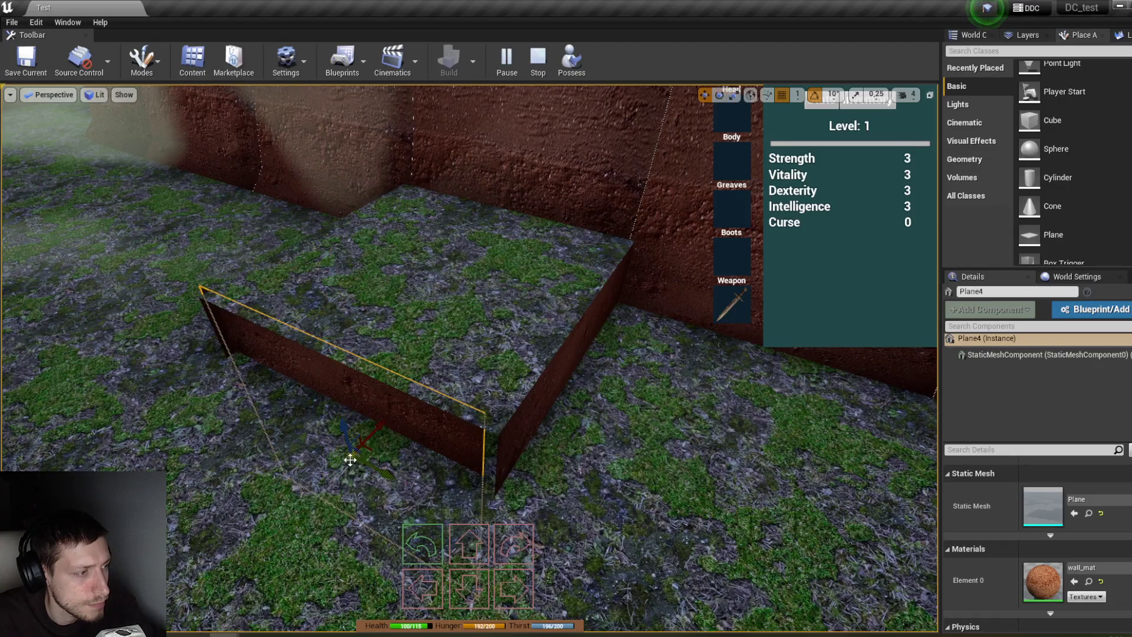
Step: Rotate a block side plane to -130 degrees and select the other block pieces
{"action": "mouse_move", "coordinate": [379, 466]}
{"action": "left_mouse_down"}
{"action": "mouse_move", "coordinate": [354, 448]}
{"action": "mouse_move", "coordinate": [330, 472]}
{"action": "mouse_move", "coordinate": [365, 460]}
{"action": "mouse_move", "coordinate": [384, 419]}
{"action": "mouse_move", "coordinate": [365, 412]}
{"action": "mouse_move", "coordinate": [367, 475]}
{"action": "left_mouse_up"}
{"action": "left_click", "coordinate": [384, 419]}
{"action": "key", "text": "e"}
{"action": "mouse_move", "coordinate": [441, 538]}
{"action": "left_mouse_down"}
{"action": "mouse_move", "coordinate": [430, 450]}
{"action": "mouse_move", "coordinate": [392, 455]}
{"action": "mouse_move", "coordinate": [437, 479]}
{"action": "mouse_move", "coordinate": [511, 475]}
{"action": "left_mouse_up"}
{"action": "left_click", "coordinate": [516, 407], "text": "ctrl"}
{"action": "left_click", "coordinate": [516, 408], "text": "ctrl"}
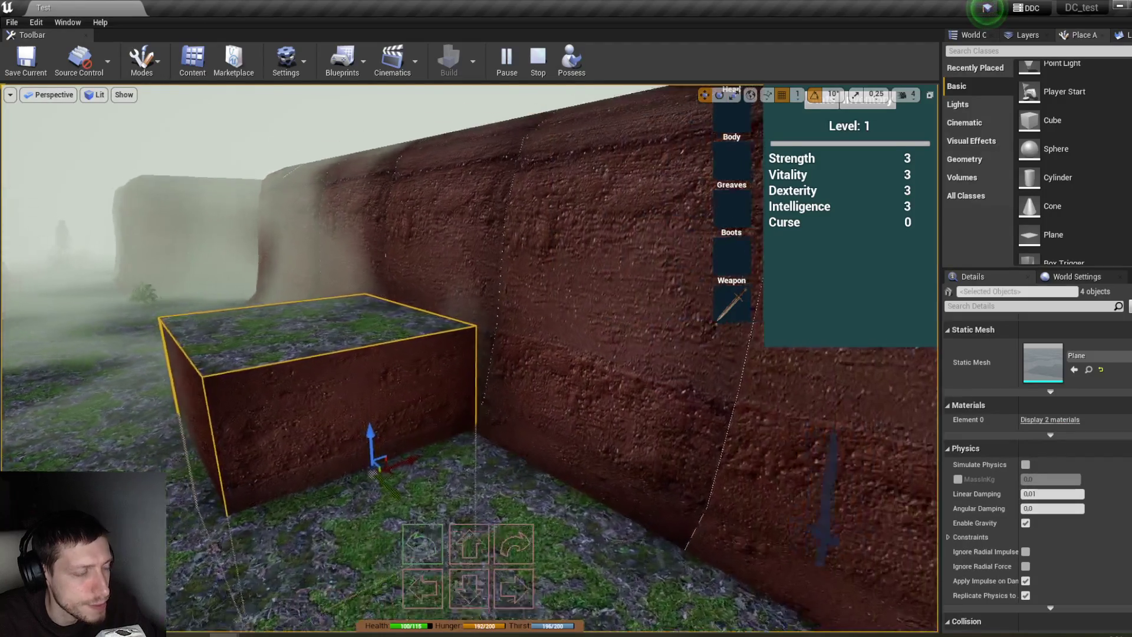
Step: Stand Plane5 upright against the right wall behind the block, then start playing in first person
{"action": "key", "text": "f"}
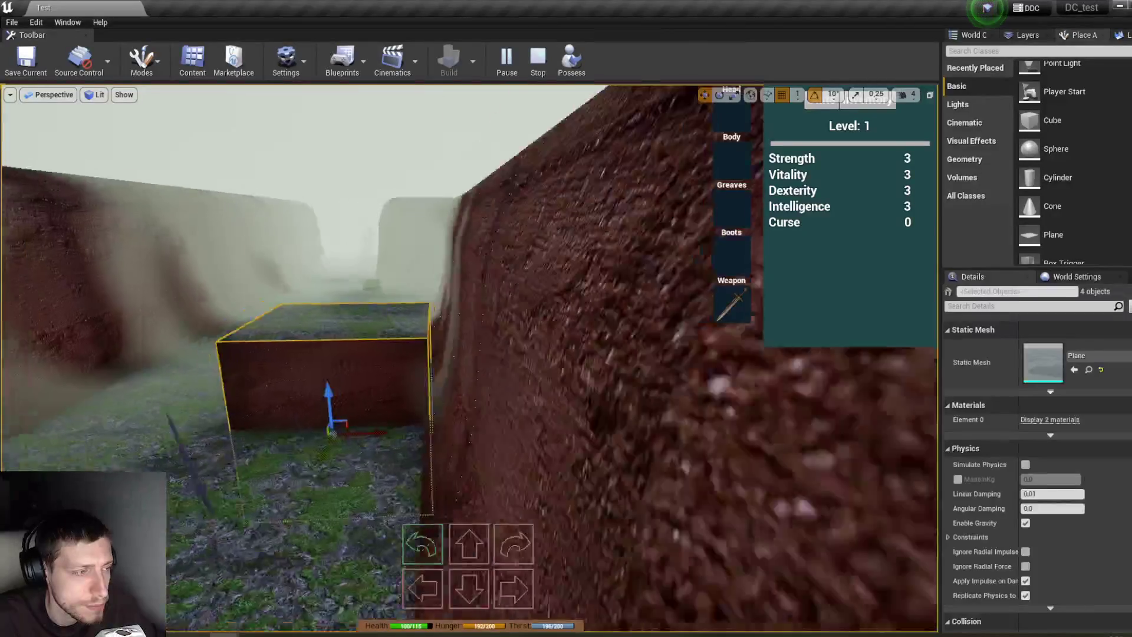
{"action": "key", "text": "f"}
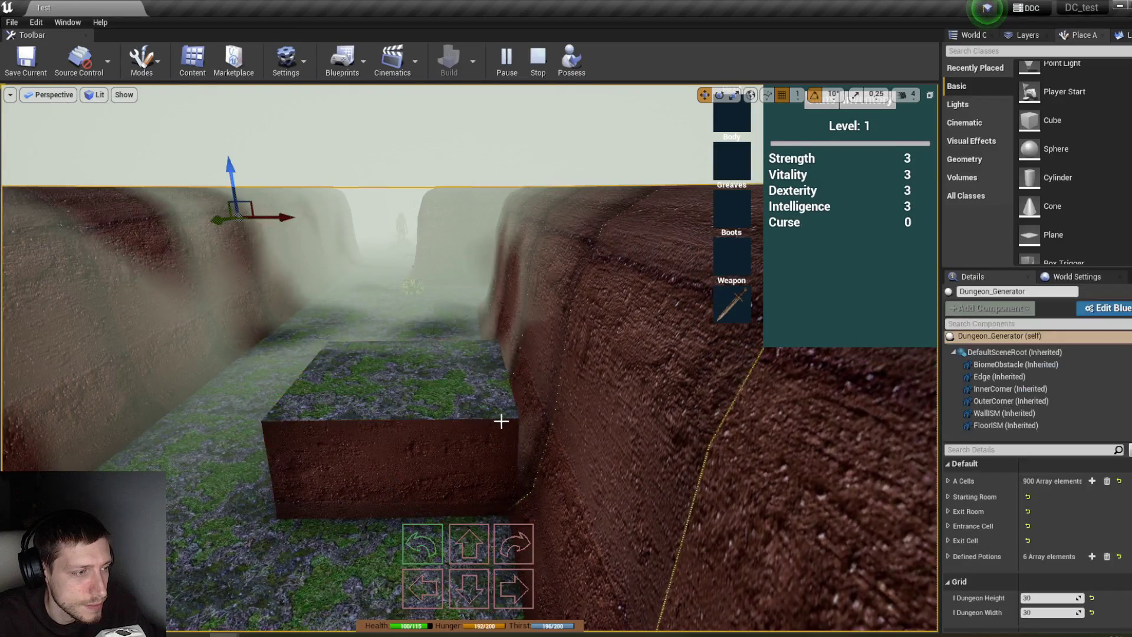
{"action": "left_click", "coordinate": [510, 447]}
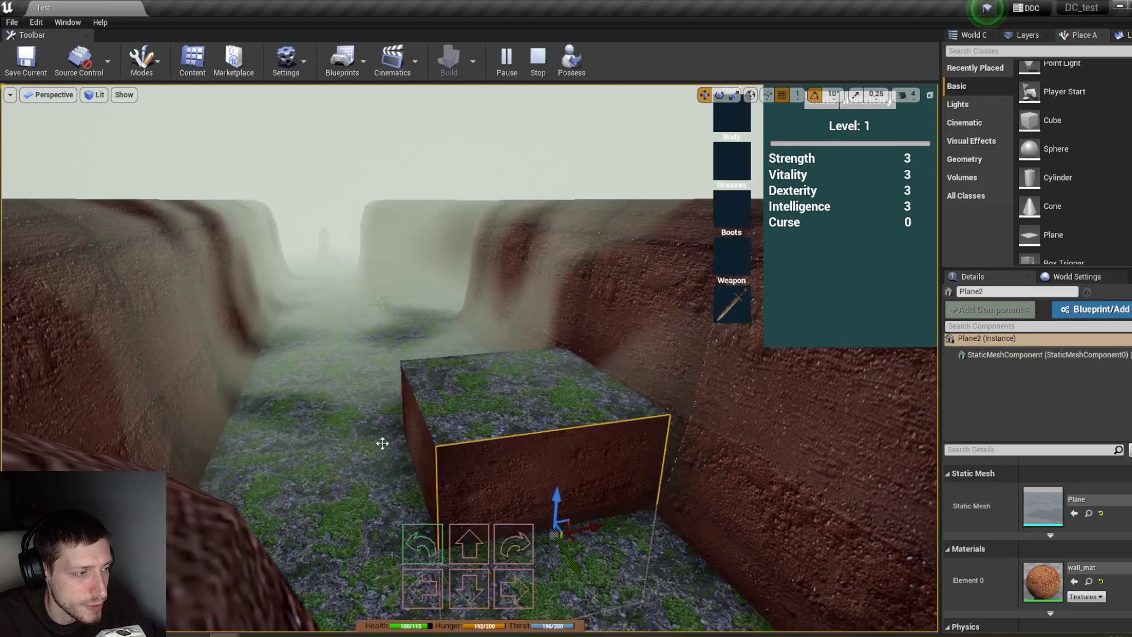
{"action": "scroll", "coordinate": [441, 448], "scroll_direction": "up", "scroll_amount": 10}
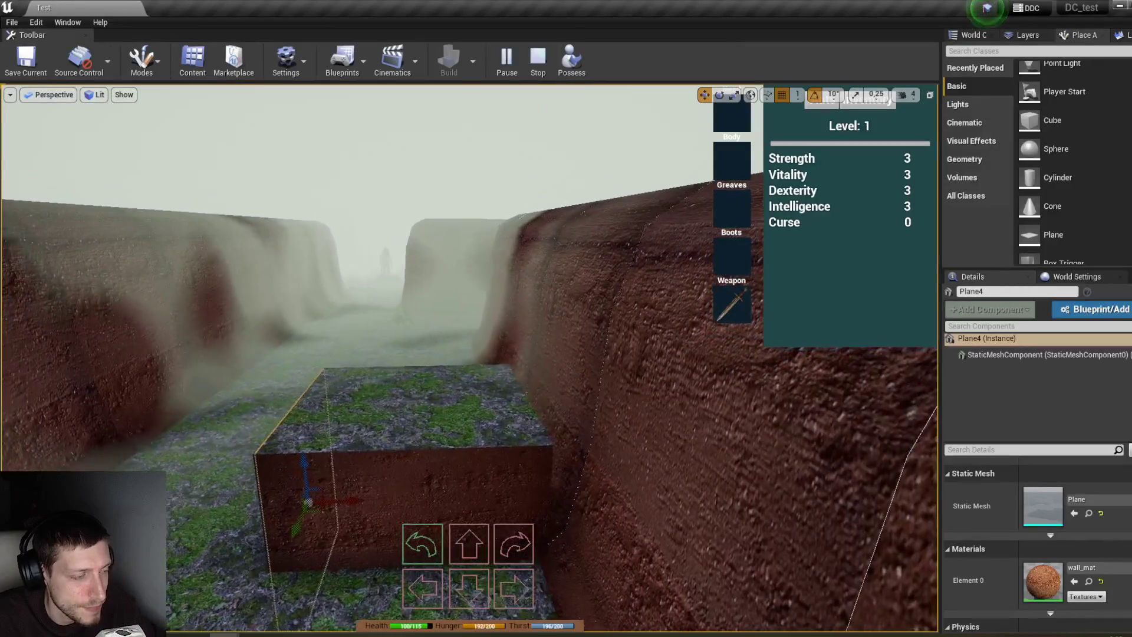
{"action": "mouse_move", "coordinate": [408, 449]}
{"action": "left_mouse_down"}
{"action": "mouse_move", "coordinate": [561, 306]}
{"action": "mouse_move", "coordinate": [556, 260]}
{"action": "left_mouse_up"}
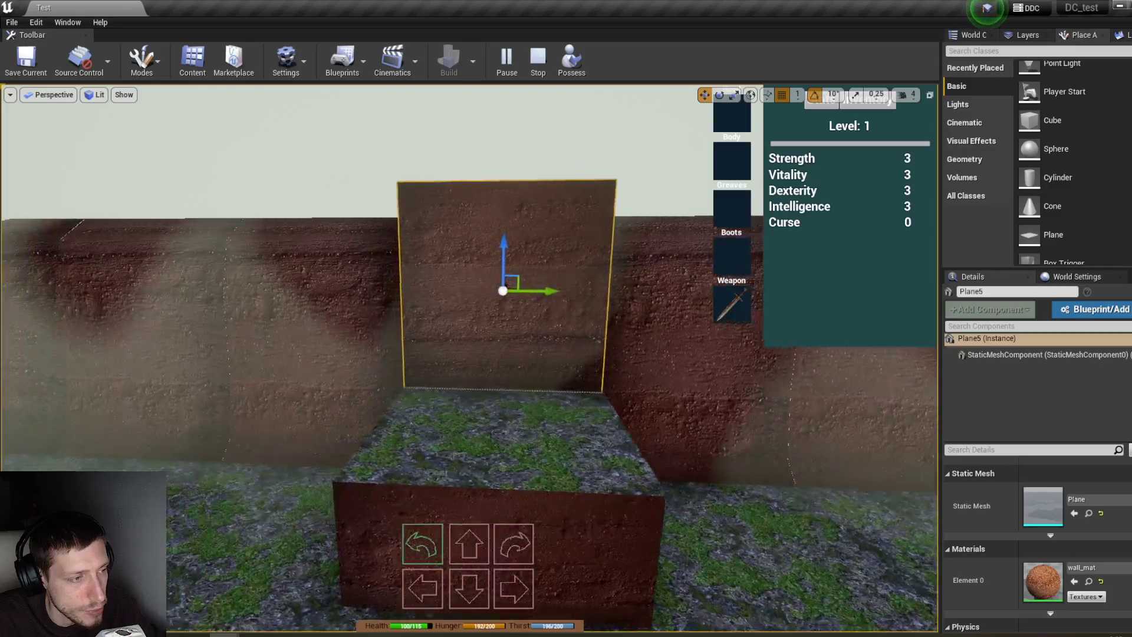
{"action": "left_click", "coordinate": [582, 63]}
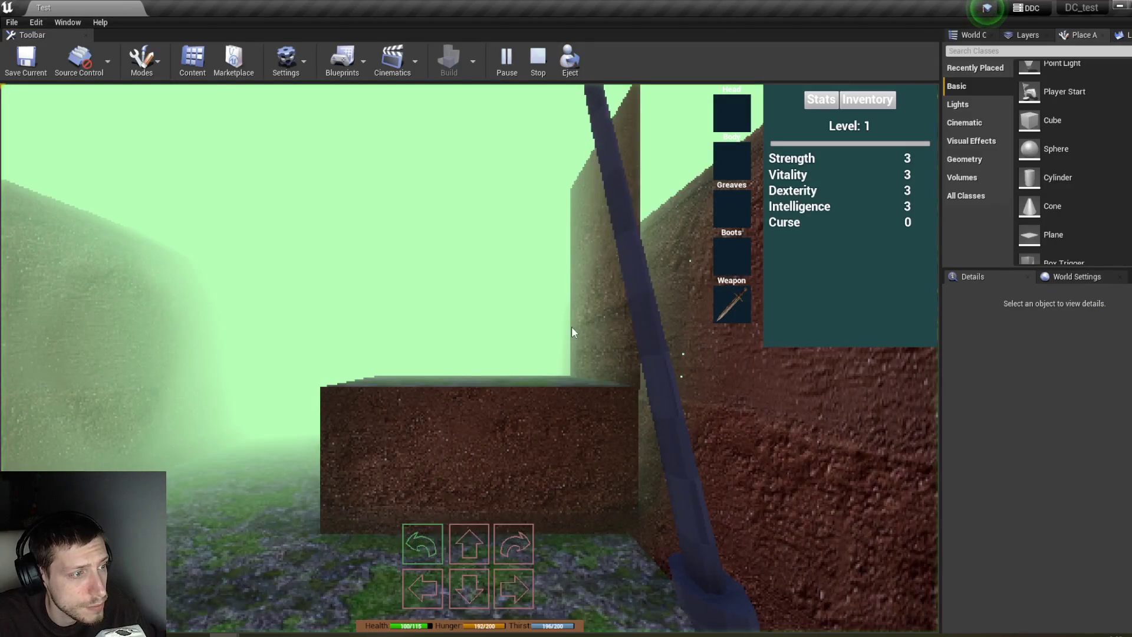
Step: Walk the player from the block through the corridors into the open grassy area
{"action": "key", "text": "w"}
{"action": "key", "text": "q"}
{"action": "key", "text": "q"}
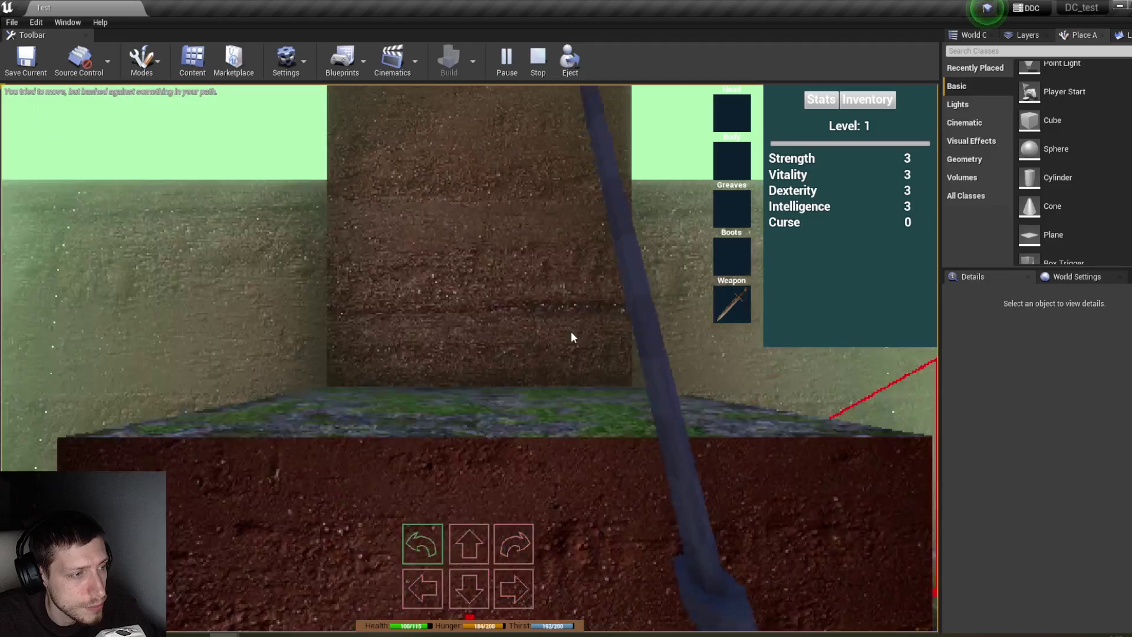
{"action": "key", "text": "e"}
{"action": "key", "text": "q"}
{"action": "key", "text": "w"}
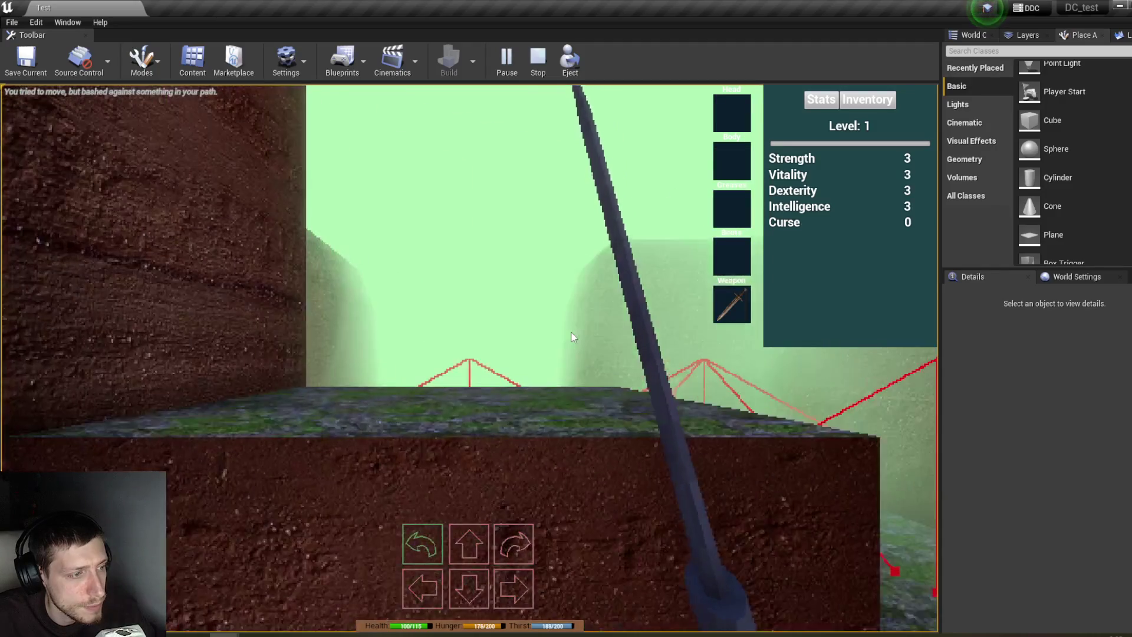
{"action": "key", "text": "e"}
{"action": "key", "text": "e"}
{"action": "key", "text": "w"}
{"action": "key", "text": "w"}
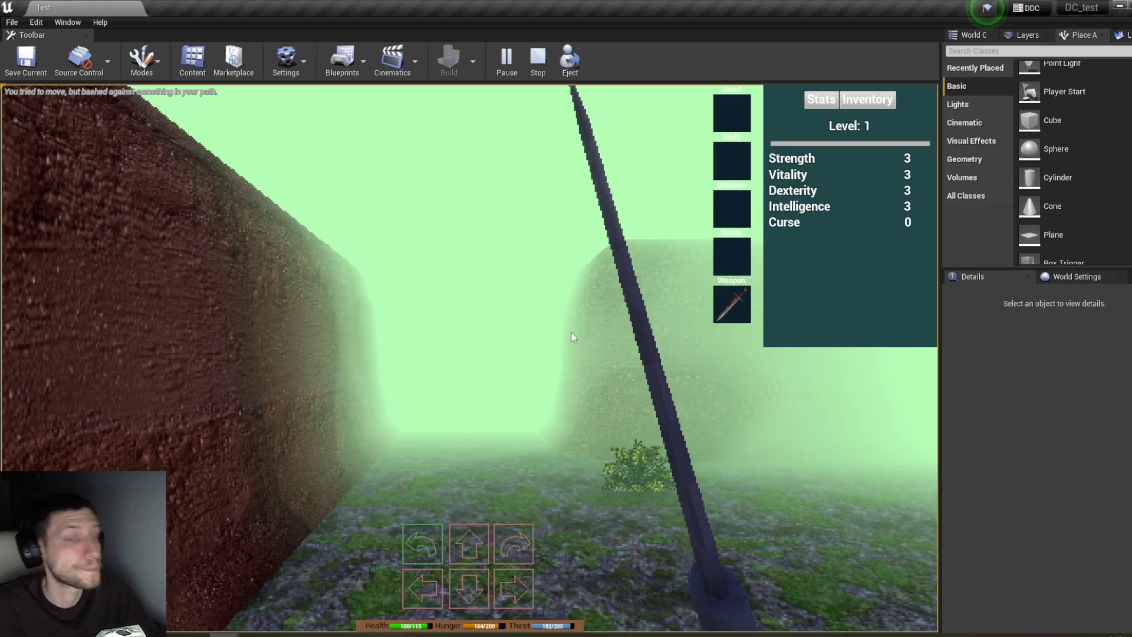
{"action": "key", "text": "w"}
{"action": "key", "text": "e"}
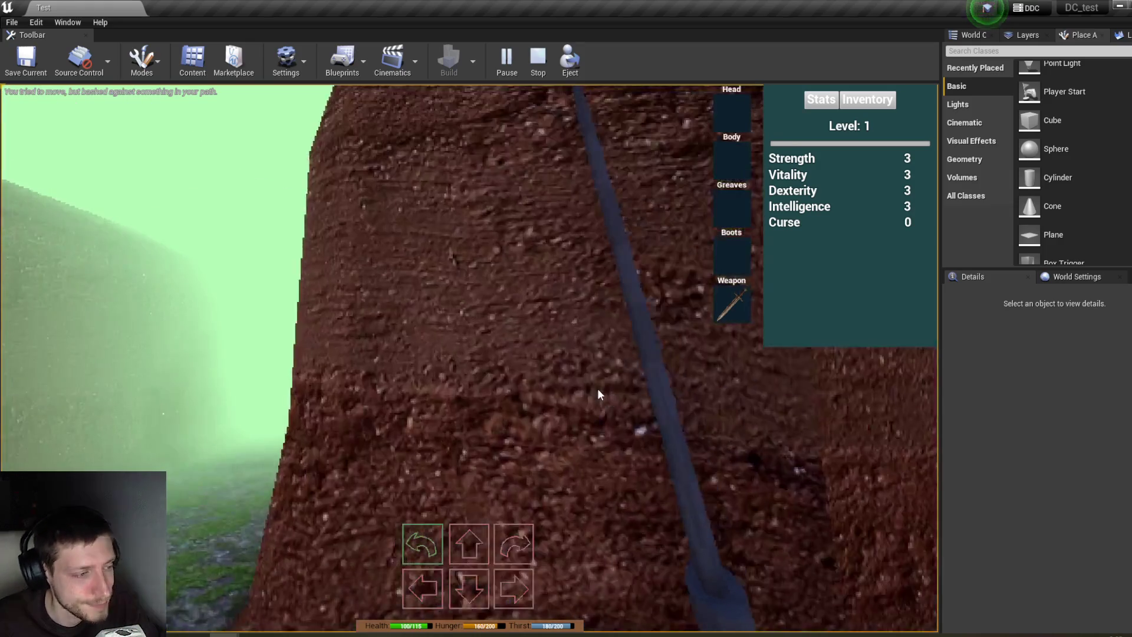
{"action": "key", "text": "w"}
{"action": "key", "text": "w"}
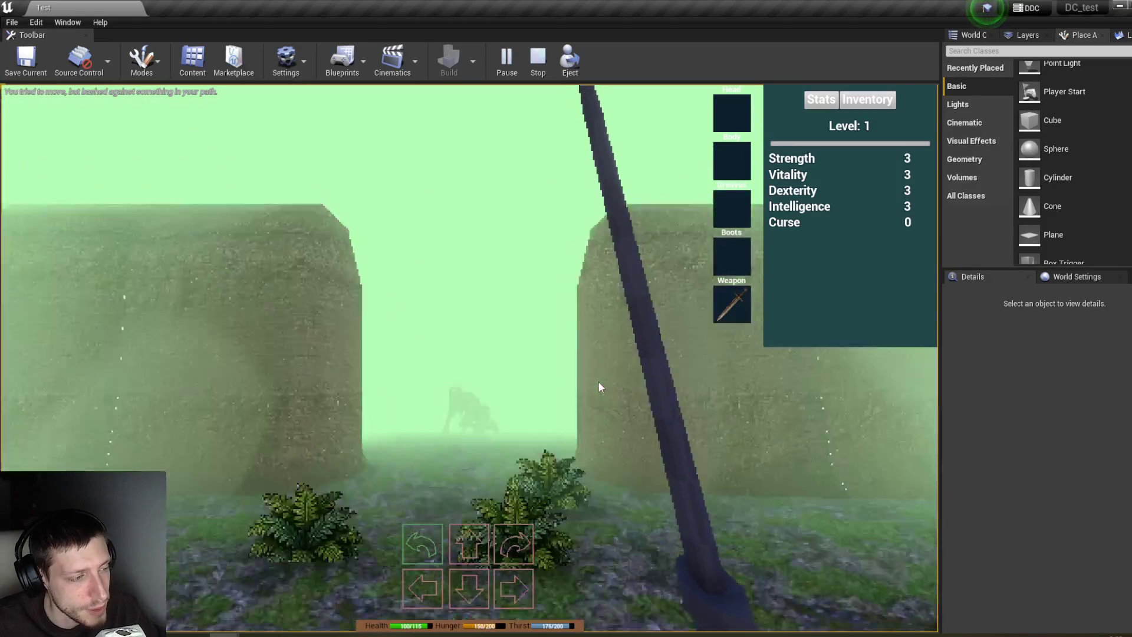
{"action": "key", "text": "e"}
{"action": "key", "text": "w"}
{"action": "key", "text": "w"}
{"action": "key", "text": "w"}
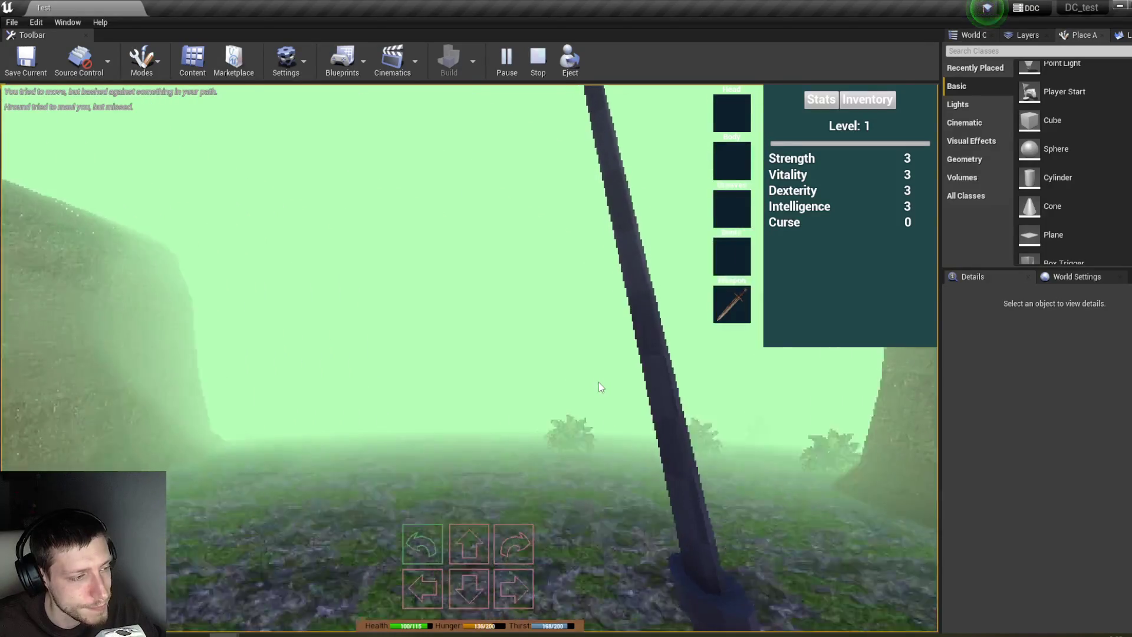
{"action": "key", "text": "e"}
{"action": "key", "text": "e"}
{"action": "key", "text": "e"}
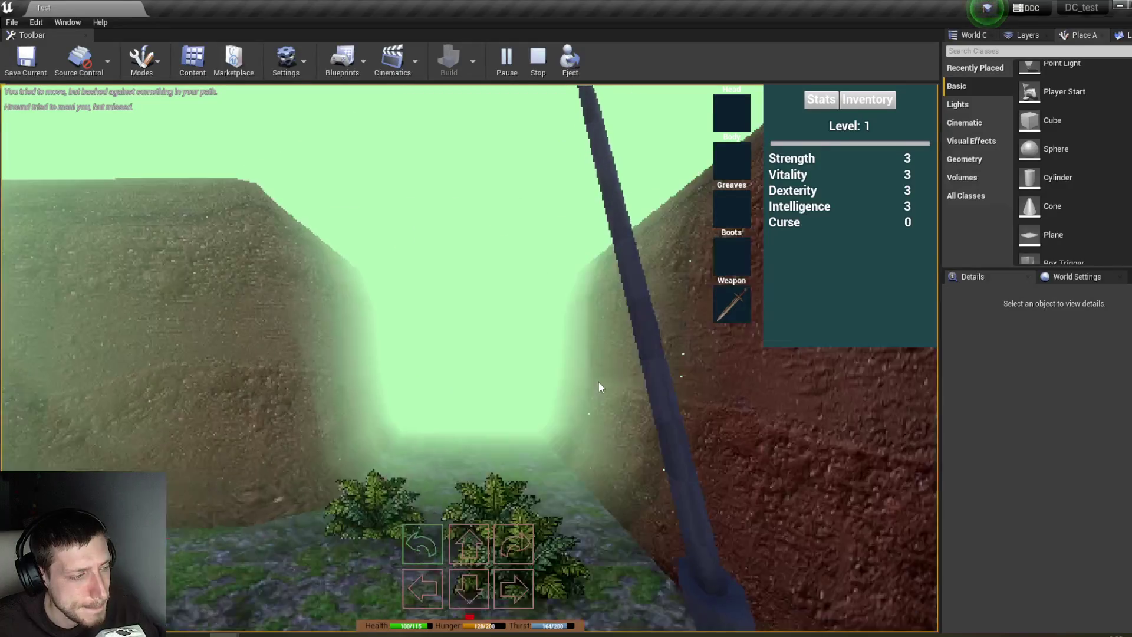
Step: Reach the first chest and move its Milky Potion into the first inventory slot
{"action": "key", "text": "w"}
{"action": "key", "text": "w"}
{"action": "key", "text": "e"}
{"action": "key", "text": "q"}
{"action": "key", "text": "w"}
{"action": "key", "text": "w"}
{"action": "key", "text": "w"}
{"action": "key", "text": "w"}
{"action": "key", "text": "w"}
{"action": "key", "text": "w"}
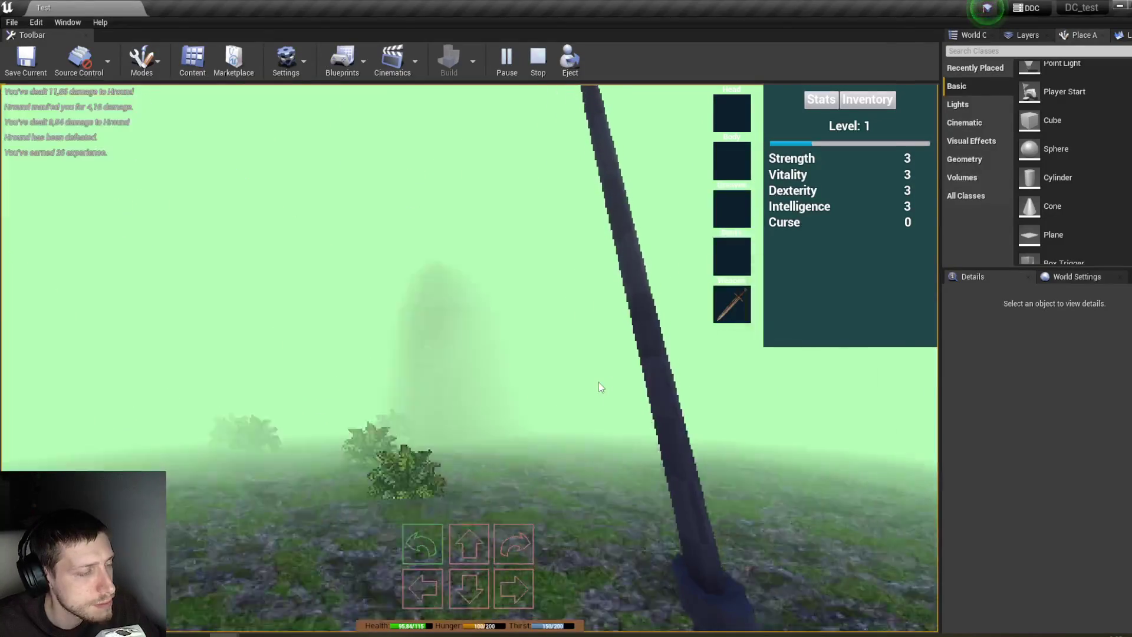
{"action": "key", "text": "q"}
{"action": "key", "text": "w"}
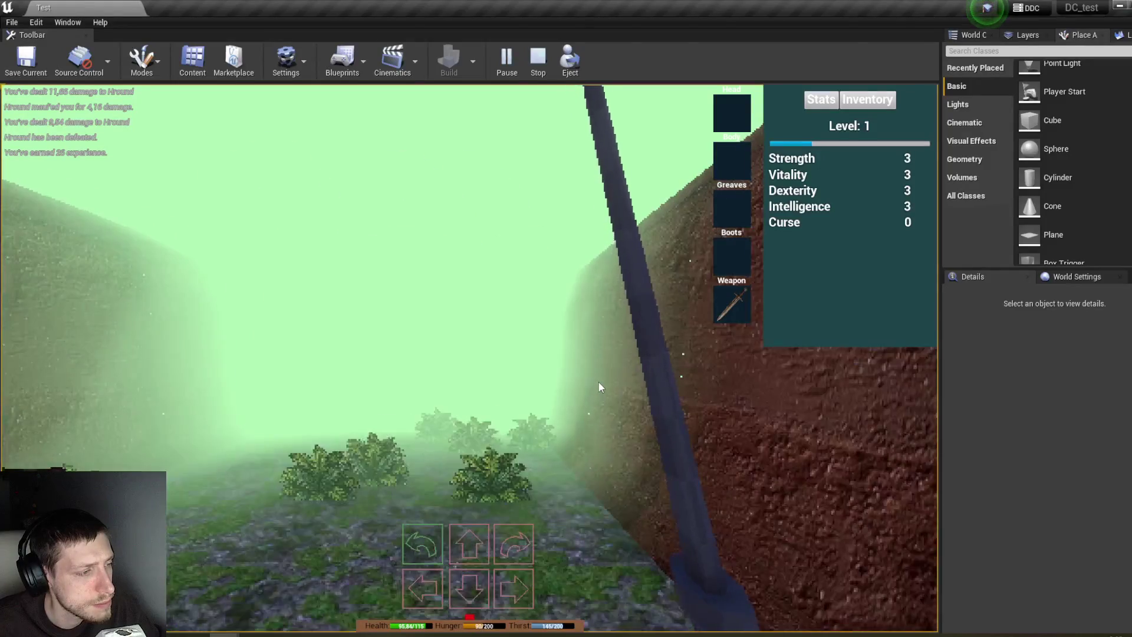
{"action": "key", "text": "w"}
{"action": "key", "text": "e"}
{"action": "left_click", "coordinate": [773, 391]}
{"action": "mouse_move", "coordinate": [853, 473]}
{"action": "left_click", "coordinate": [866, 103]}
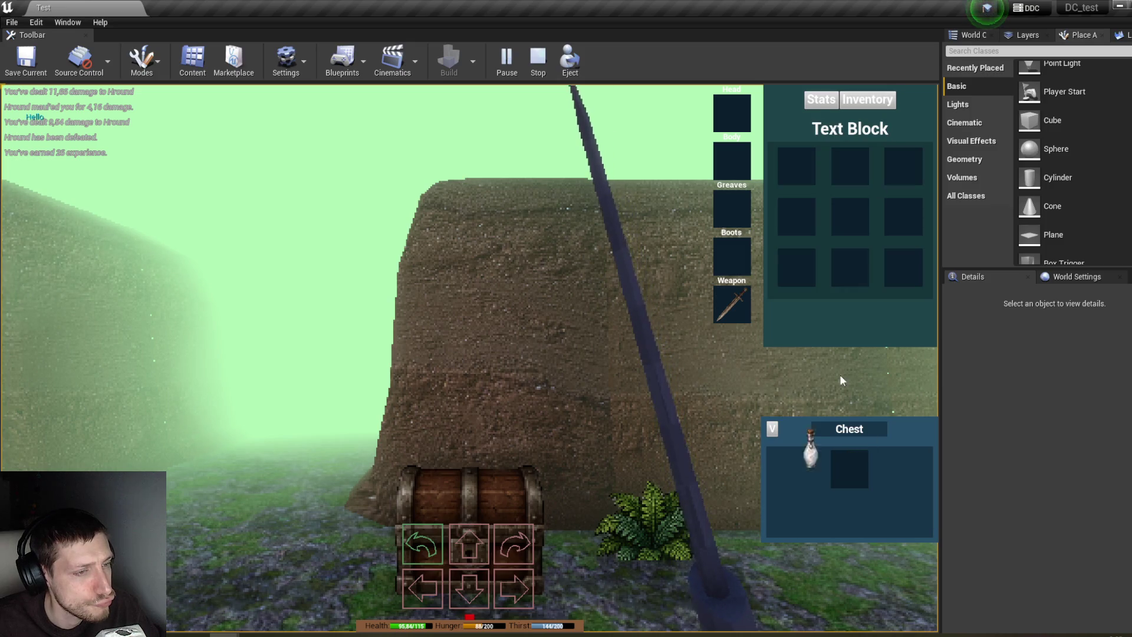
{"action": "left_click_drag", "start_coordinate": [805, 466], "coordinate": [803, 173]}
Step: Walk to the chest at the corridor end and equip its boots and Recruit Cuirass
{"action": "key", "text": "e"}
{"action": "key", "text": "e"}
{"action": "key", "text": "e"}
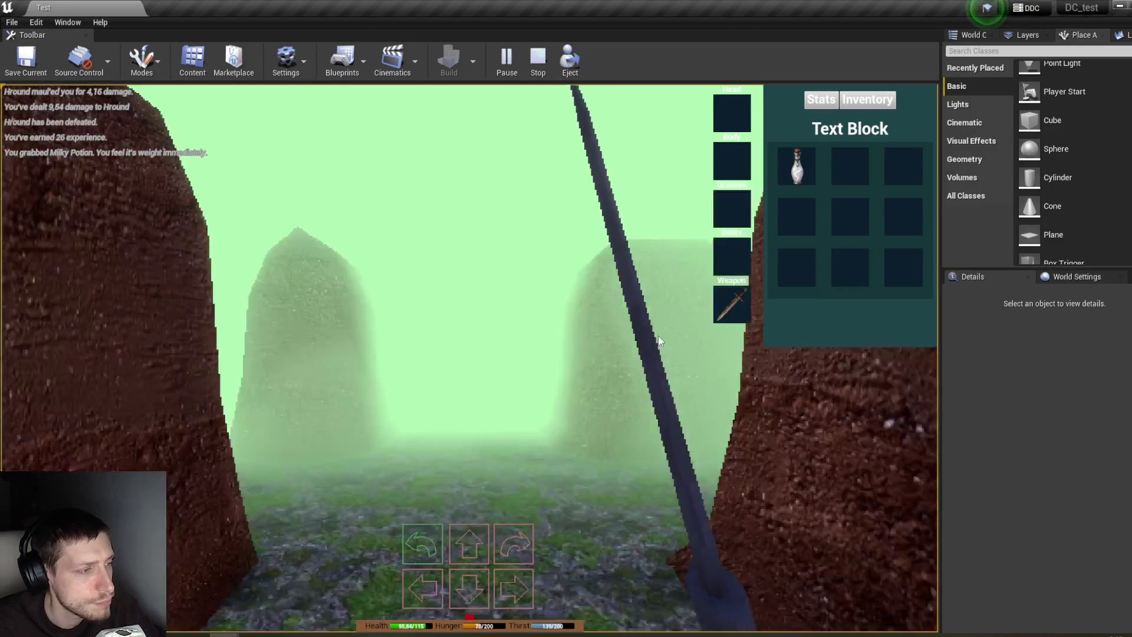
{"action": "key", "text": "w"}
{"action": "key", "text": "e"}
{"action": "key", "text": "e"}
{"action": "key", "text": "e"}
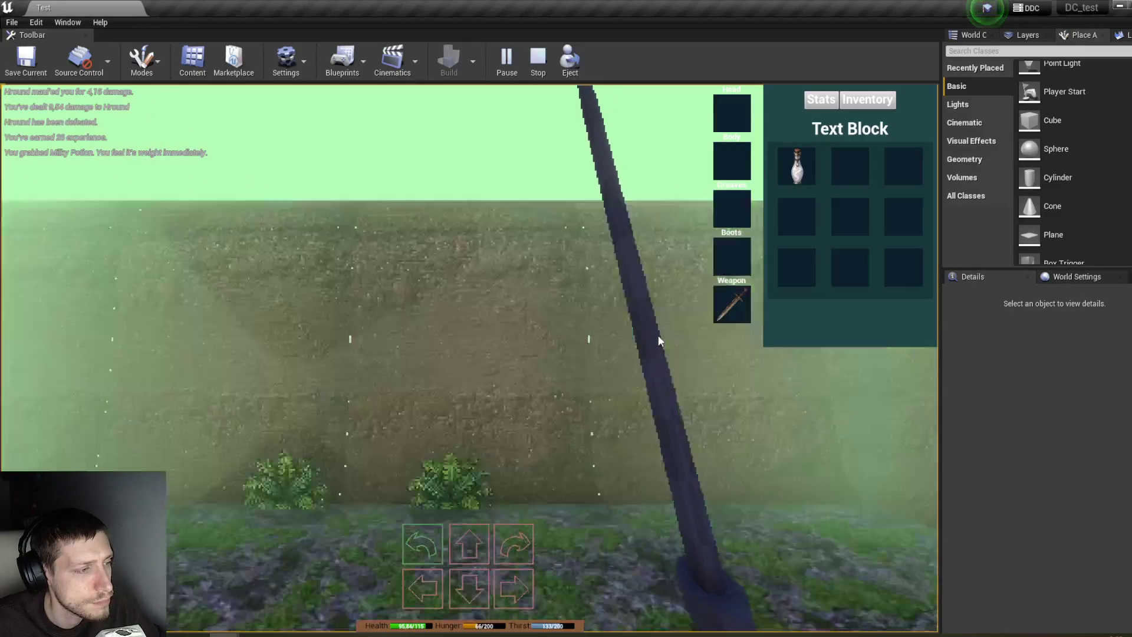
{"action": "key", "text": "w"}
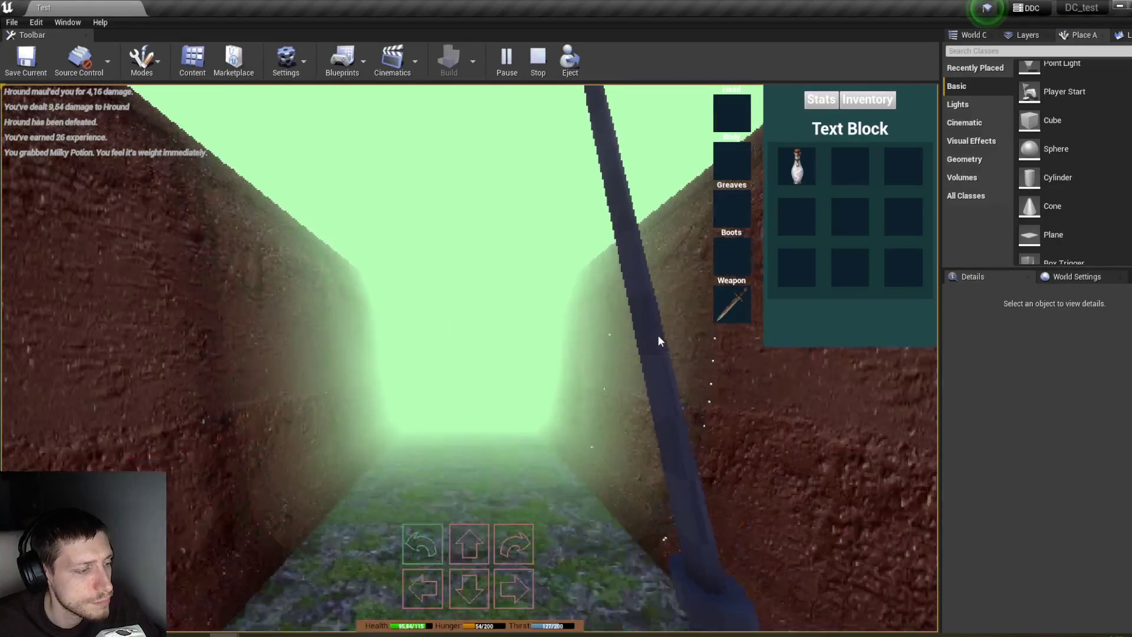
{"action": "key", "text": "w"}
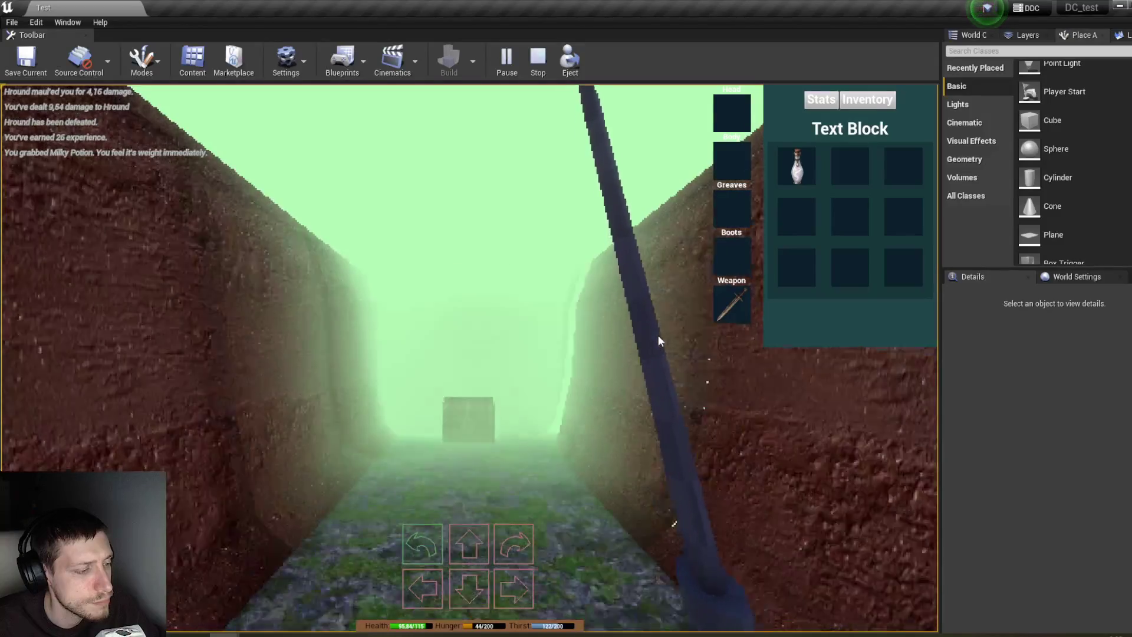
{"action": "left_click", "coordinate": [772, 392]}
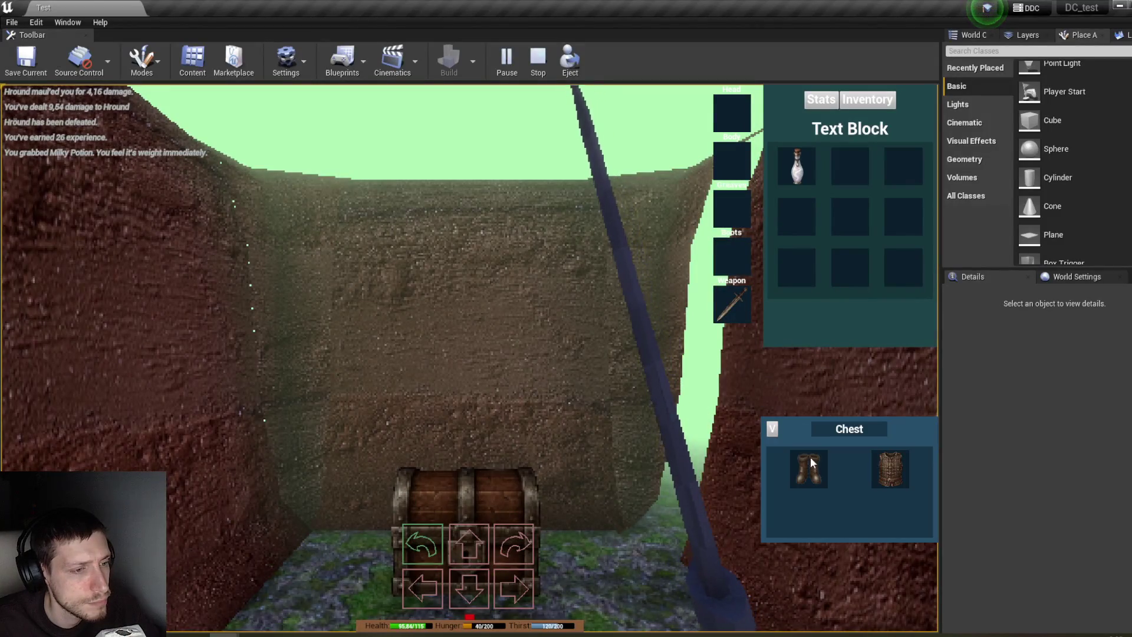
{"action": "left_click_drag", "start_coordinate": [814, 467], "coordinate": [737, 265]}
{"action": "mouse_move", "coordinate": [896, 470]}
{"action": "left_mouse_down"}
{"action": "mouse_move", "coordinate": [811, 255]}
{"action": "mouse_move", "coordinate": [731, 160]}
{"action": "left_mouse_up"}
{"action": "key", "text": "e"}
{"action": "key", "text": "e"}
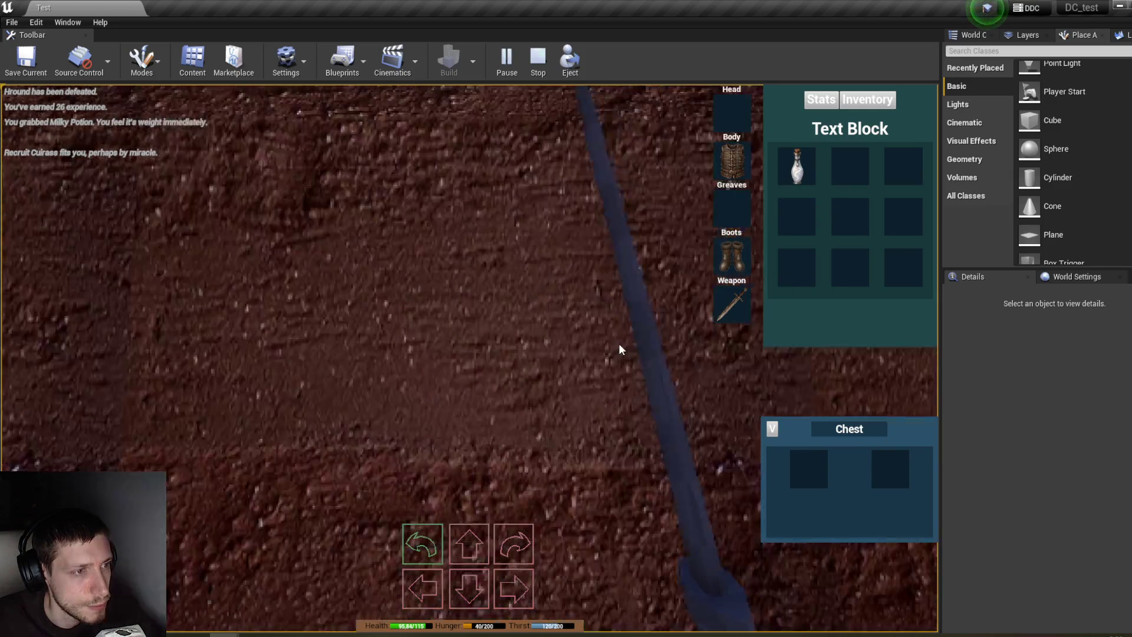
Step: Select Player_DC in the World Outliner and view its AC_Stats component
{"action": "left_click", "coordinate": [970, 35]}
{"action": "scroll", "coordinate": [1056, 191], "scroll_direction": "down", "scroll_amount": 2}
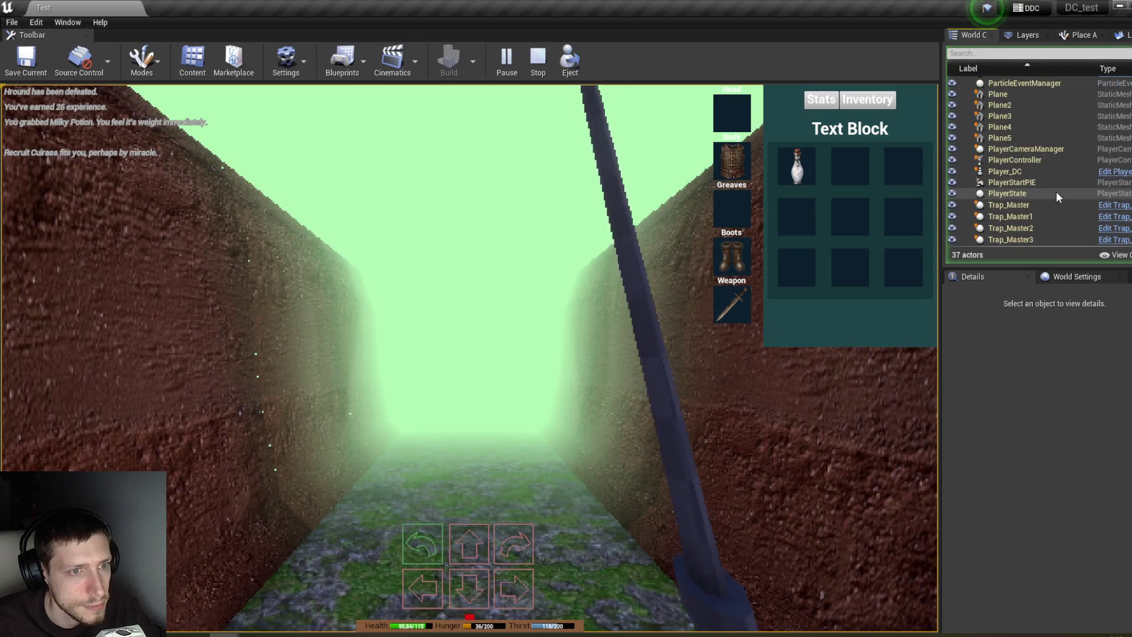
{"action": "left_click", "coordinate": [1026, 172]}
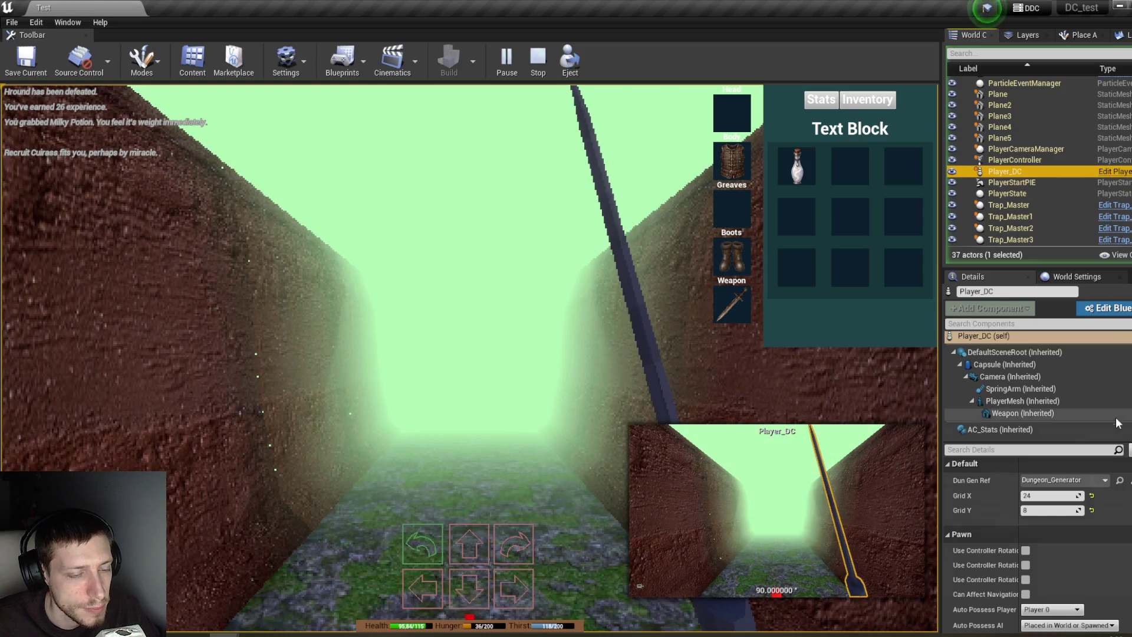
{"action": "left_click", "coordinate": [997, 429]}
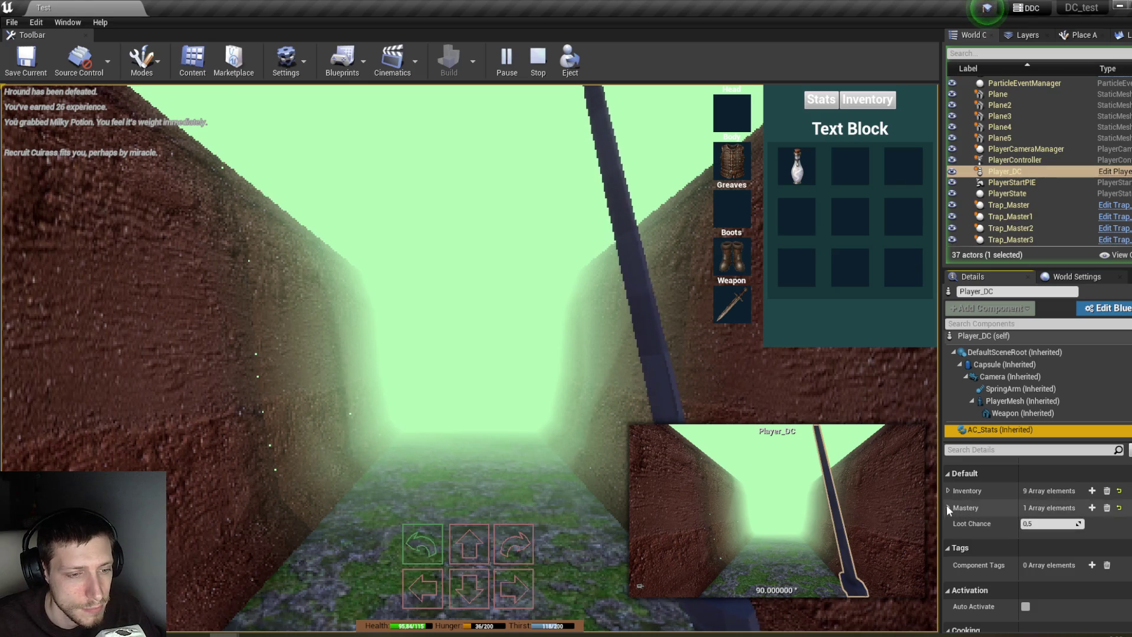
{"action": "left_click", "coordinate": [948, 490]}
{"action": "left_click", "coordinate": [948, 490]}
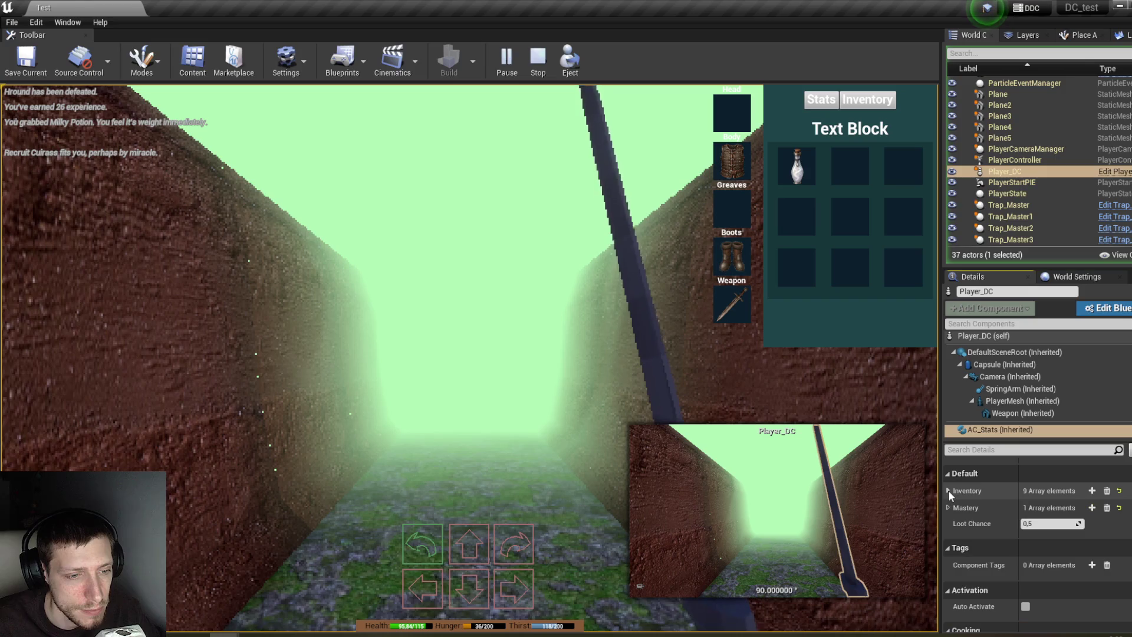
{"action": "scroll", "coordinate": [1008, 554], "scroll_direction": "up", "scroll_amount": 2}
{"action": "scroll", "coordinate": [1029, 528], "scroll_direction": "up", "scroll_amount": 1}
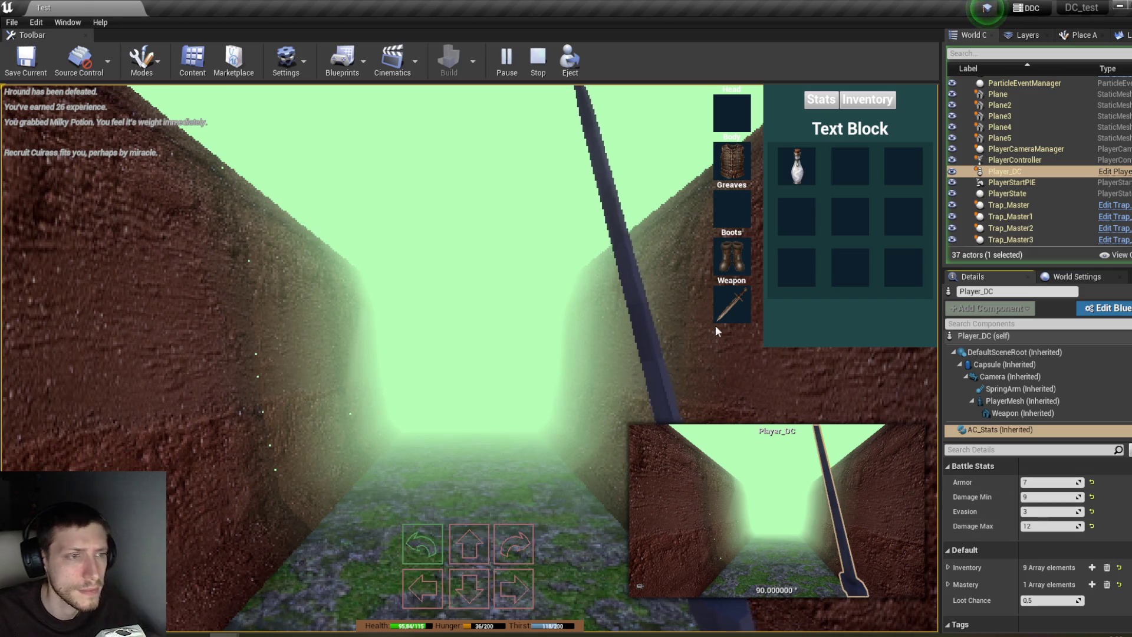
Step: Unequip the Rusty Sword into the inventory, recheck AC_Stats, and stop the session
{"action": "left_click_drag", "start_coordinate": [734, 307], "coordinate": [843, 155]}
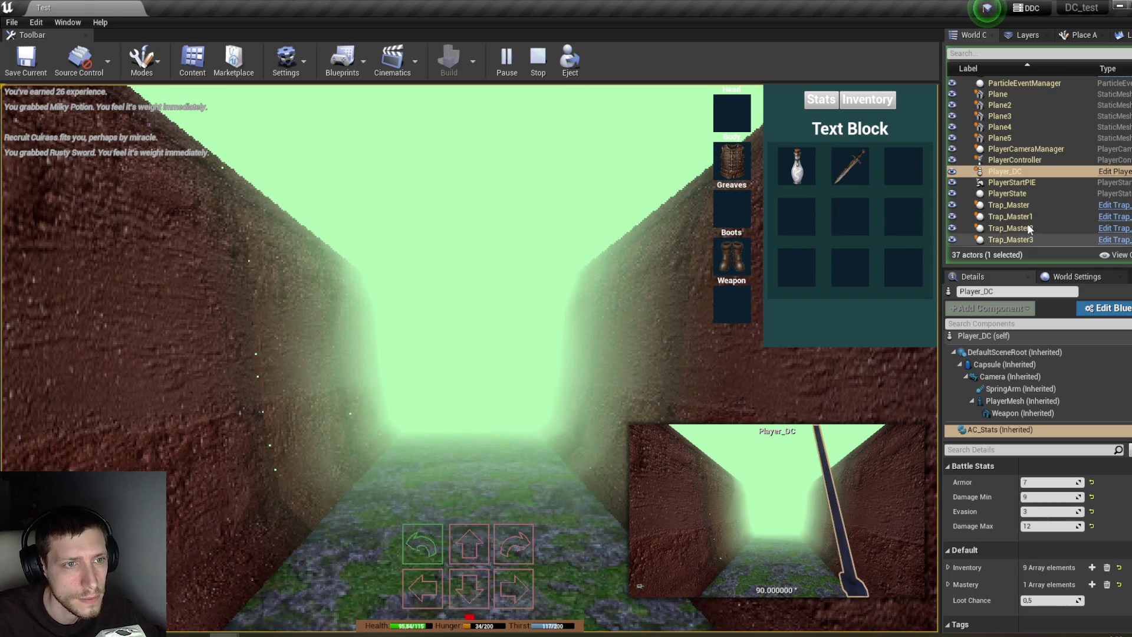
{"action": "left_click", "coordinate": [1005, 172]}
{"action": "left_click", "coordinate": [1040, 430]}
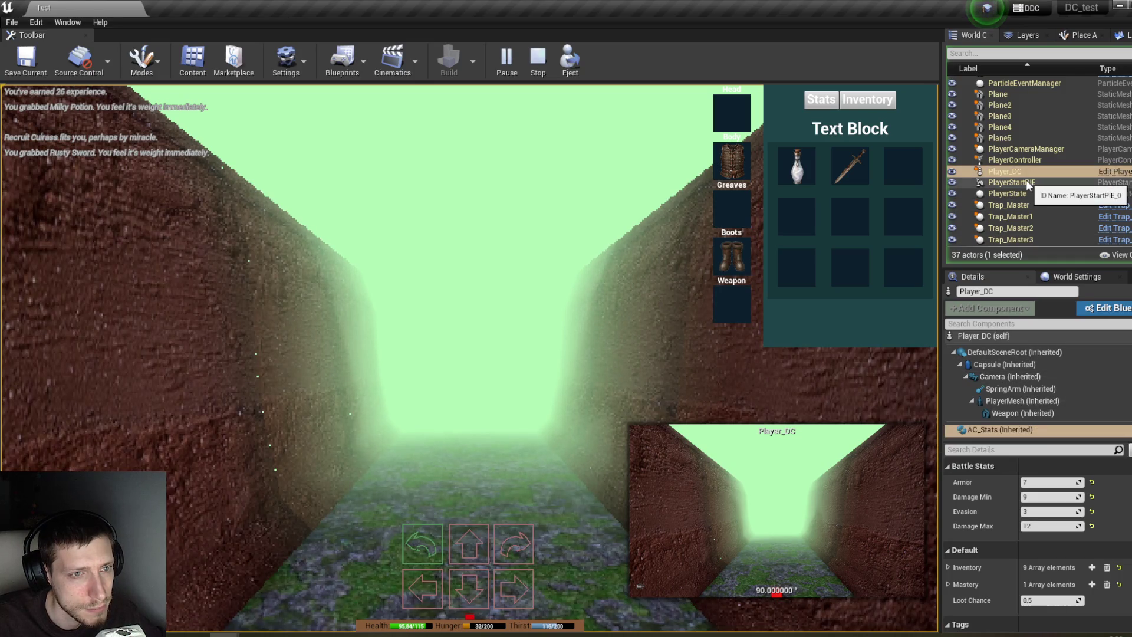
{"action": "left_click", "coordinate": [641, 288]}
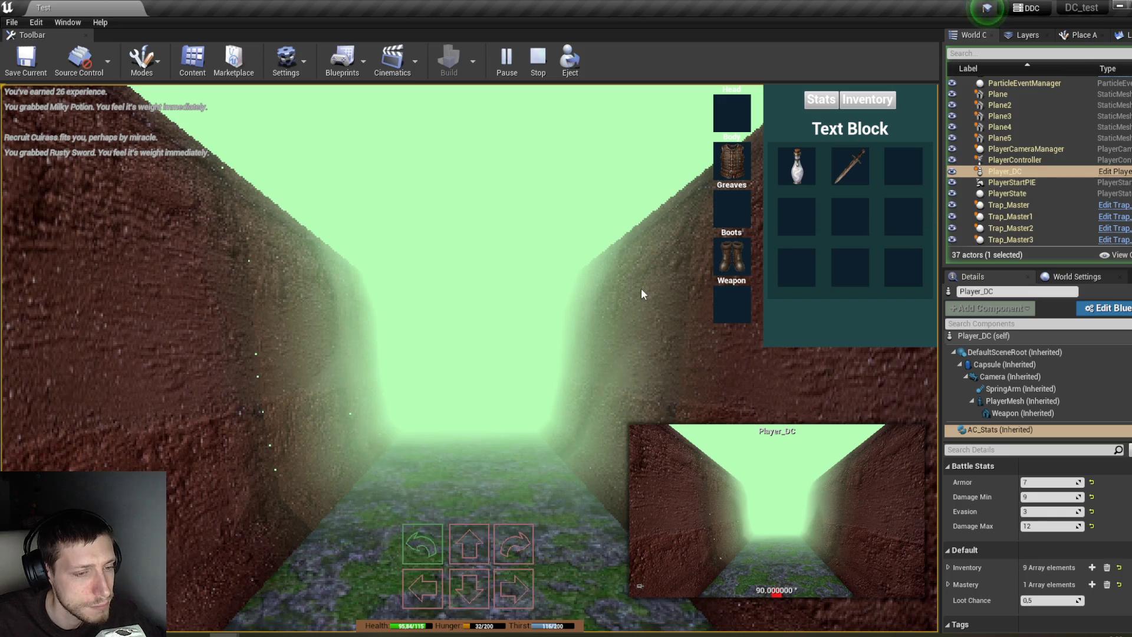
{"action": "key", "text": "w"}
{"action": "key", "text": "w"}
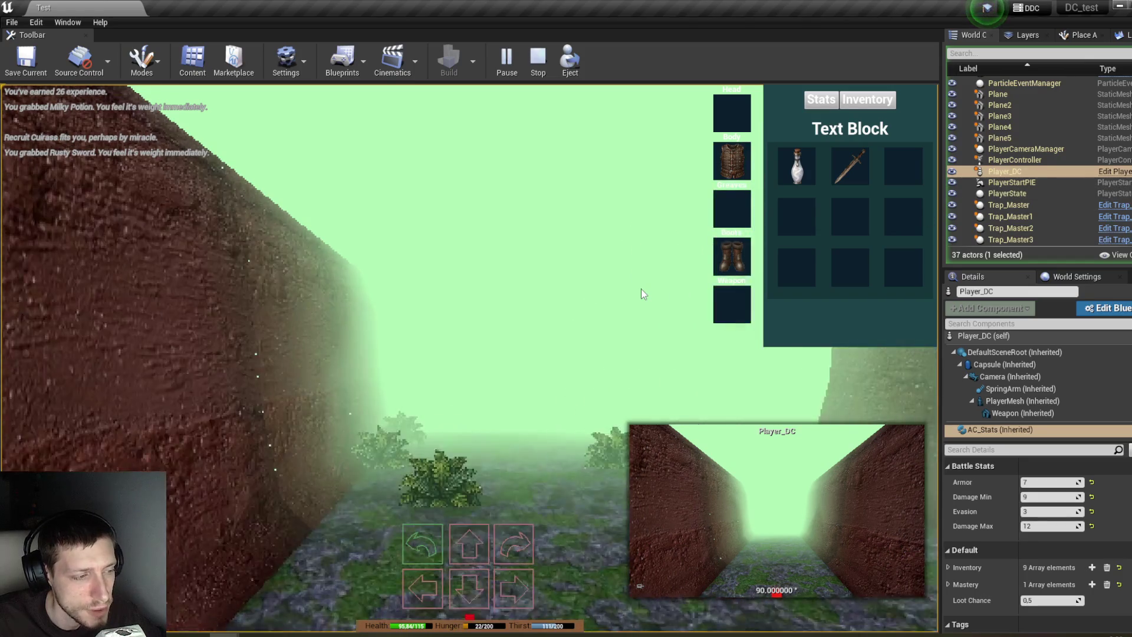
{"action": "left_click", "coordinate": [1008, 414]}
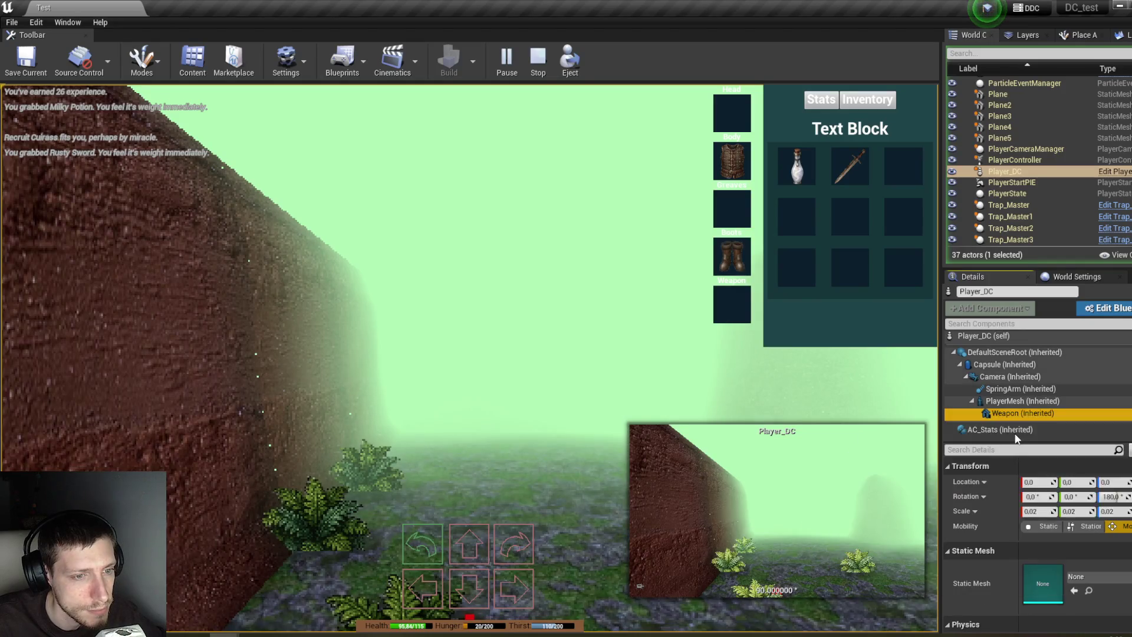
{"action": "left_click", "coordinate": [1019, 428]}
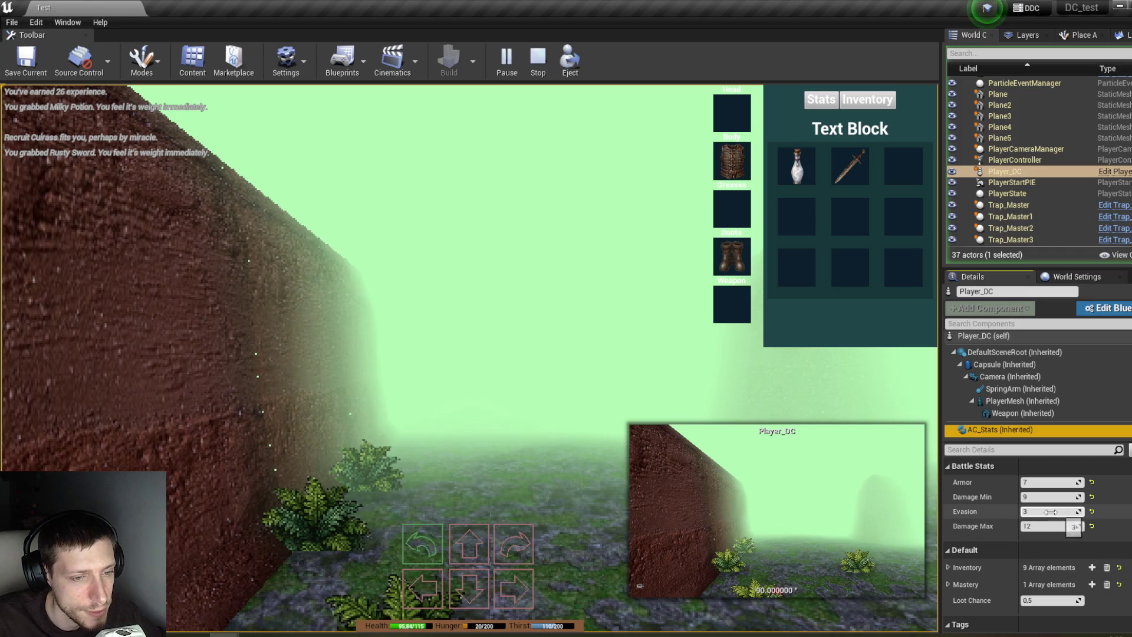
{"action": "left_click", "coordinate": [537, 57]}
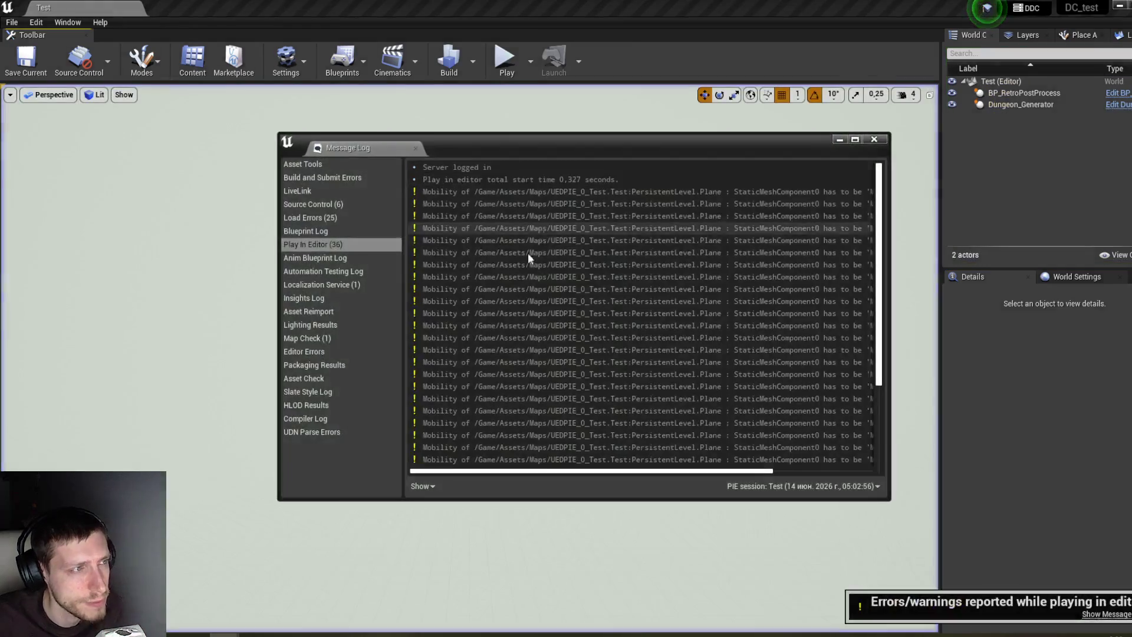
Step: Close the Message Log and choose an item from the File menu
{"action": "left_click", "coordinate": [875, 139]}
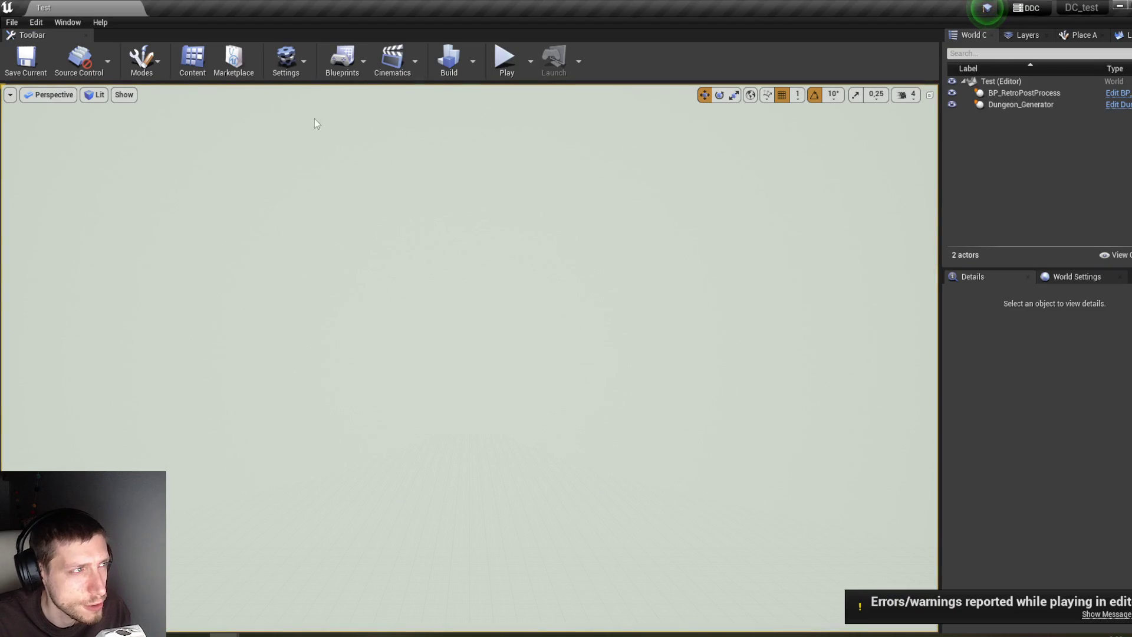
{"action": "left_click", "coordinate": [12, 21]}
{"action": "left_click", "coordinate": [55, 129]}
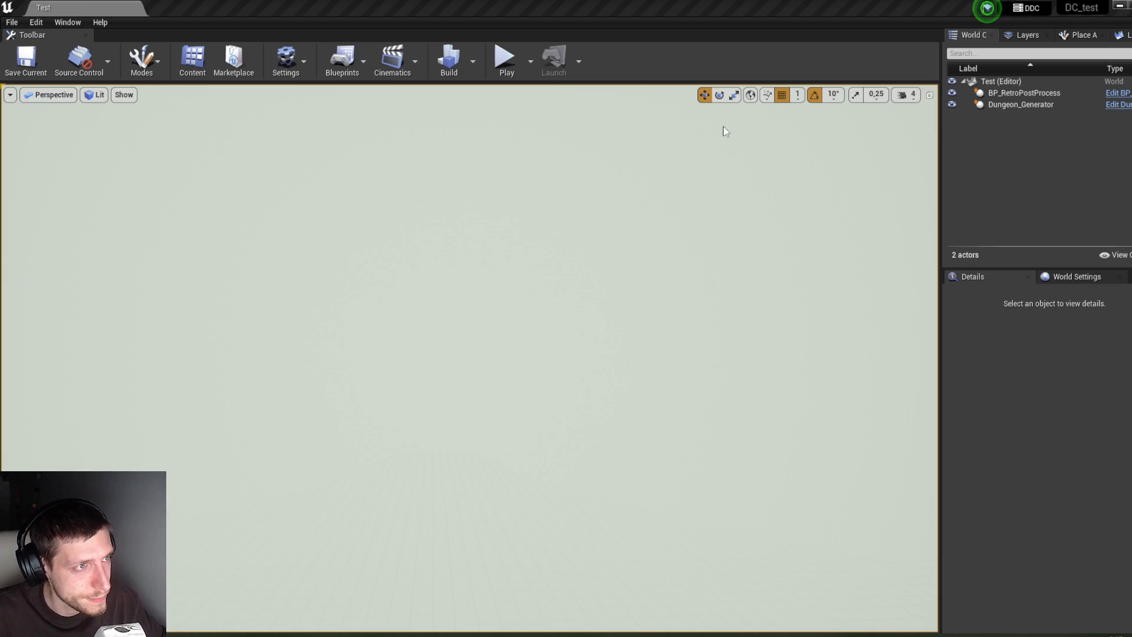
Step: Start a new play session, open the nearby chest, and drink the Milky Potion
{"action": "left_click", "coordinate": [506, 59]}
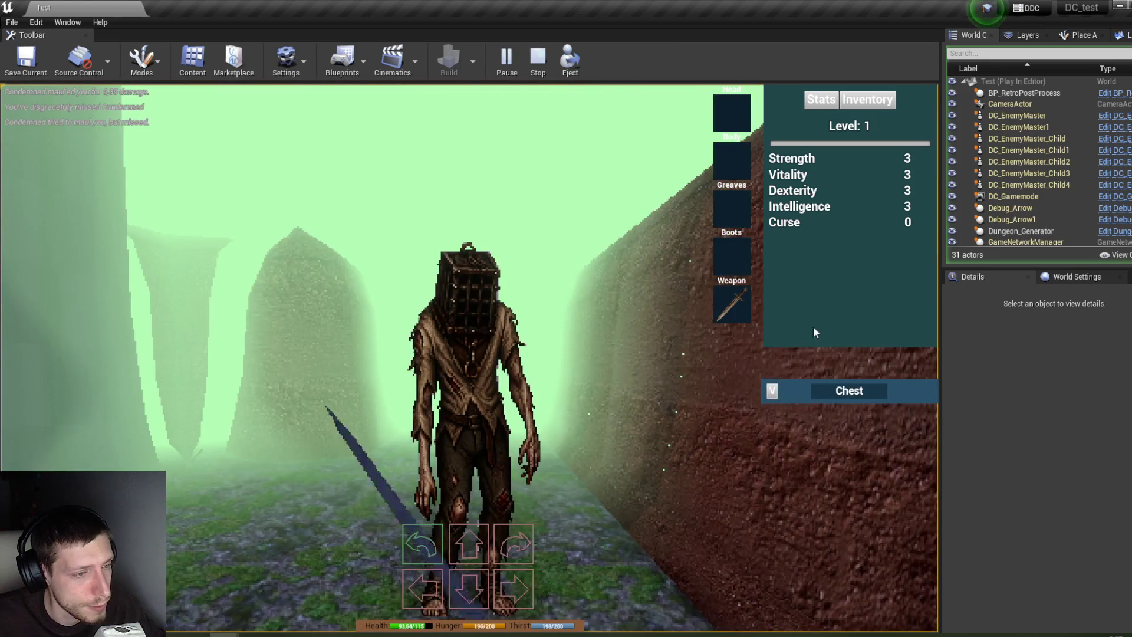
{"action": "left_click", "coordinate": [772, 390]}
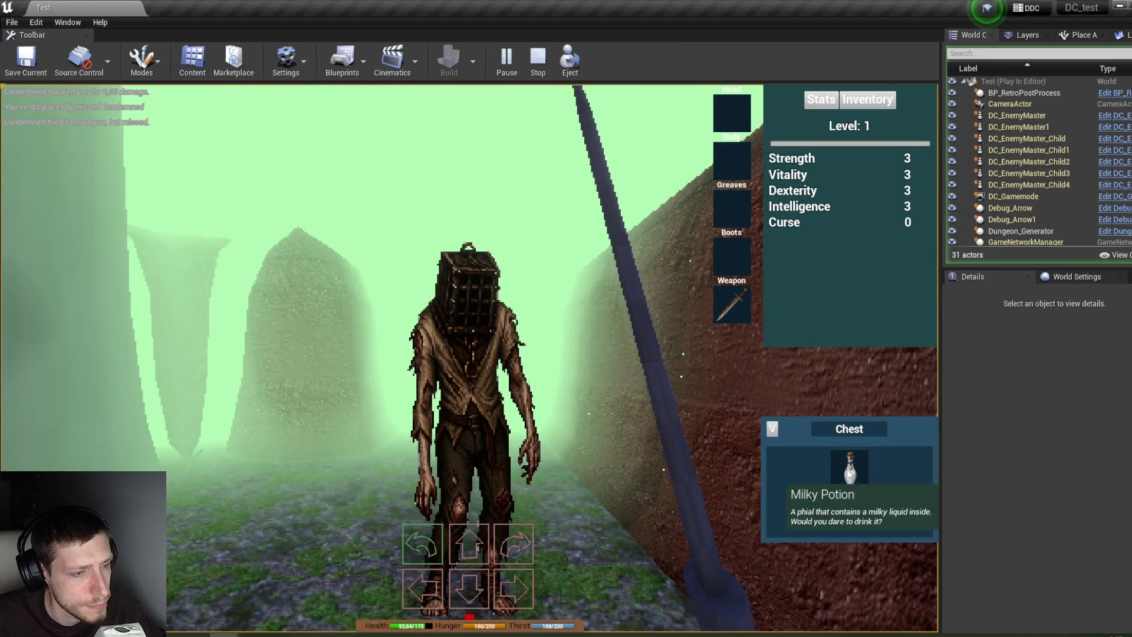
{"action": "left_click", "coordinate": [849, 476]}
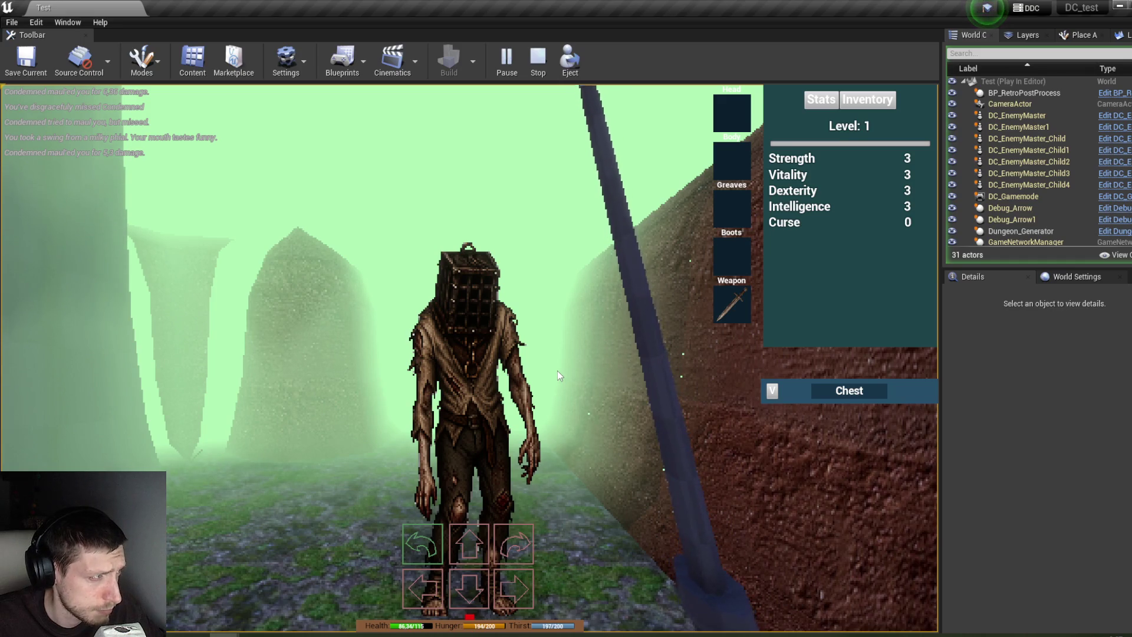